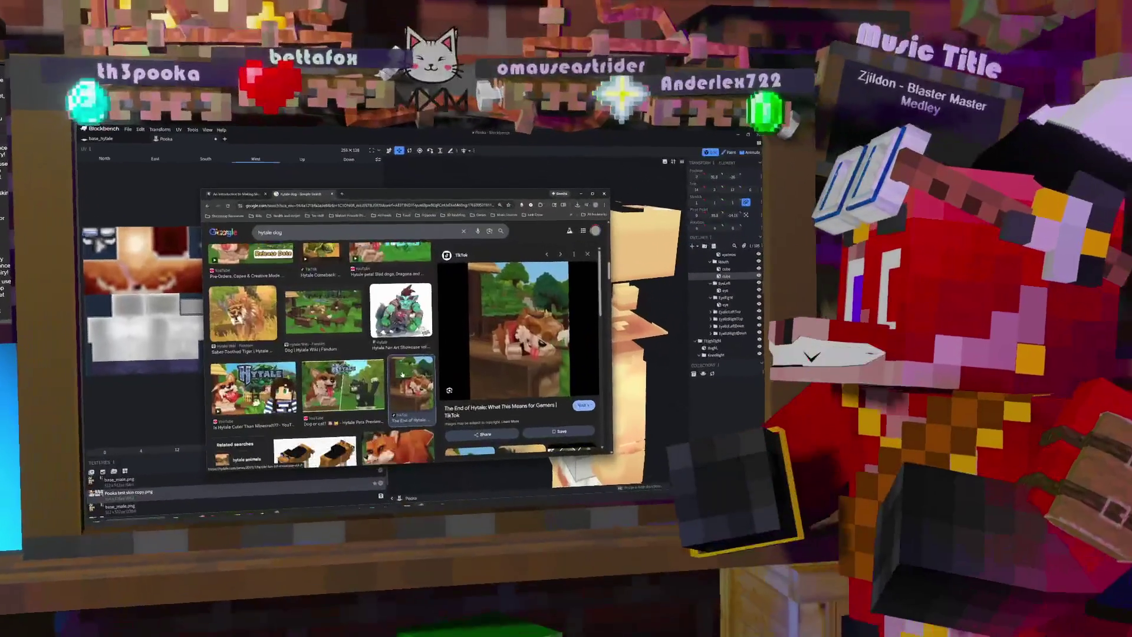
Step: Preview the fox 'Dog | Hytale Wiki | Fandom' image, then return to Blockbench's front view of Pooka
{"action": "scroll", "coordinate": [465, 357], "scroll_direction": "down", "scroll_amount": 3}
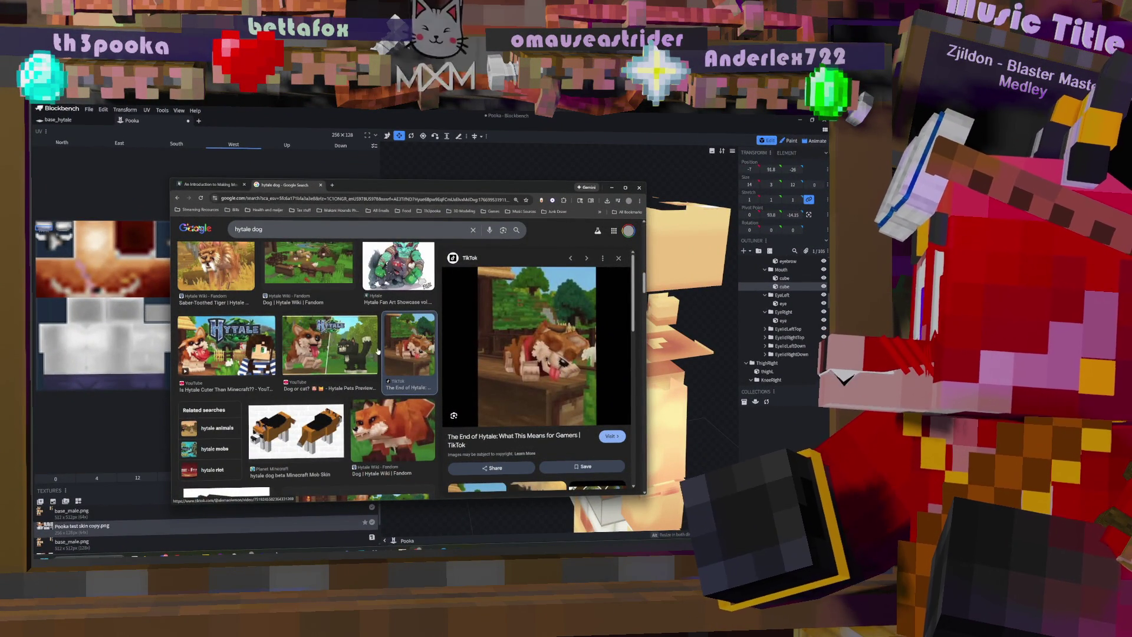
{"action": "left_click", "coordinate": [388, 413]}
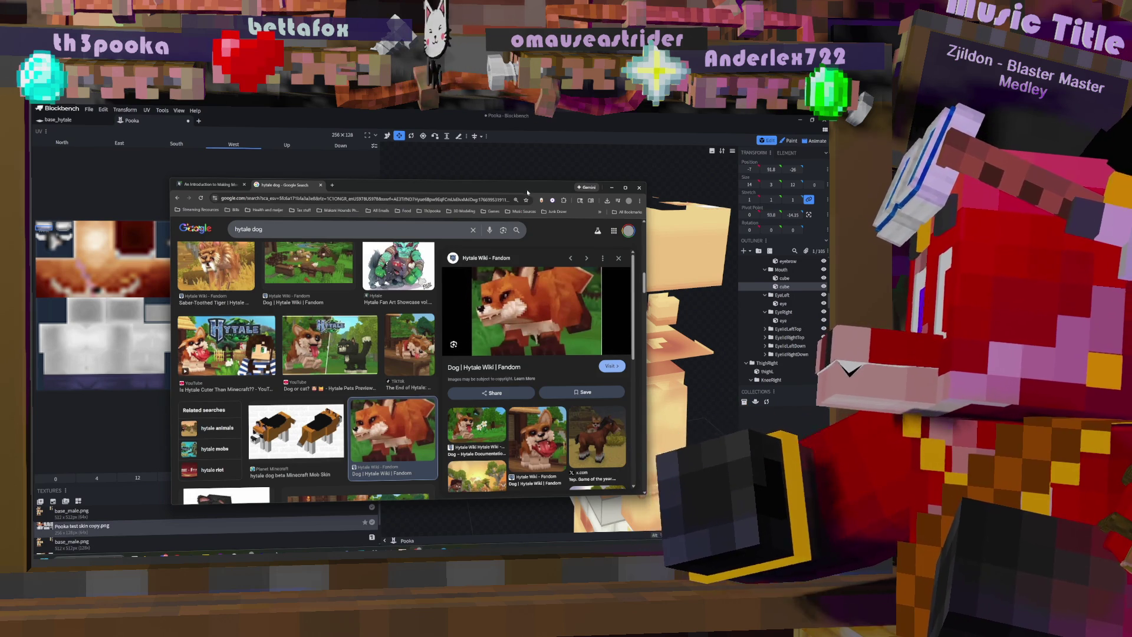
{"action": "left_click", "coordinate": [399, 136]}
{"action": "mouse_move", "coordinate": [458, 215]}
{"action": "left_mouse_down"}
{"action": "mouse_move", "coordinate": [506, 267]}
{"action": "mouse_move", "coordinate": [525, 372]}
{"action": "mouse_move", "coordinate": [466, 368]}
{"action": "mouse_move", "coordinate": [426, 332]}
{"action": "mouse_move", "coordinate": [459, 370]}
{"action": "left_mouse_up"}
{"action": "scroll", "coordinate": [454, 375], "scroll_direction": "up", "scroll_amount": 3}
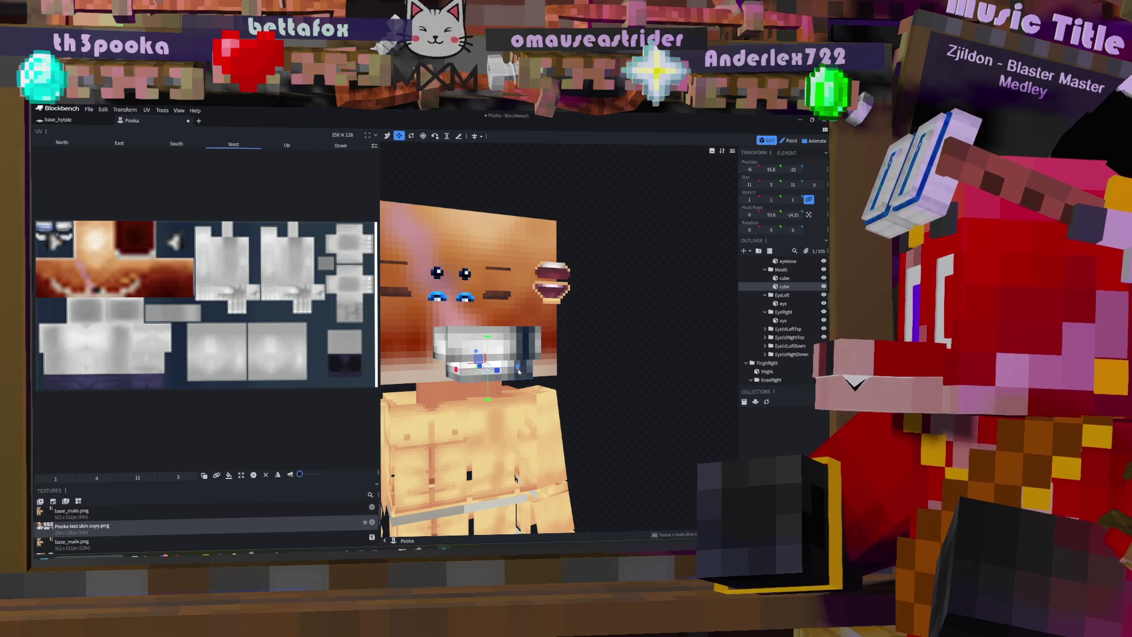
Step: Narrow the upper mouth cube from 14 to 13 on X
{"action": "left_click", "coordinate": [523, 344]}
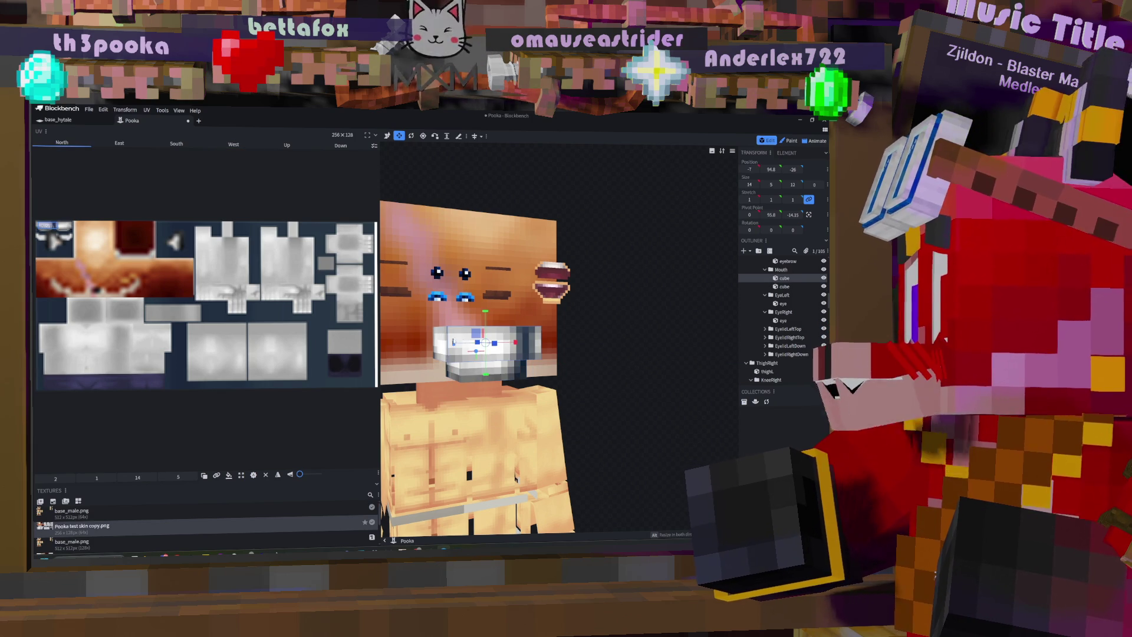
{"action": "mouse_move", "coordinate": [516, 343]}
{"action": "left_mouse_down"}
{"action": "mouse_move", "coordinate": [581, 341]}
{"action": "mouse_move", "coordinate": [533, 344]}
{"action": "mouse_move", "coordinate": [641, 359]}
{"action": "mouse_move", "coordinate": [502, 351]}
{"action": "mouse_move", "coordinate": [510, 372]}
{"action": "left_mouse_up"}
{"action": "scroll", "coordinate": [617, 355], "scroll_direction": "up", "scroll_amount": 2}
{"action": "scroll", "coordinate": [560, 360], "scroll_direction": "down", "scroll_amount": 2}
Step: Select both mouth cubes and move them 2 units down on Y
{"action": "left_click", "coordinate": [506, 370]}
{"action": "mouse_move", "coordinate": [489, 322]}
{"action": "left_mouse_down"}
{"action": "mouse_move", "coordinate": [652, 311]}
{"action": "mouse_move", "coordinate": [617, 302]}
{"action": "left_mouse_up"}
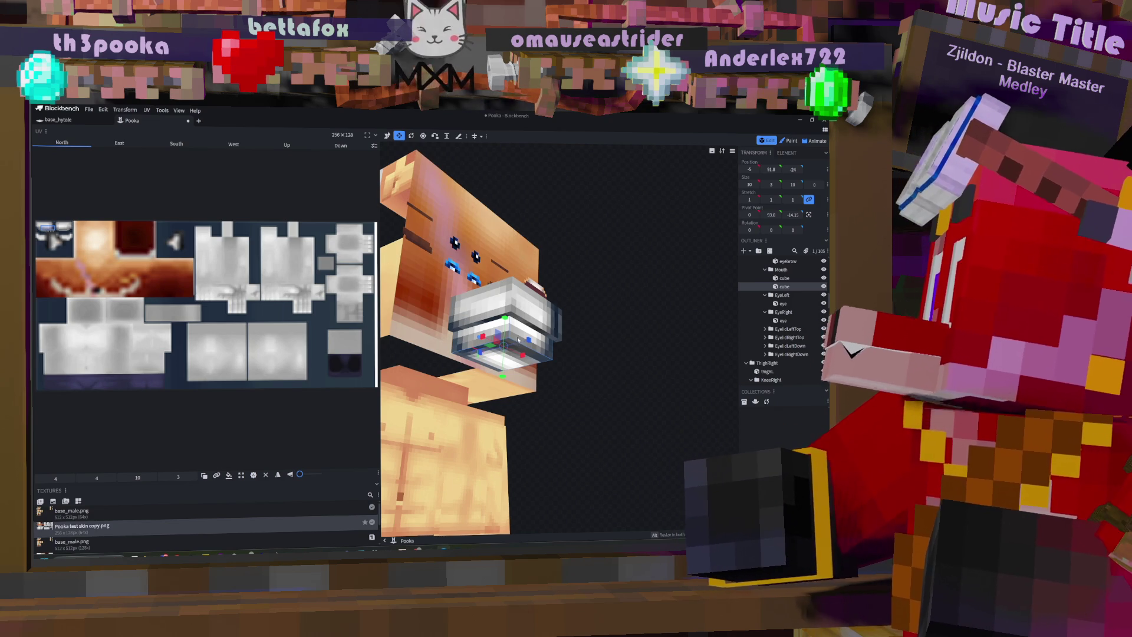
{"action": "left_click", "coordinate": [495, 306]}
{"action": "left_click", "coordinate": [478, 356], "text": "shift"}
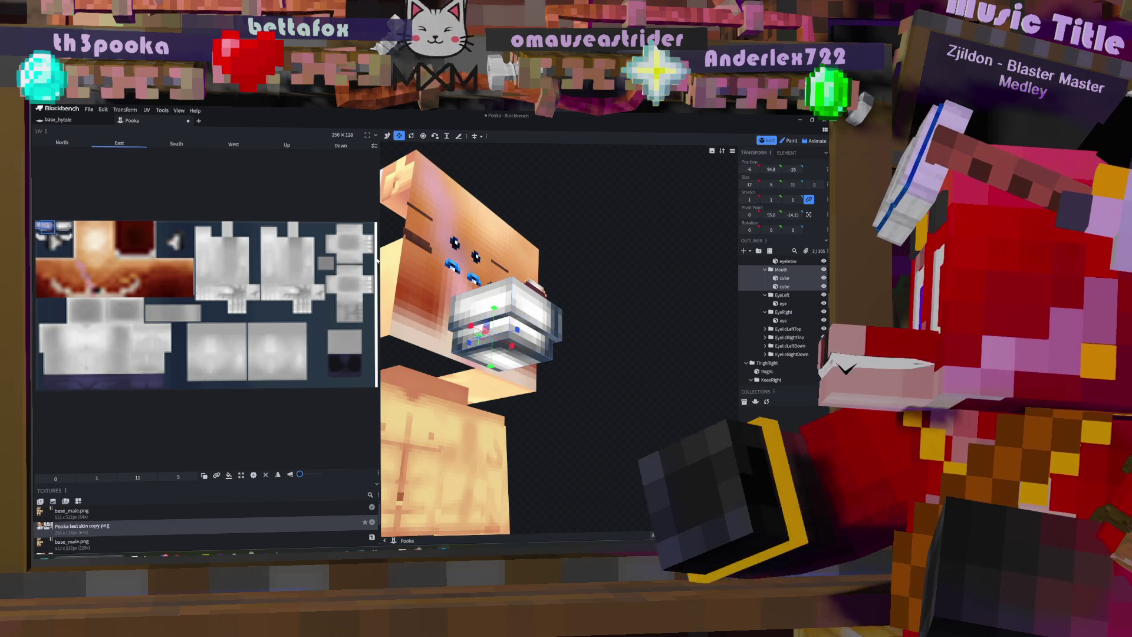
{"action": "key", "text": "v"}
{"action": "left_click_drag", "start_coordinate": [494, 308], "coordinate": [496, 322]}
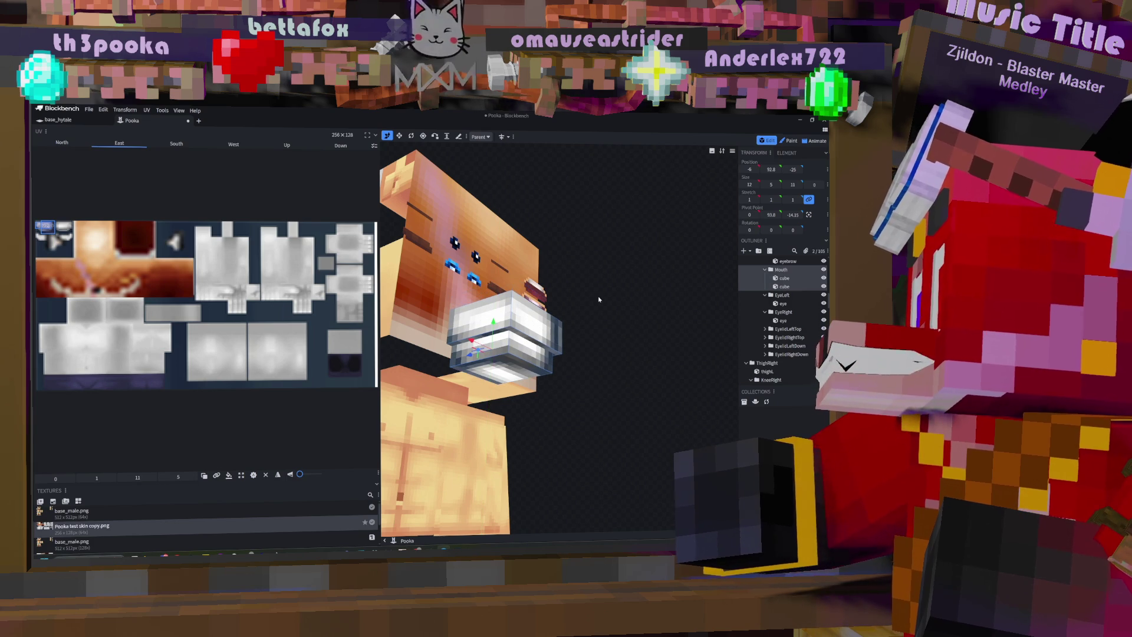
Step: Orbit to check the mouth, then bring the Chrome 'hytale dog' image results to the front
{"action": "mouse_move", "coordinate": [623, 326]}
{"action": "left_mouse_down"}
{"action": "mouse_move", "coordinate": [609, 356]}
{"action": "mouse_move", "coordinate": [482, 372]}
{"action": "left_mouse_up"}
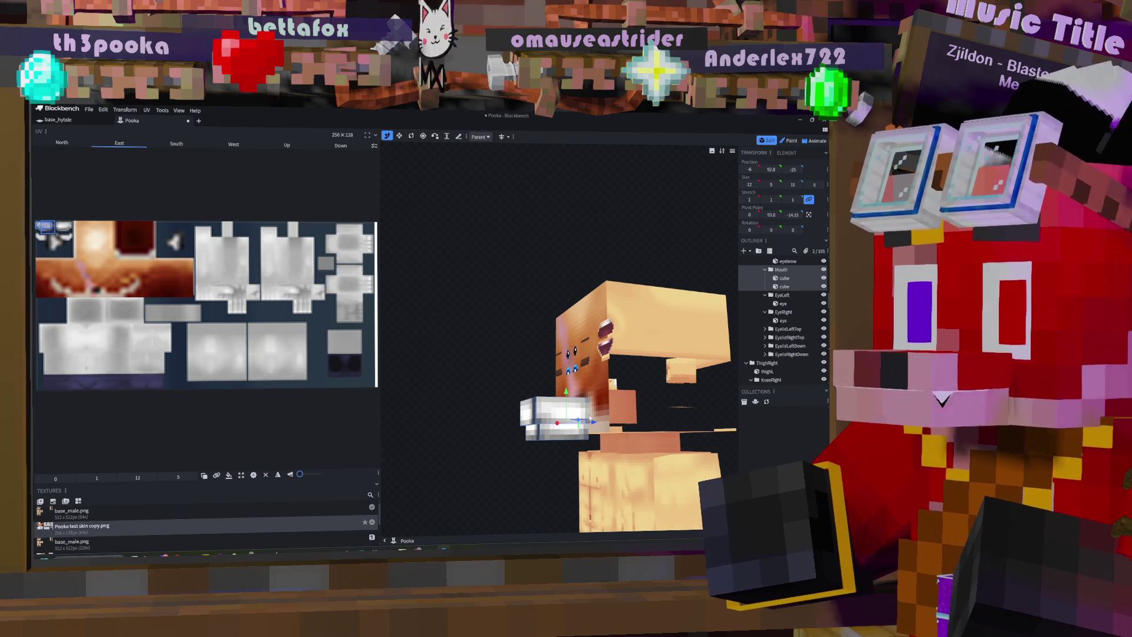
{"action": "mouse_move", "coordinate": [589, 418]}
{"action": "left_mouse_down"}
{"action": "mouse_move", "coordinate": [573, 377]}
{"action": "mouse_move", "coordinate": [601, 398]}
{"action": "left_mouse_up"}
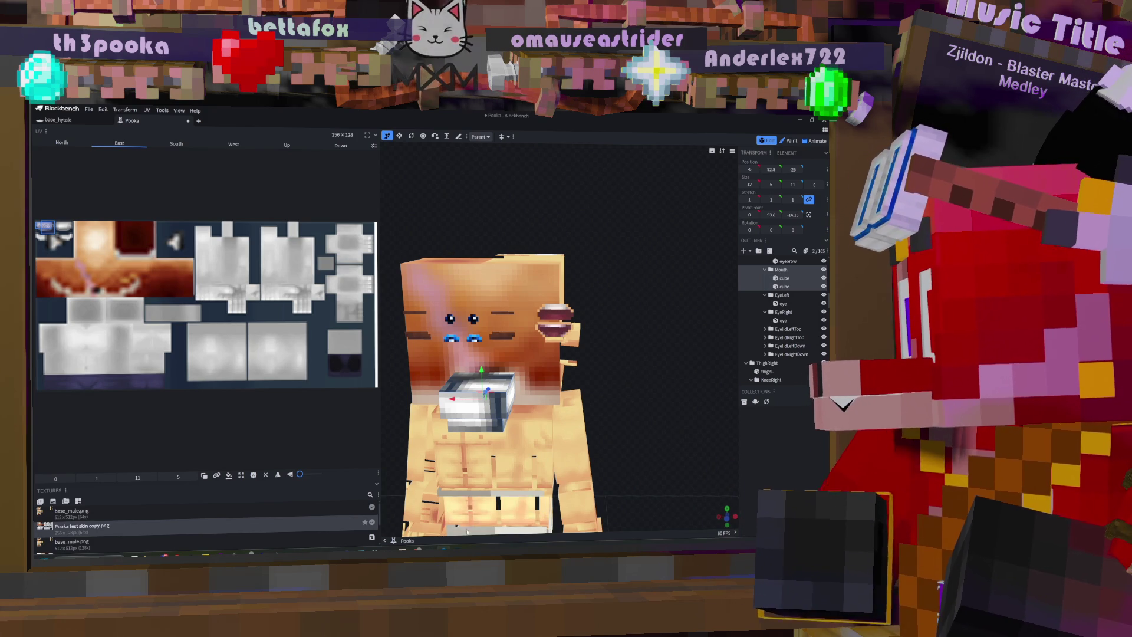
{"action": "mouse_move", "coordinate": [407, 551]}
{"action": "left_click", "coordinate": [441, 526]}
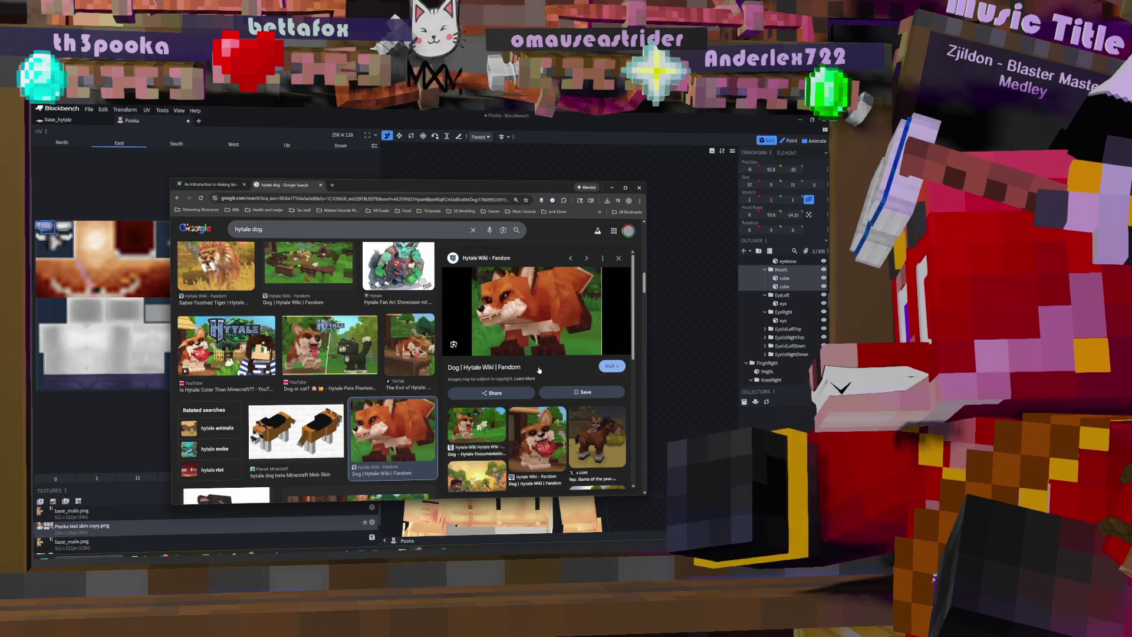
Step: Return to Blockbench, orbit around Pooka's head, and briefly compare with the Chrome dog reference
{"action": "left_click", "coordinate": [655, 116]}
{"action": "mouse_move", "coordinate": [629, 350]}
{"action": "left_mouse_down"}
{"action": "mouse_move", "coordinate": [654, 330]}
{"action": "mouse_move", "coordinate": [678, 279]}
{"action": "mouse_move", "coordinate": [693, 299]}
{"action": "mouse_move", "coordinate": [676, 295]}
{"action": "left_mouse_up"}
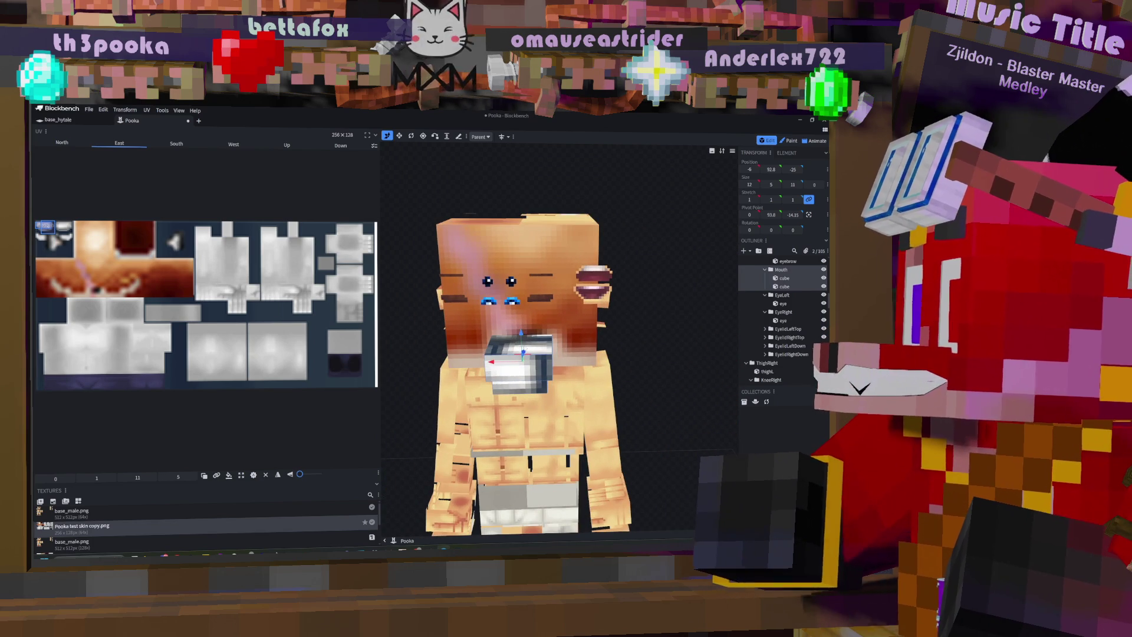
{"action": "left_click_drag", "start_coordinate": [650, 350], "coordinate": [581, 334]}
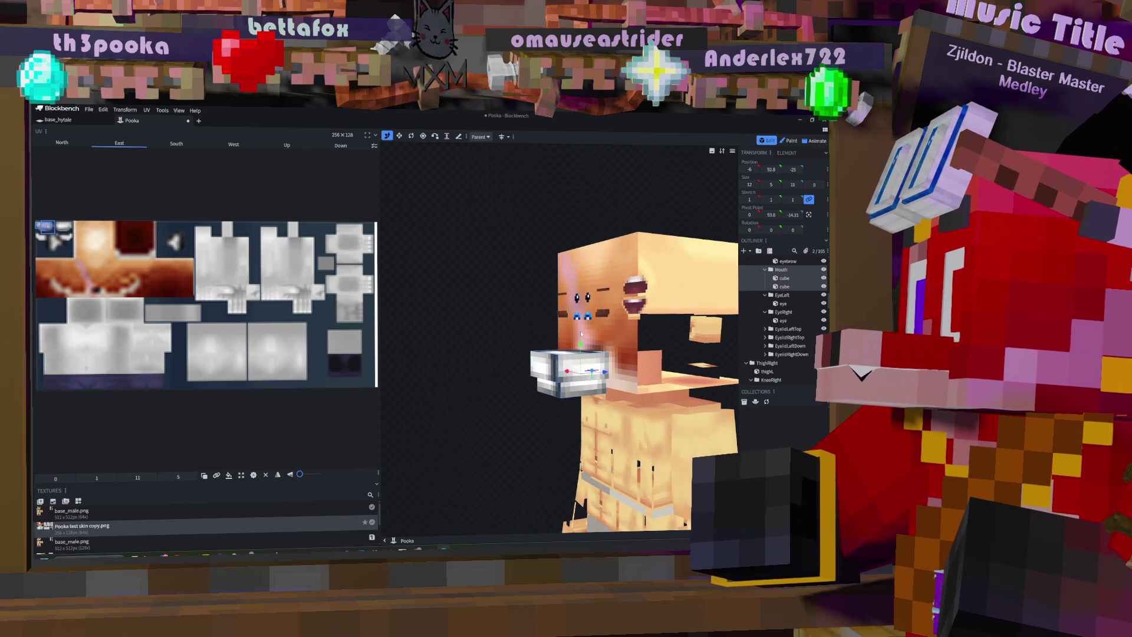
{"action": "mouse_move", "coordinate": [416, 554]}
{"action": "left_click", "coordinate": [448, 522]}
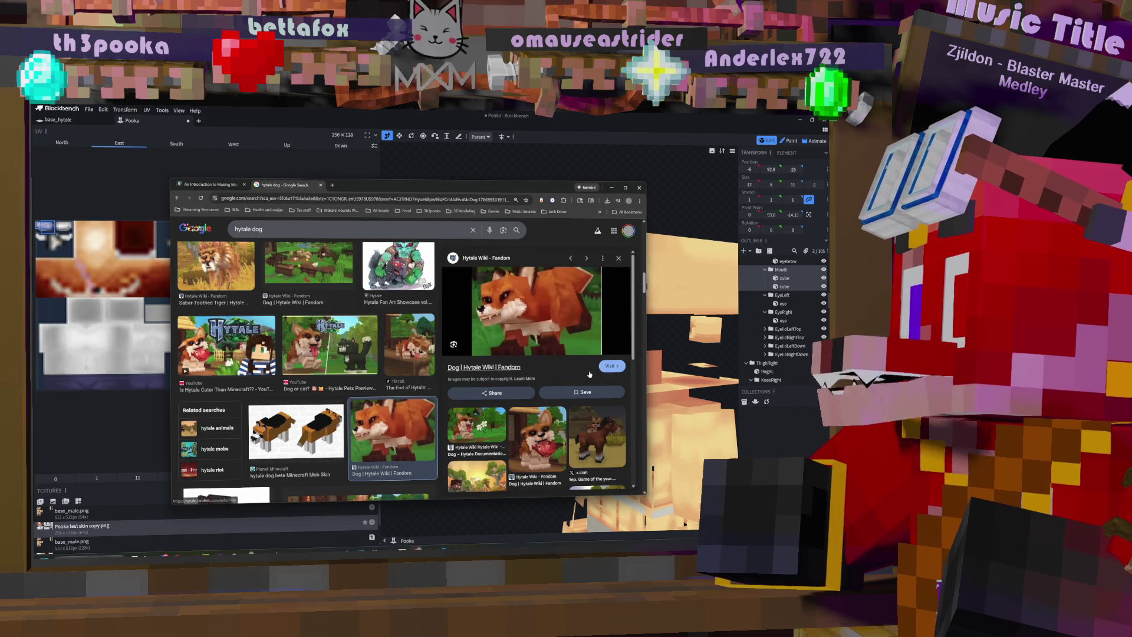
{"action": "left_click", "coordinate": [700, 201]}
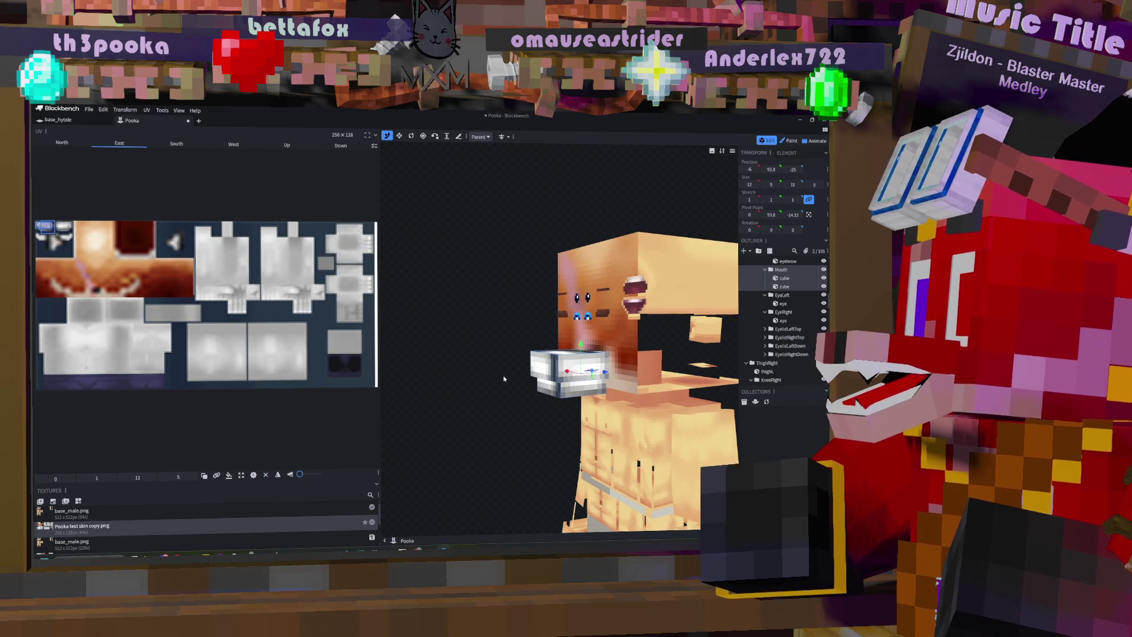
Step: Orbit Pooka to the front, recheck the Chrome reference, then open a new Blockbench start-screen tab
{"action": "mouse_move", "coordinate": [504, 379]}
{"action": "left_mouse_down"}
{"action": "mouse_move", "coordinate": [545, 358]}
{"action": "mouse_move", "coordinate": [511, 356]}
{"action": "mouse_move", "coordinate": [634, 347]}
{"action": "mouse_move", "coordinate": [713, 318]}
{"action": "mouse_move", "coordinate": [692, 345]}
{"action": "mouse_move", "coordinate": [646, 310]}
{"action": "left_mouse_up"}
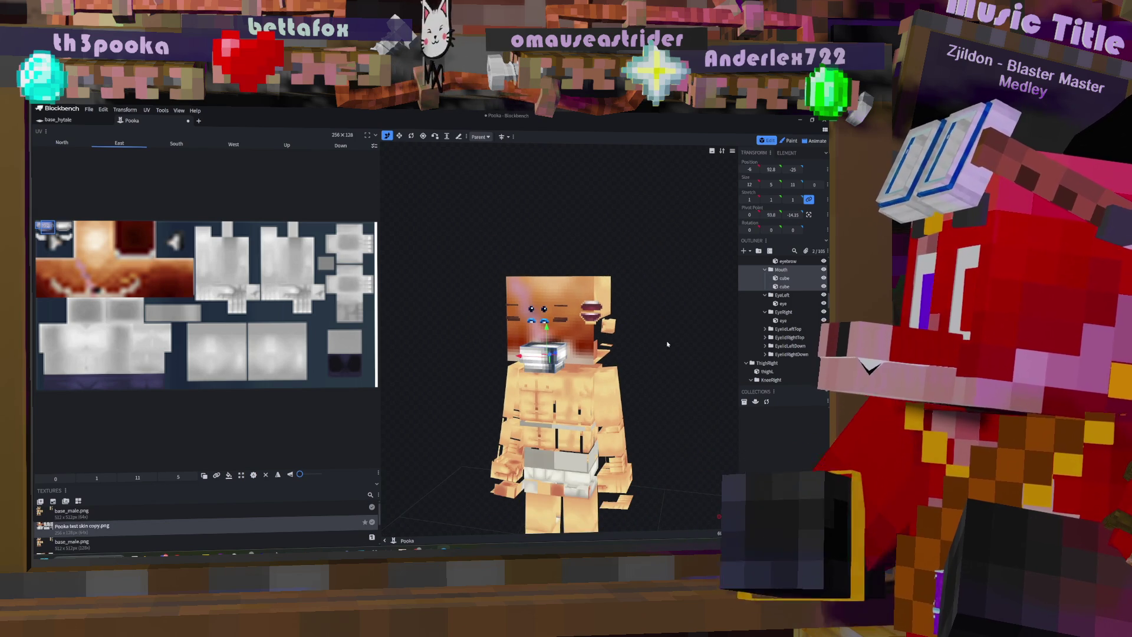
{"action": "mouse_move", "coordinate": [416, 551]}
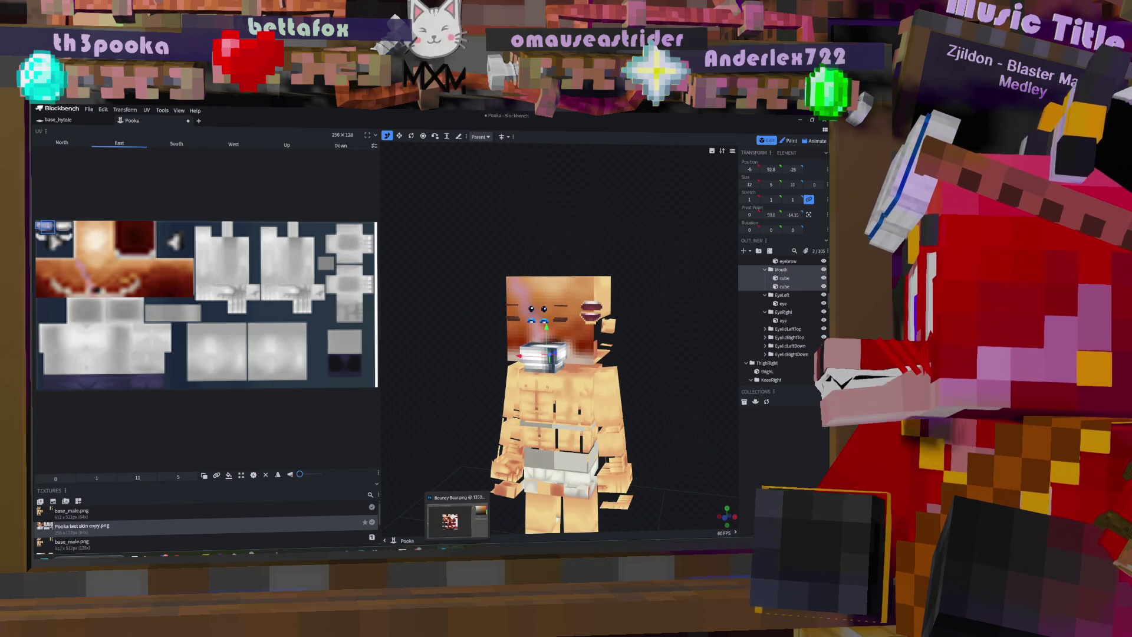
{"action": "left_click", "coordinate": [449, 517]}
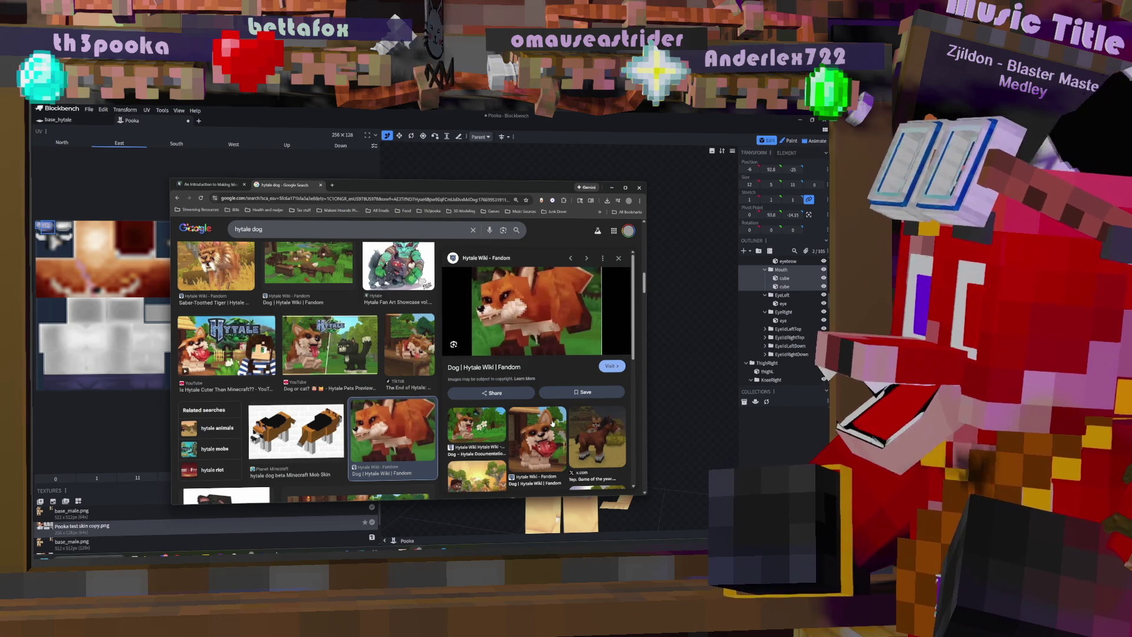
{"action": "scroll", "coordinate": [499, 354], "scroll_direction": "down", "scroll_amount": 2}
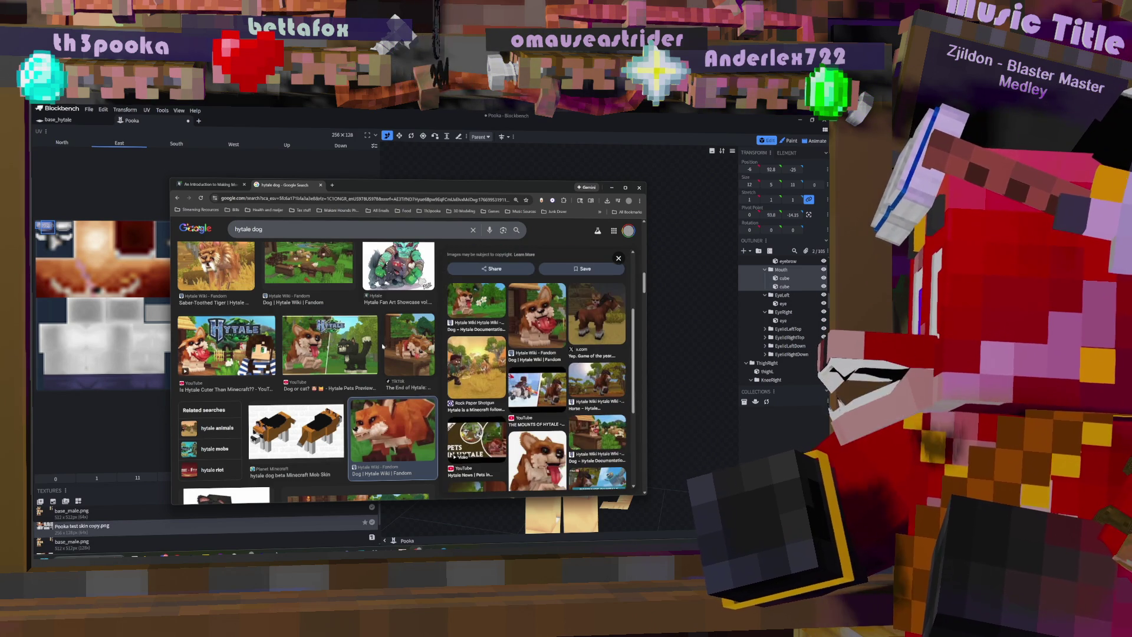
{"action": "scroll", "coordinate": [326, 367], "scroll_direction": "up", "scroll_amount": 3}
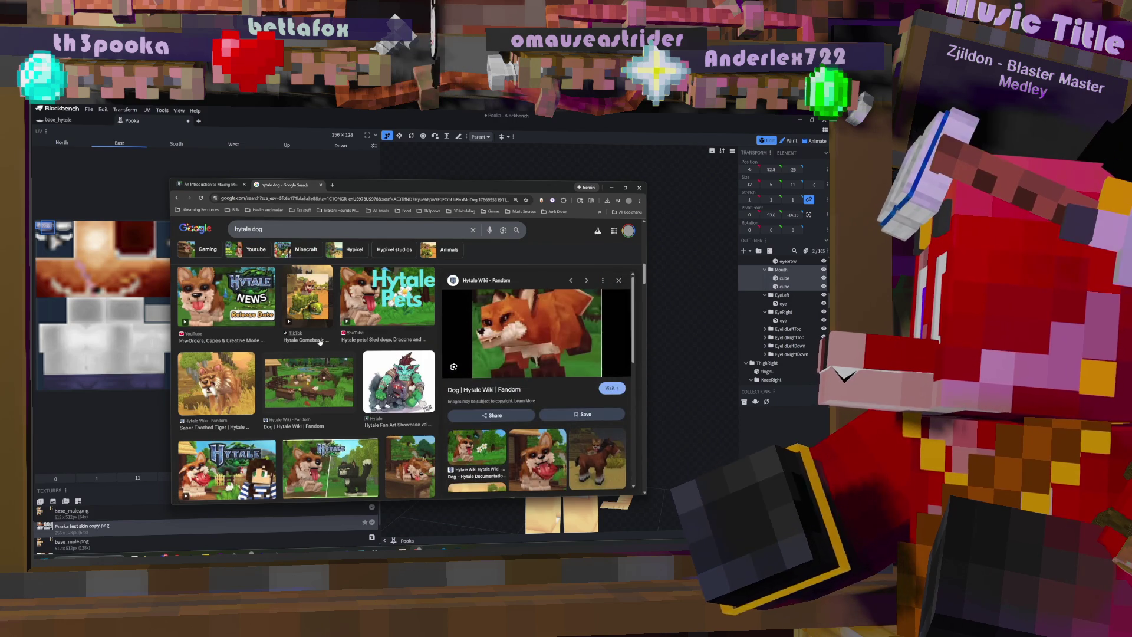
{"action": "left_click", "coordinate": [440, 115]}
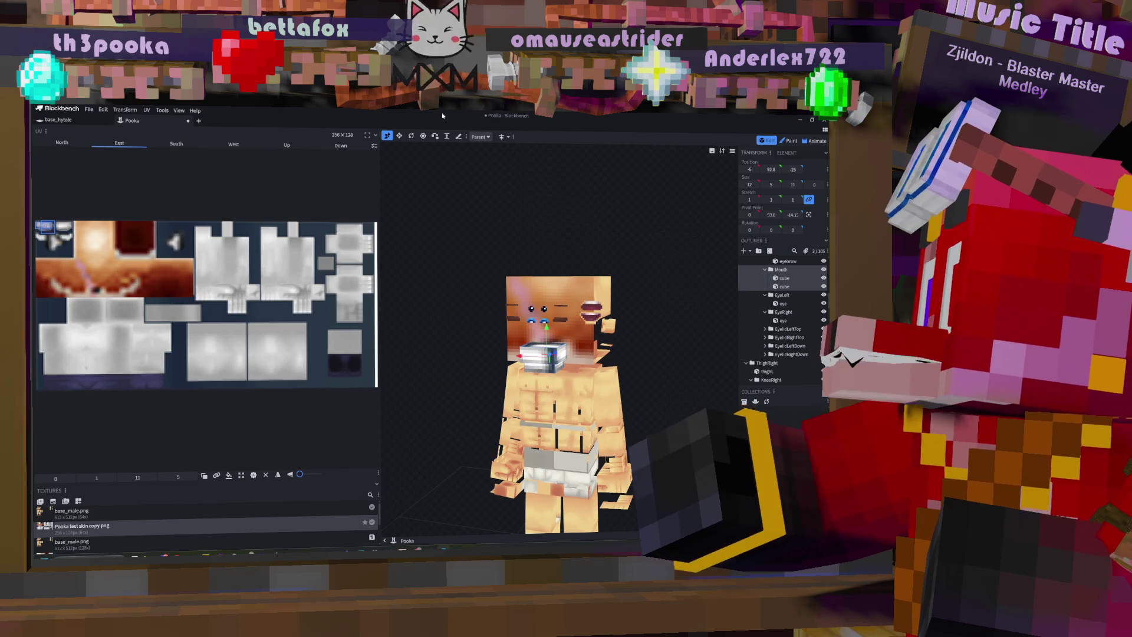
{"action": "left_click", "coordinate": [199, 122]}
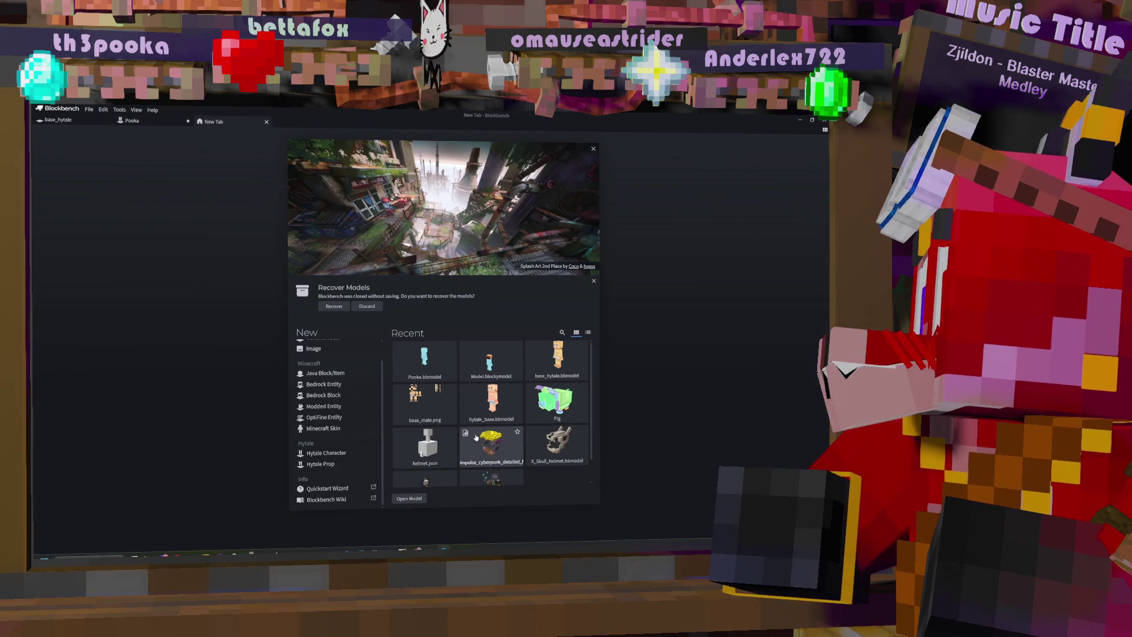
Step: Open Downloads > Hytale Model Examples > Pig > Models > Model.blockymodel in the new tab
{"action": "scroll", "coordinate": [476, 436], "scroll_direction": "down", "scroll_amount": 1}
{"action": "scroll", "coordinate": [466, 424], "scroll_direction": "up", "scroll_amount": 1}
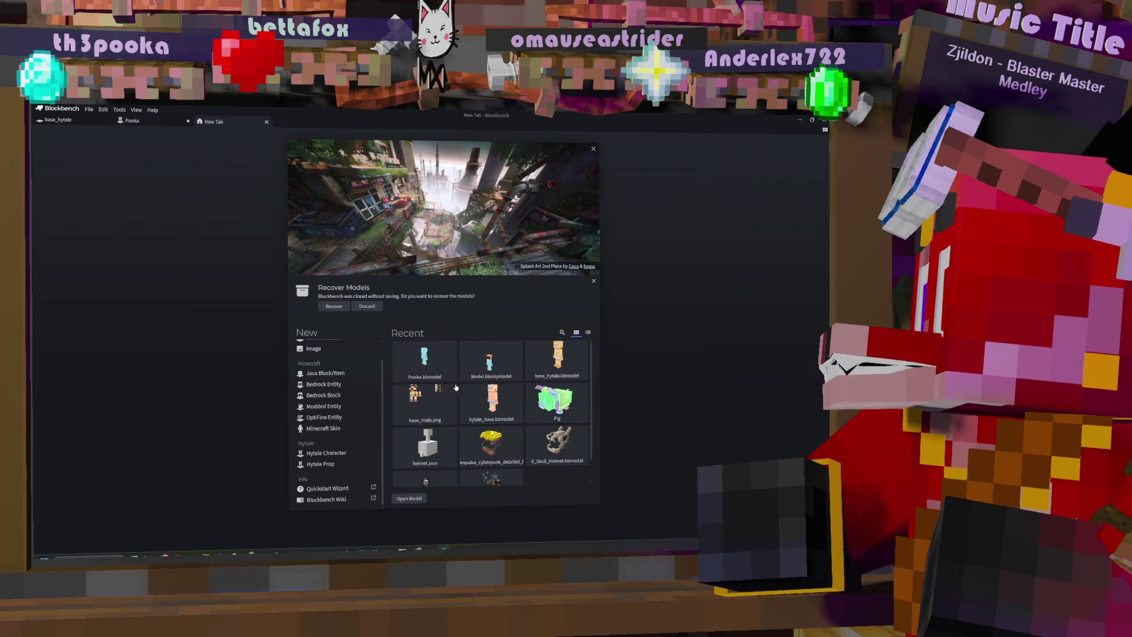
{"action": "left_click", "coordinate": [410, 498]}
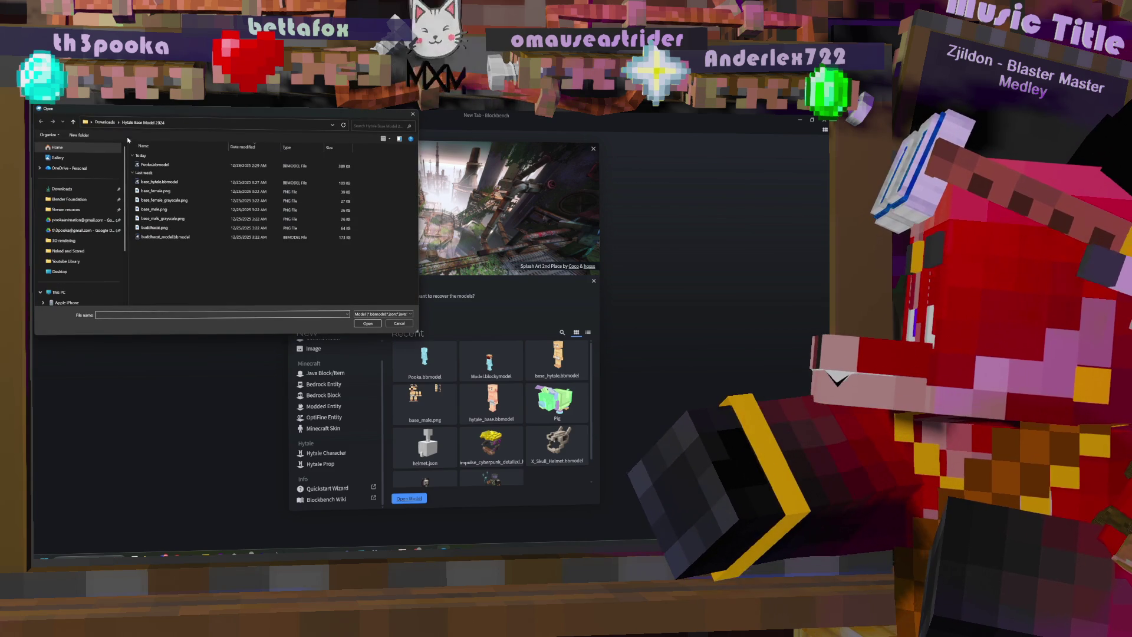
{"action": "left_click", "coordinate": [105, 122]}
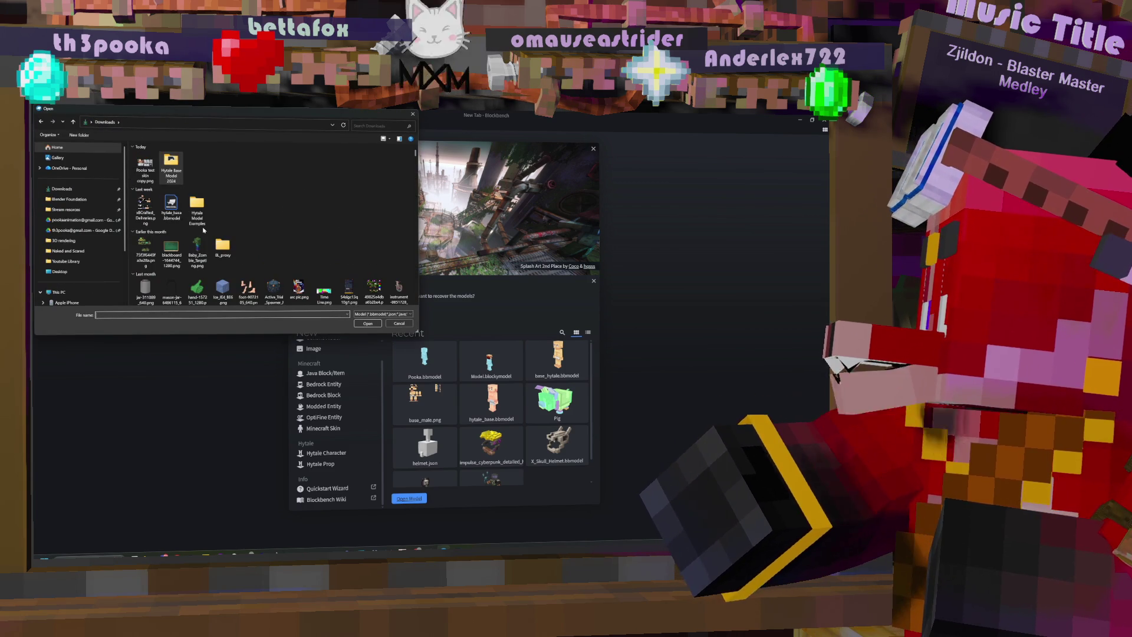
{"action": "double_click", "coordinate": [197, 209]}
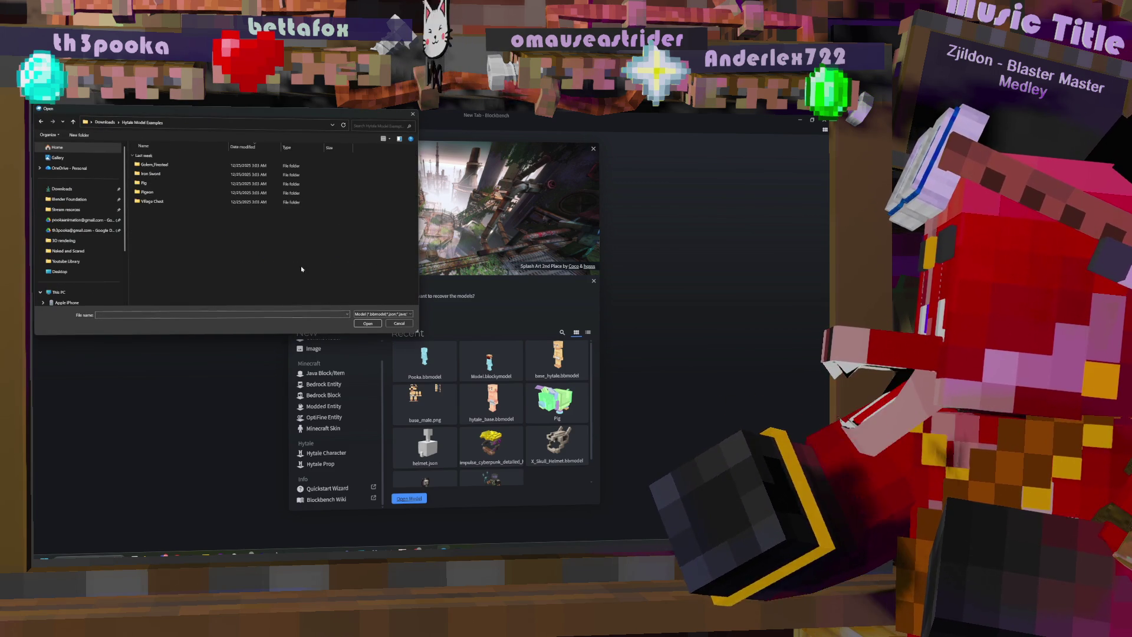
{"action": "double_click", "coordinate": [157, 173]}
{"action": "double_click", "coordinate": [158, 175]}
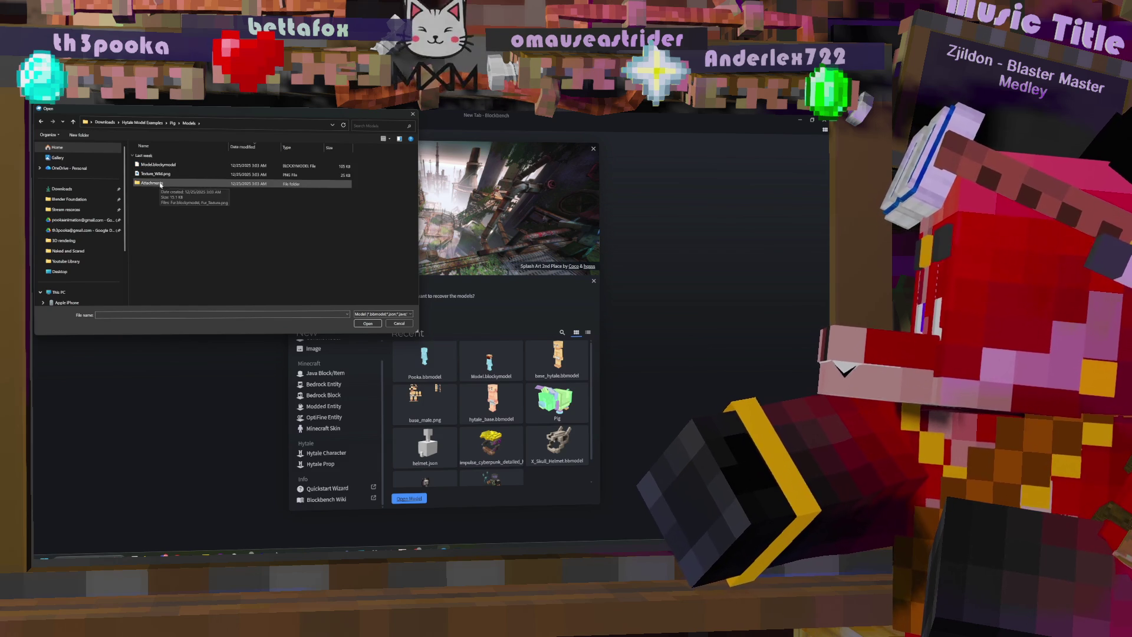
{"action": "double_click", "coordinate": [166, 168]}
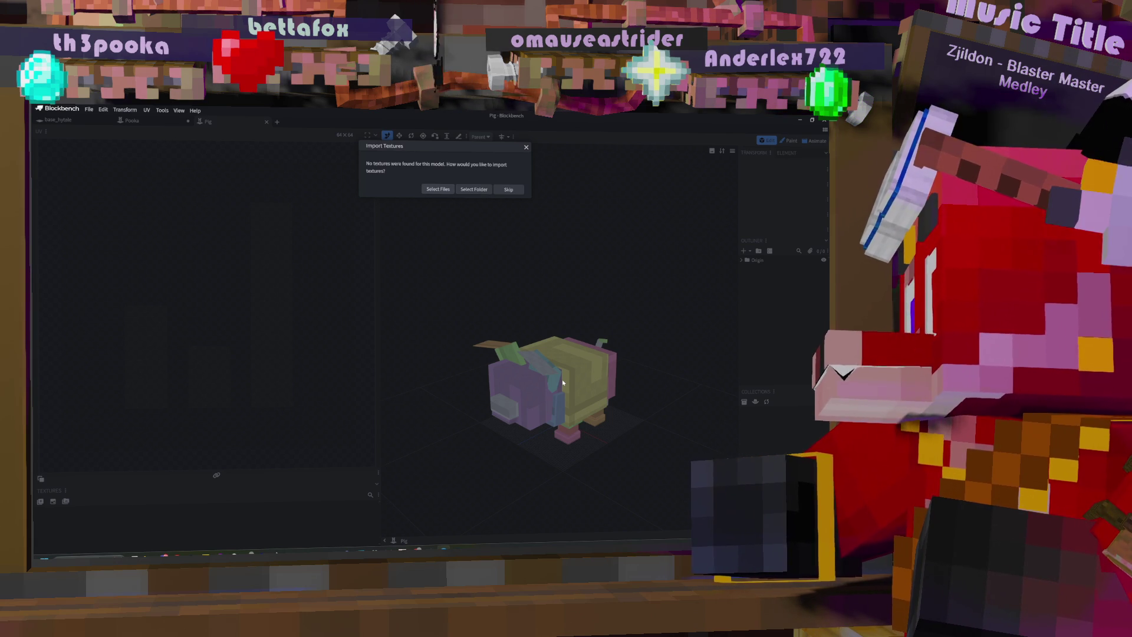
Step: Import Texture_Wild.png as the Pig model's texture
{"action": "left_click", "coordinate": [451, 189]}
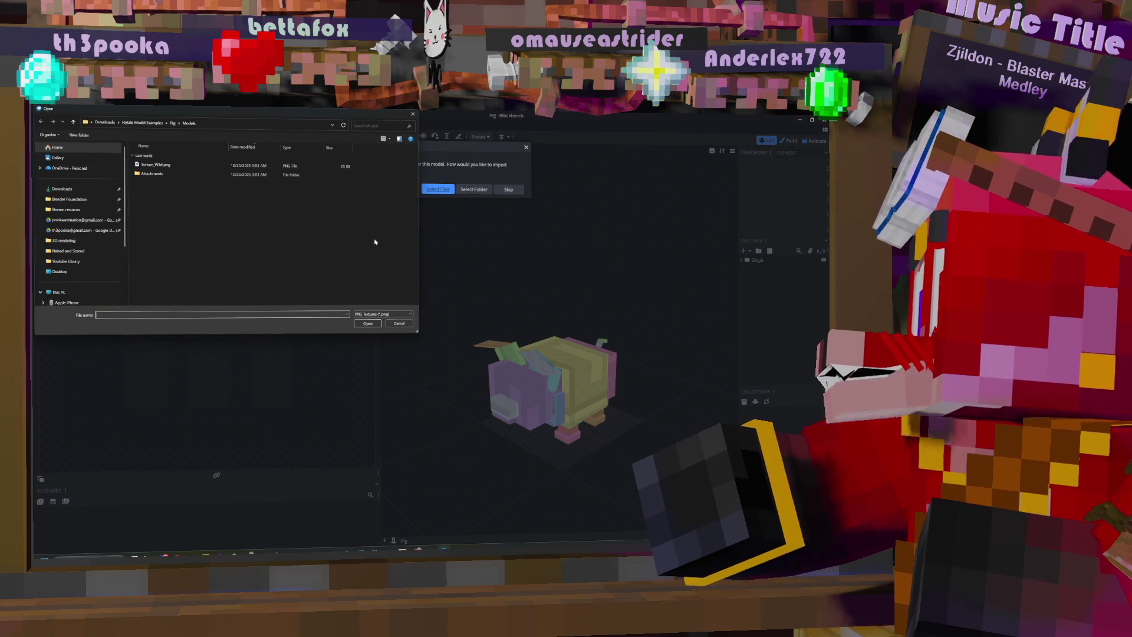
{"action": "double_click", "coordinate": [182, 165]}
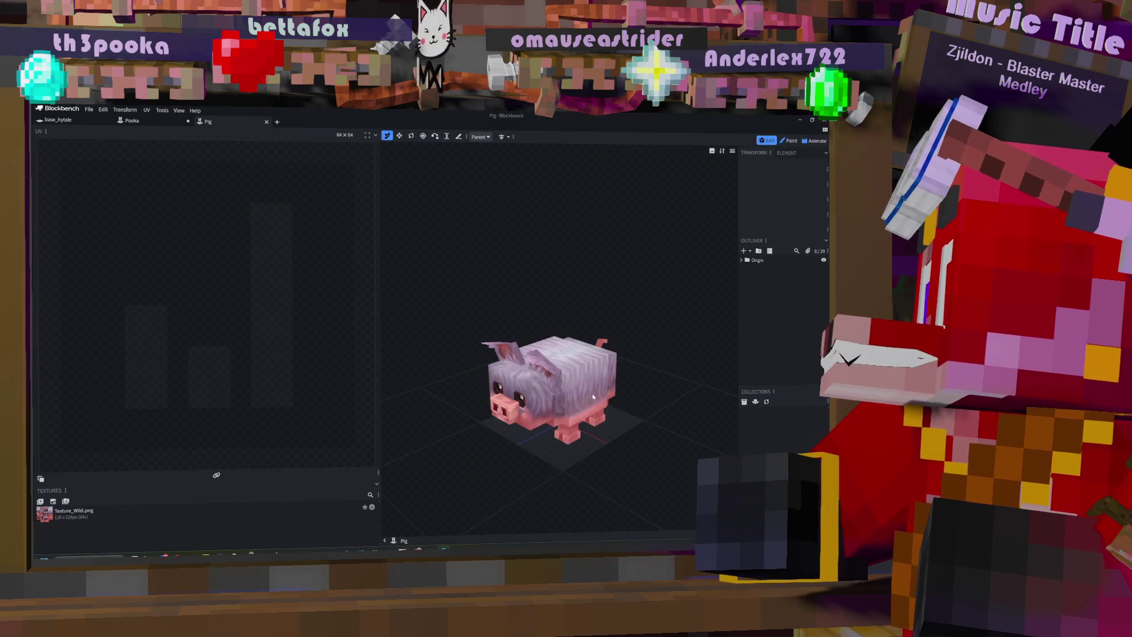
{"action": "scroll", "coordinate": [557, 358], "scroll_direction": "down", "scroll_amount": 2}
Step: Select the pig's L-Ear2 ear tip, inspect its North and South UVs, and trial-move then undo it
{"action": "left_click", "coordinate": [544, 315]}
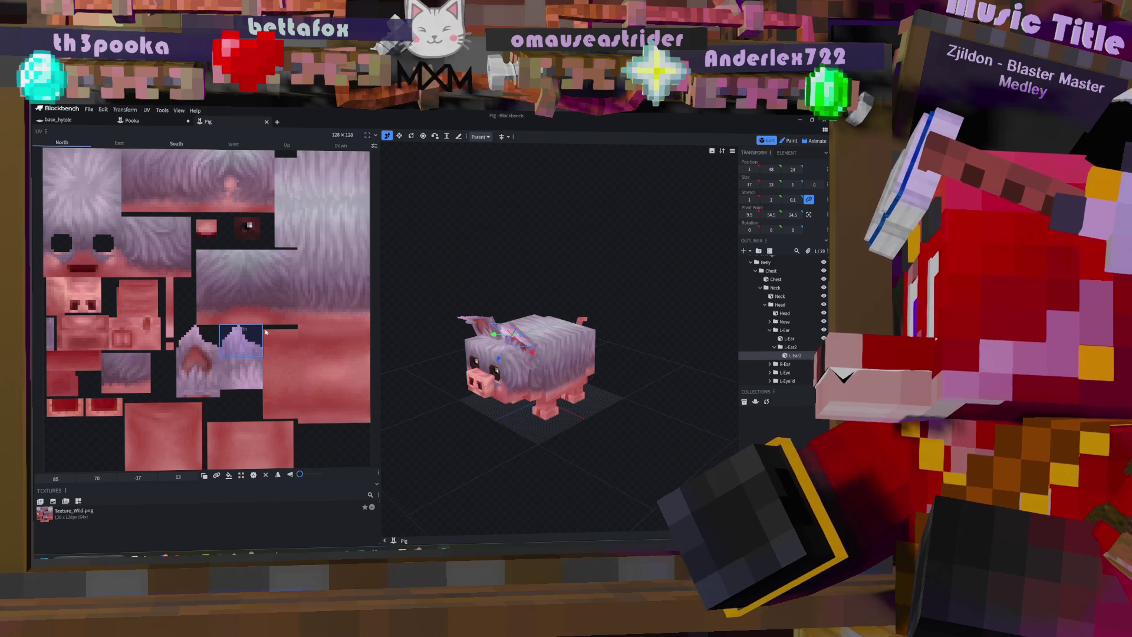
{"action": "mouse_move", "coordinate": [566, 250]}
{"action": "left_mouse_down"}
{"action": "mouse_move", "coordinate": [533, 253]}
{"action": "mouse_move", "coordinate": [519, 276]}
{"action": "mouse_move", "coordinate": [584, 245]}
{"action": "mouse_move", "coordinate": [496, 277]}
{"action": "mouse_move", "coordinate": [566, 233]}
{"action": "mouse_move", "coordinate": [531, 239]}
{"action": "mouse_move", "coordinate": [545, 265]}
{"action": "mouse_move", "coordinate": [563, 236]}
{"action": "mouse_move", "coordinate": [539, 219]}
{"action": "mouse_move", "coordinate": [551, 248]}
{"action": "mouse_move", "coordinate": [564, 234]}
{"action": "mouse_move", "coordinate": [547, 260]}
{"action": "mouse_move", "coordinate": [564, 249]}
{"action": "left_mouse_up"}
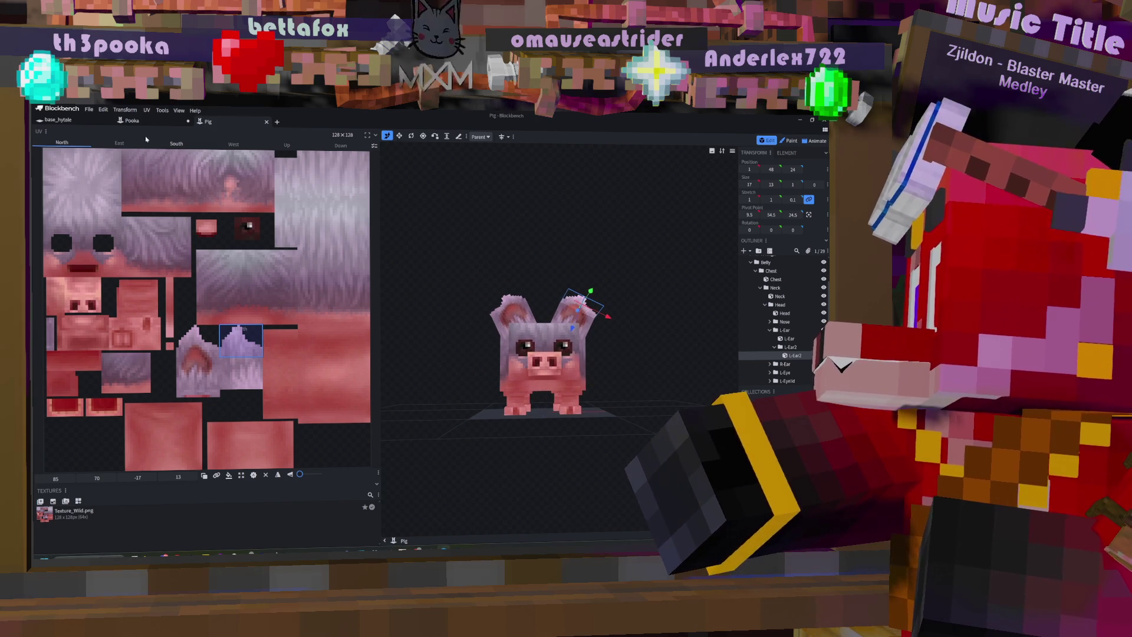
{"action": "left_click", "coordinate": [177, 144]}
{"action": "left_click", "coordinate": [63, 142]}
{"action": "left_click", "coordinate": [170, 146]}
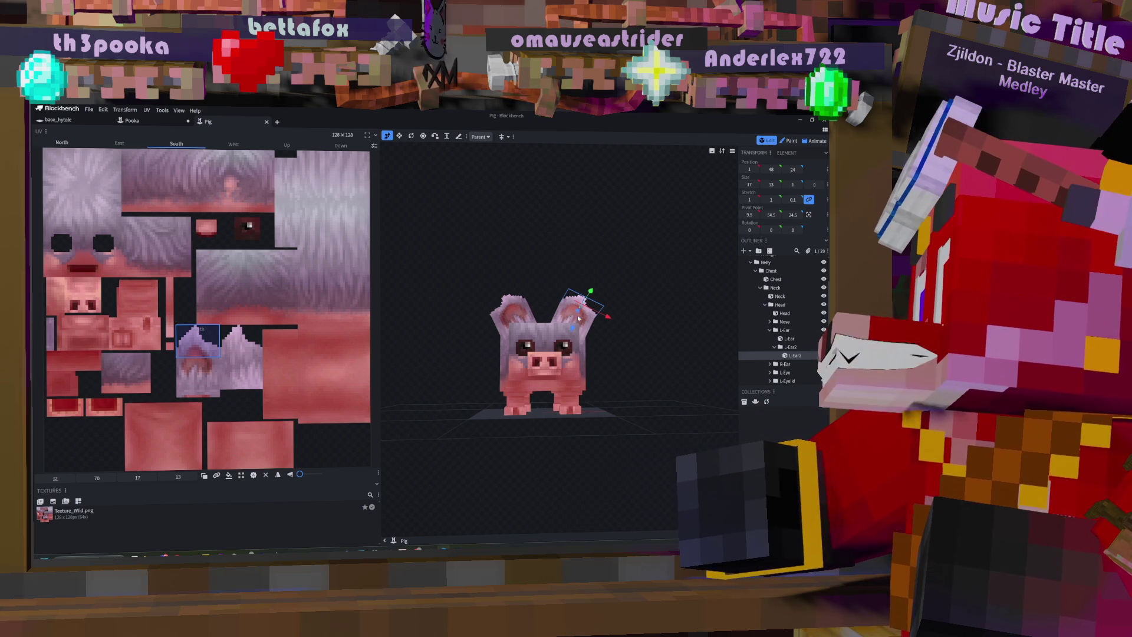
{"action": "left_click_drag", "start_coordinate": [572, 327], "coordinate": [549, 374]}
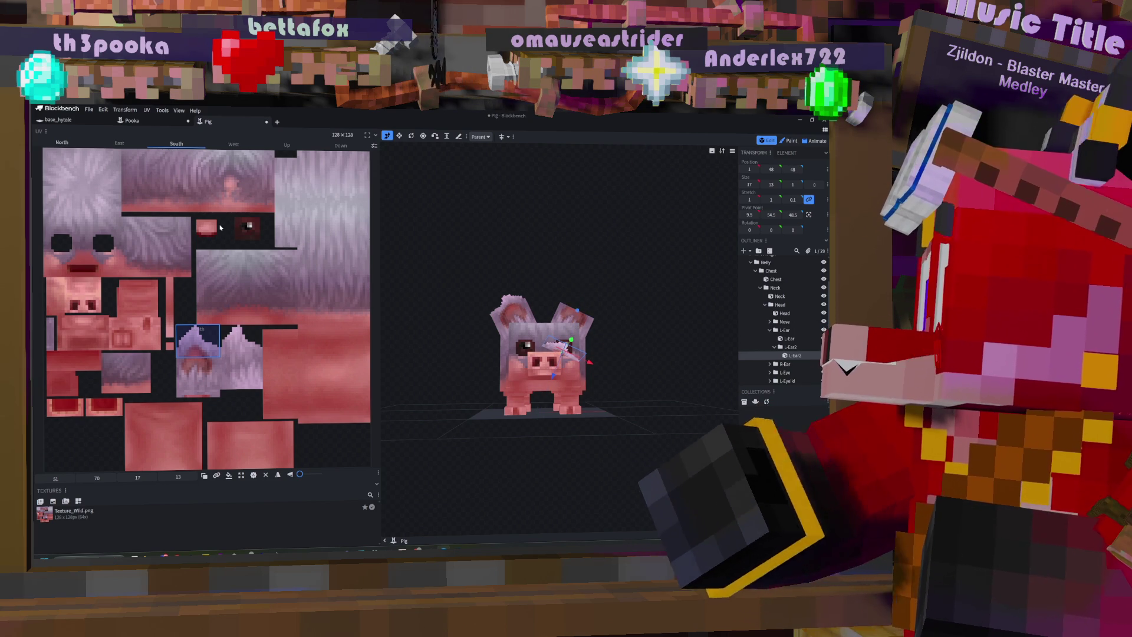
{"action": "key", "text": "ctrl+z"}
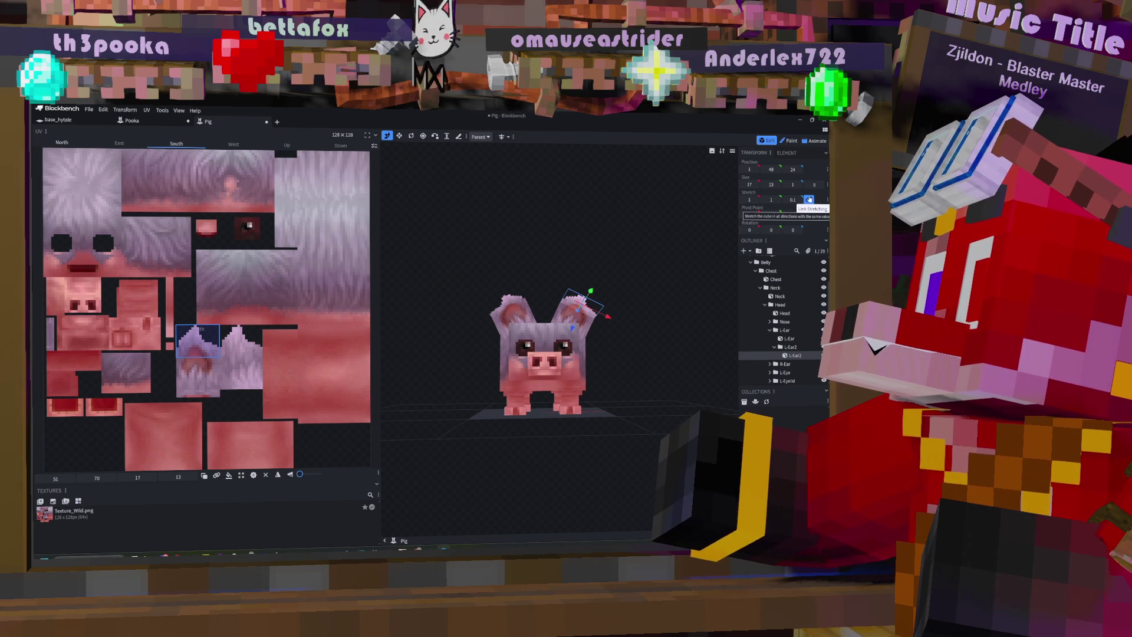
Step: Enable Link Stretching, view the pig from the side, and return to the Pooka project
{"action": "left_click", "coordinate": [809, 200]}
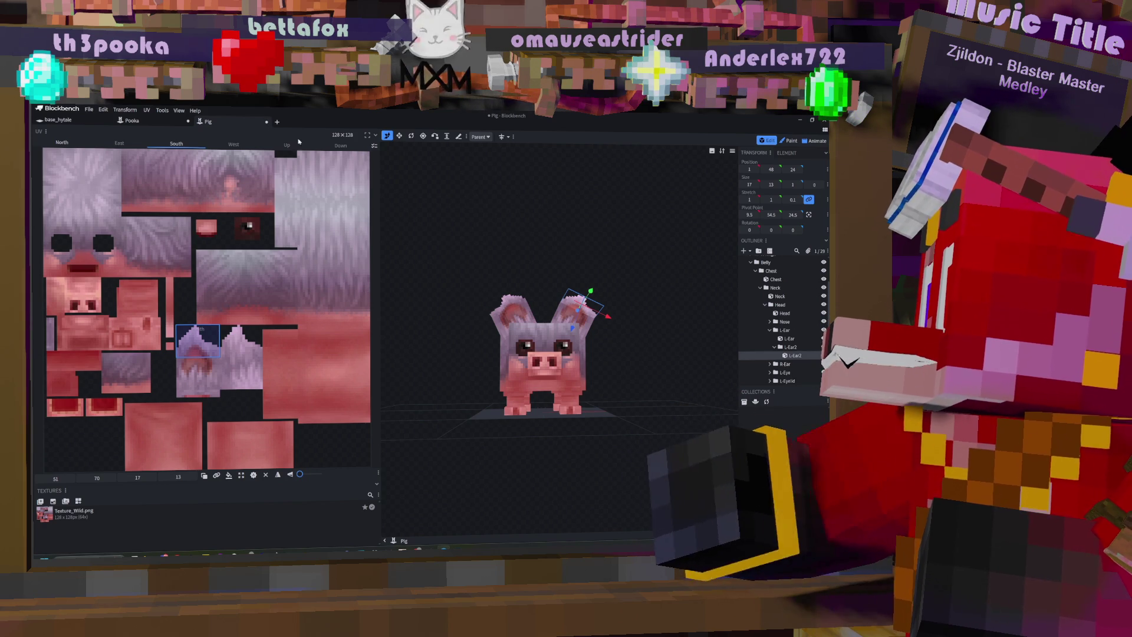
{"action": "key", "text": "KP_3"}
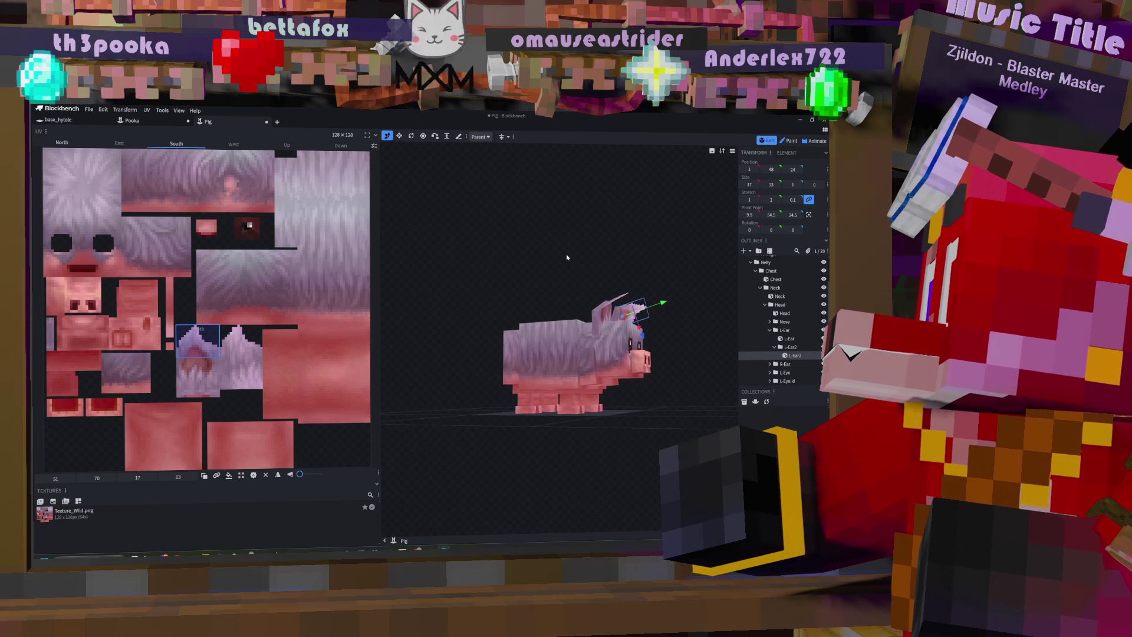
{"action": "left_click_drag", "start_coordinate": [561, 254], "coordinate": [221, 171]}
{"action": "left_click", "coordinate": [132, 121]}
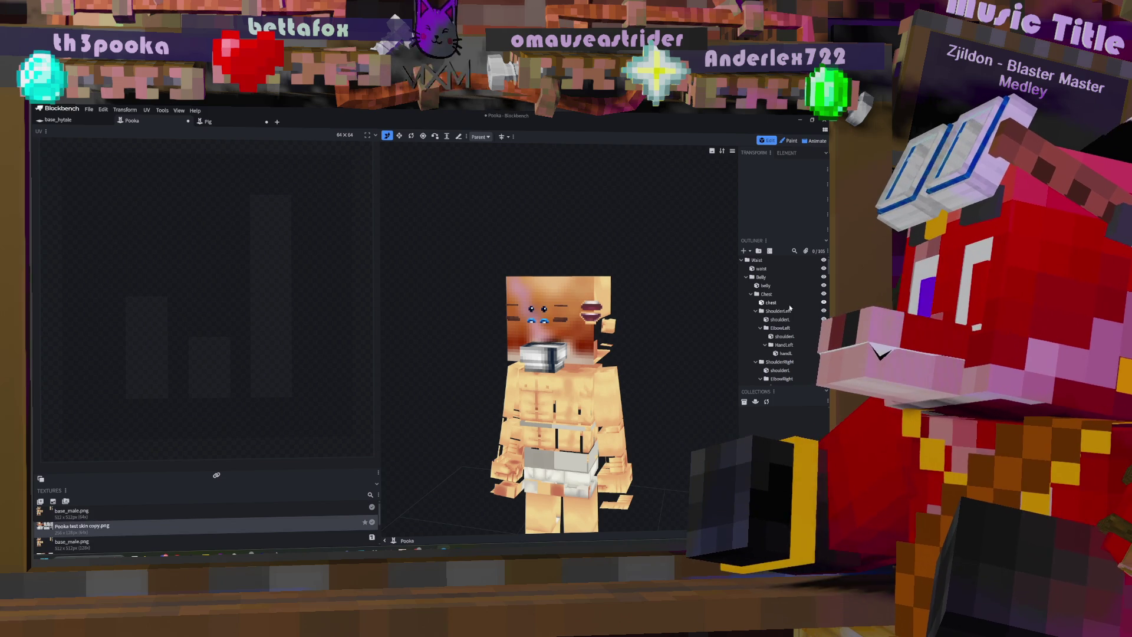
Step: Toggle the Belly, ThighLeft, Waist2, Chest, Neck and Head outliner groups, then select earLeft under Ear1
{"action": "left_click", "coordinate": [746, 277]}
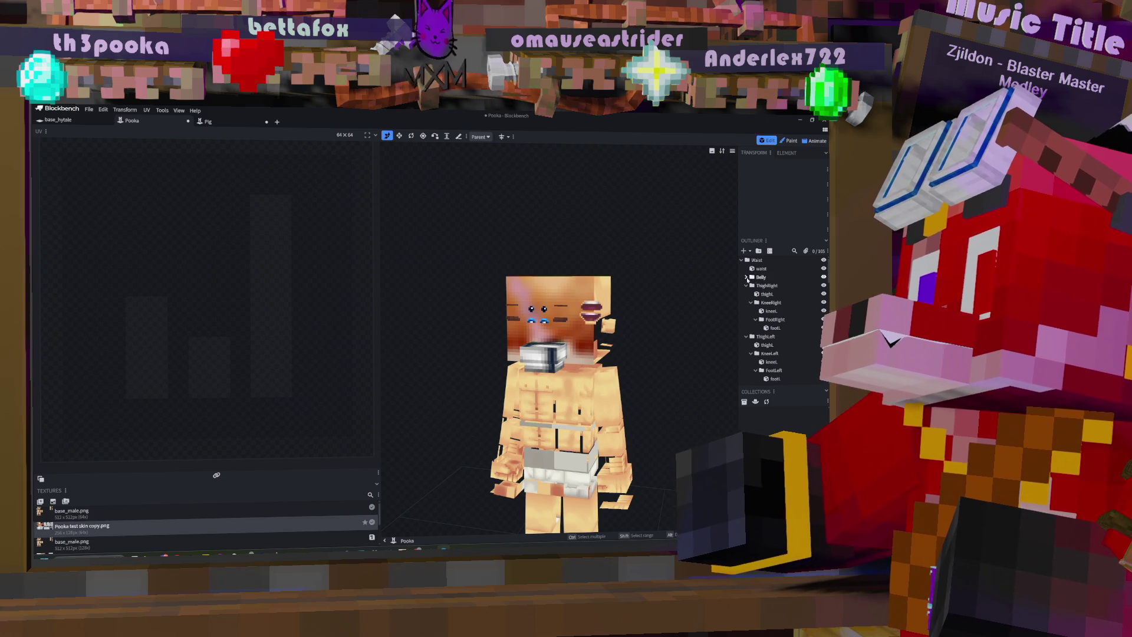
{"action": "left_click", "coordinate": [746, 293]}
{"action": "left_click", "coordinate": [746, 294]}
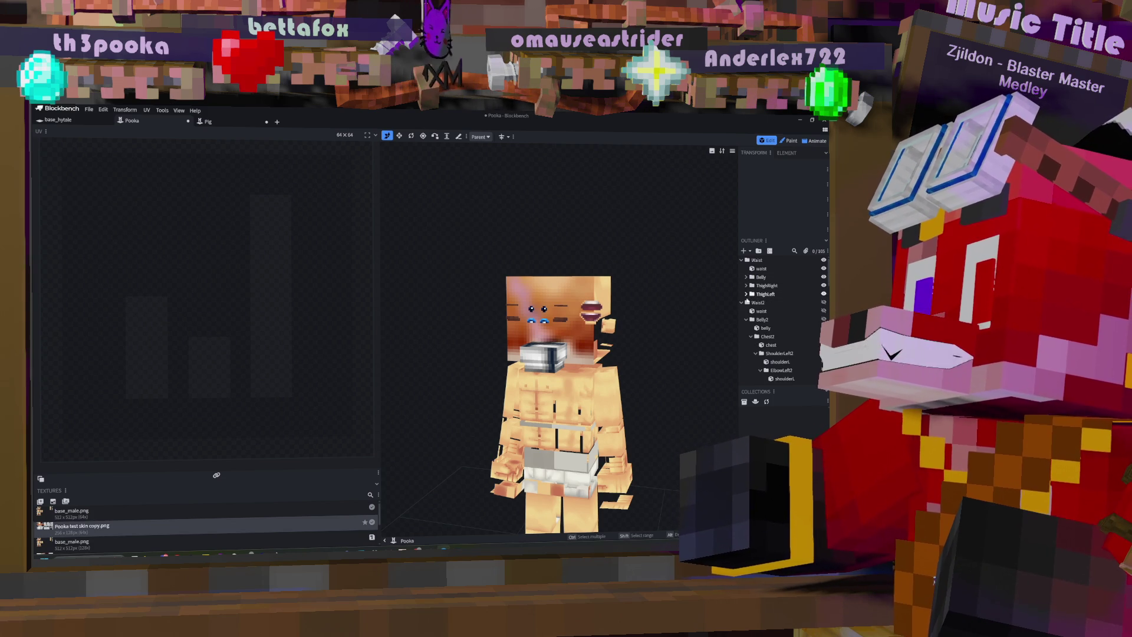
{"action": "left_click", "coordinate": [742, 302]}
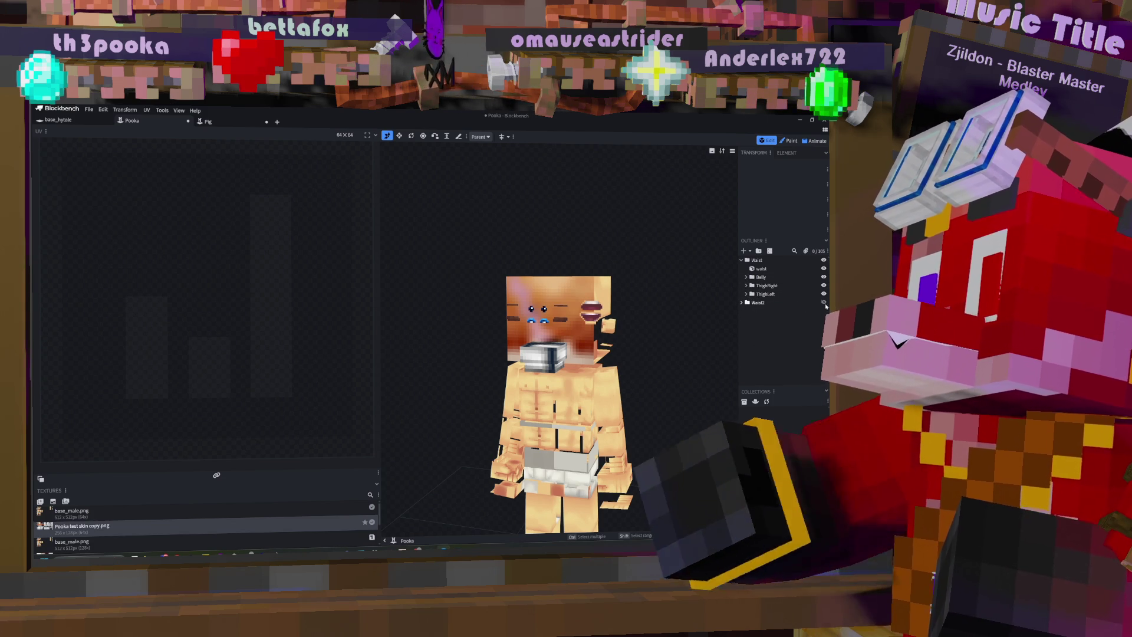
{"action": "left_click", "coordinate": [747, 277]}
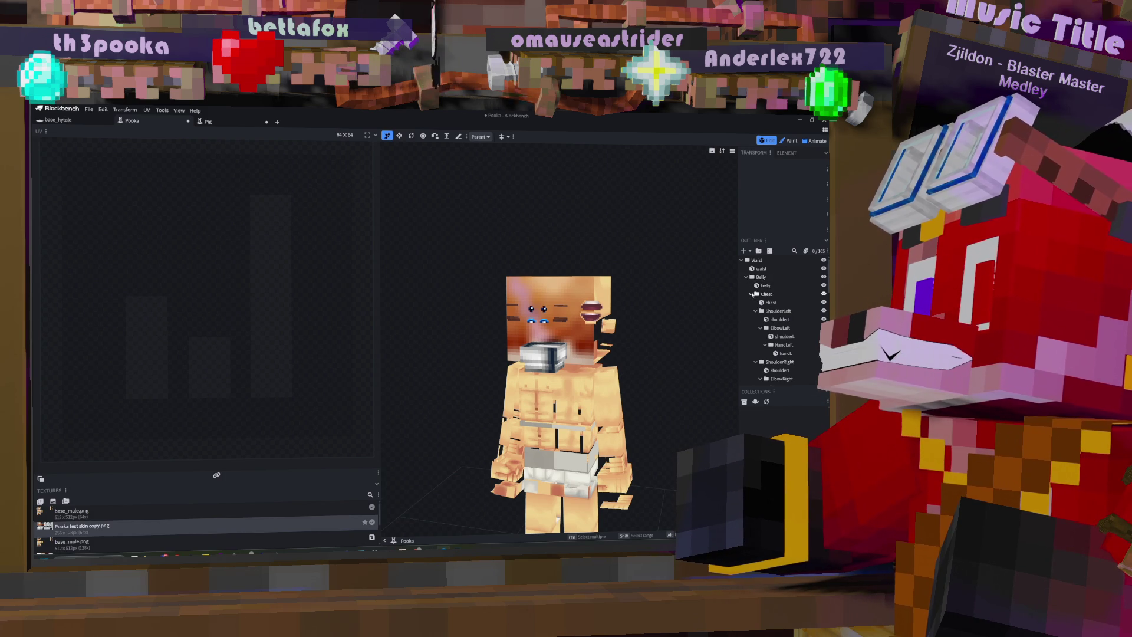
{"action": "left_click", "coordinate": [751, 294]}
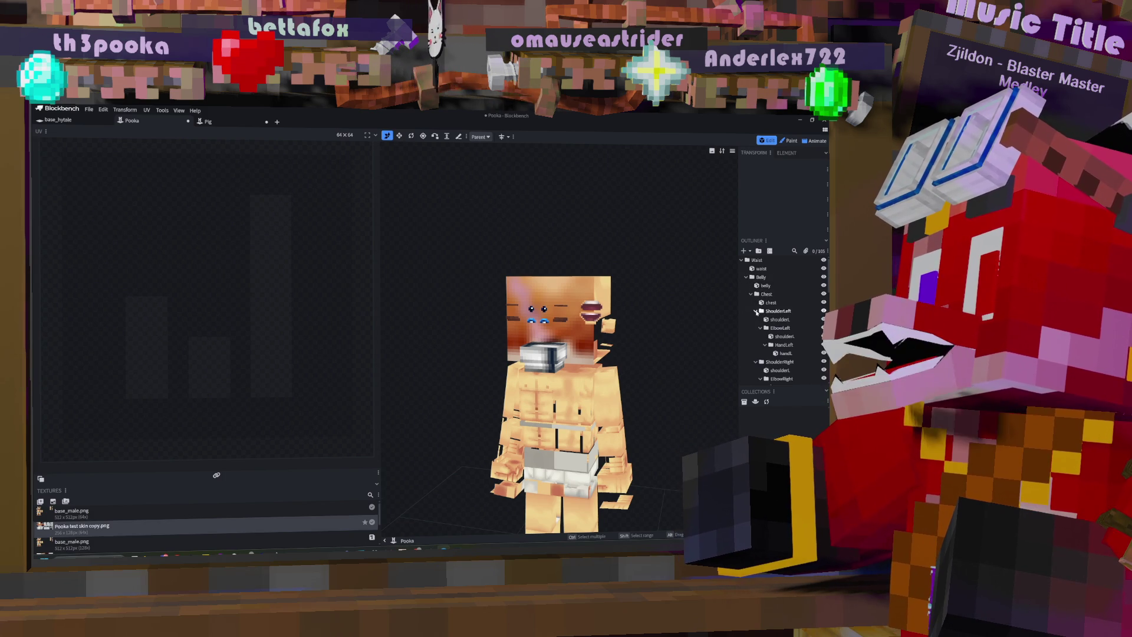
{"action": "left_click", "coordinate": [756, 328]}
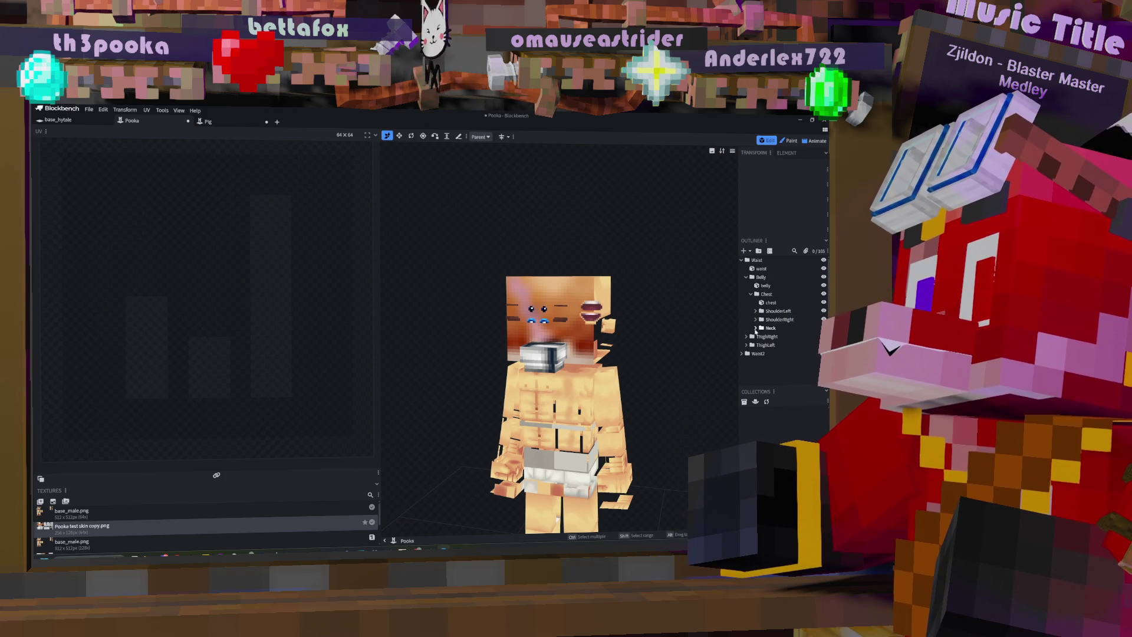
{"action": "left_click", "coordinate": [756, 328]}
{"action": "scroll", "coordinate": [763, 331], "scroll_direction": "down", "scroll_amount": 1}
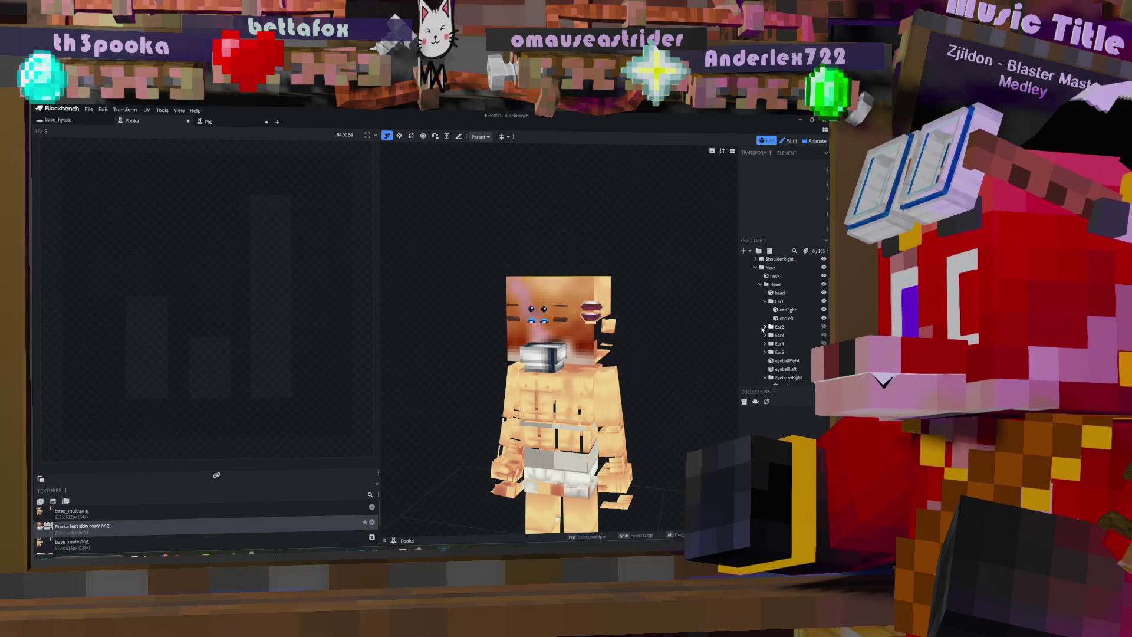
{"action": "left_click", "coordinate": [760, 284]}
{"action": "left_click", "coordinate": [760, 301]}
{"action": "scroll", "coordinate": [790, 319], "scroll_direction": "down", "scroll_amount": 1}
{"action": "left_click", "coordinate": [793, 319]}
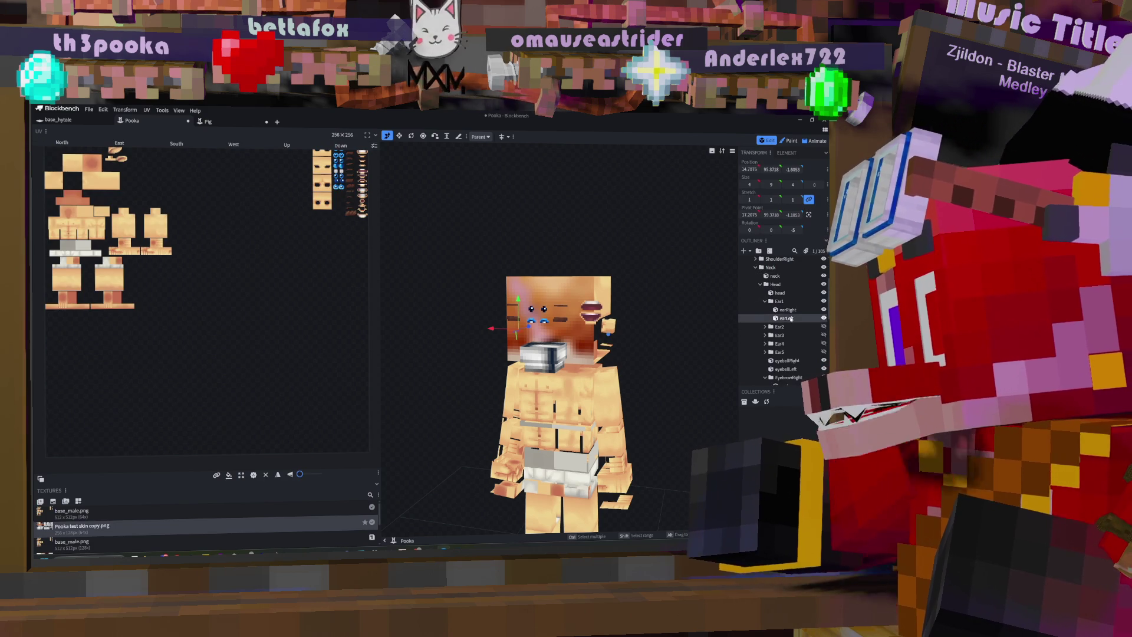
Step: Select earLeft and earRight together and raise them 19 units on Y
{"action": "left_click", "coordinate": [529, 295], "text": "ctrl"}
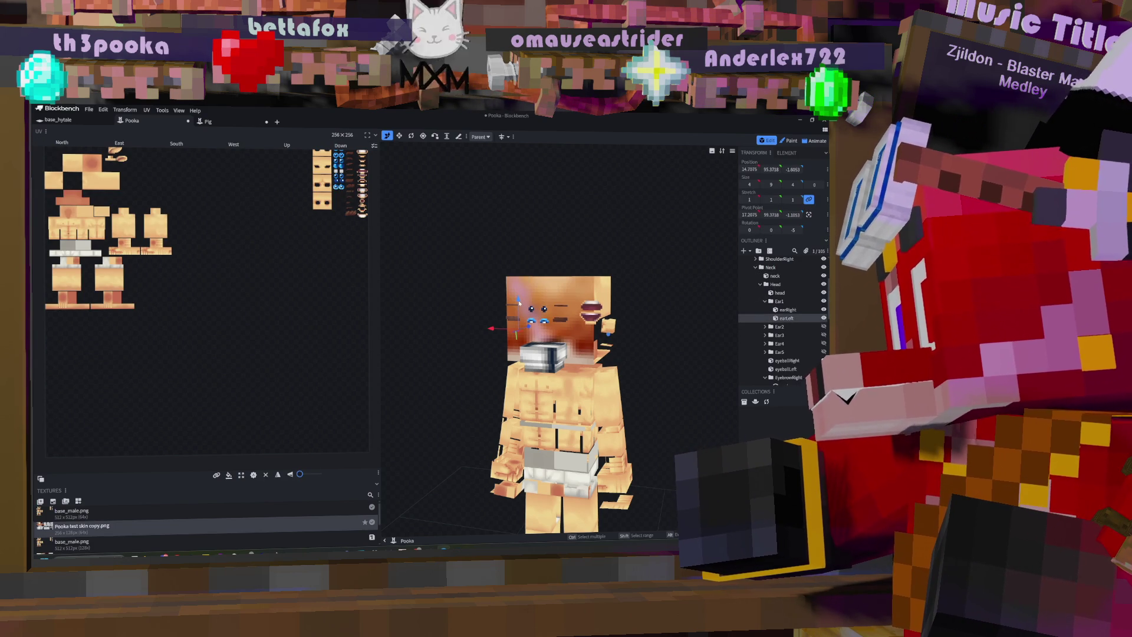
{"action": "left_click_drag", "start_coordinate": [562, 300], "coordinate": [572, 248]}
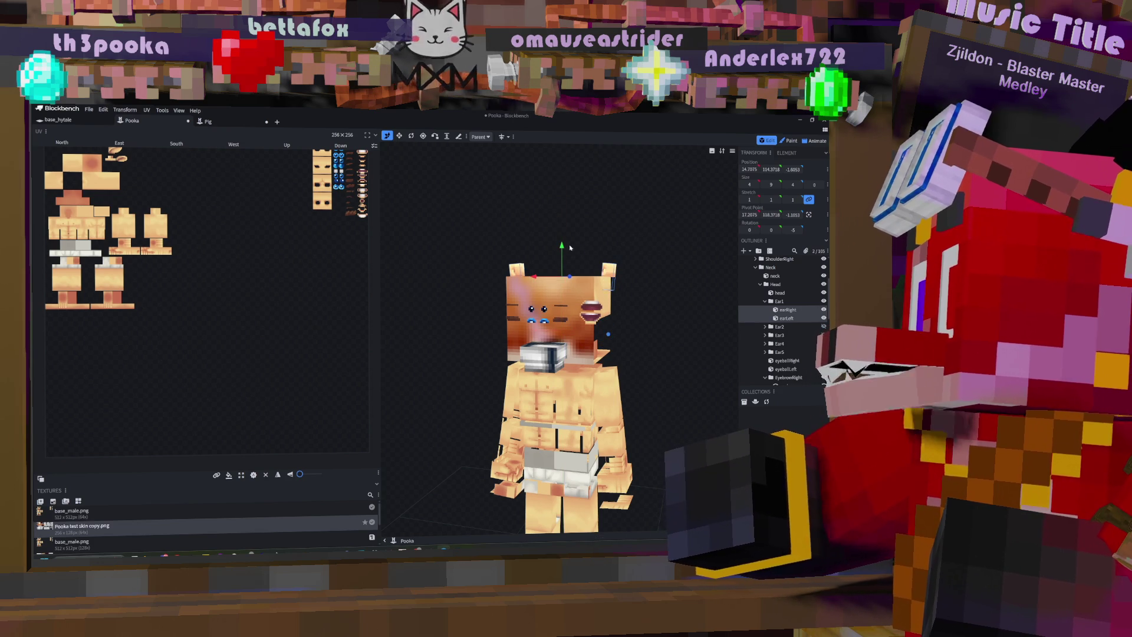
{"action": "left_click_drag", "start_coordinate": [574, 254], "coordinate": [599, 255]}
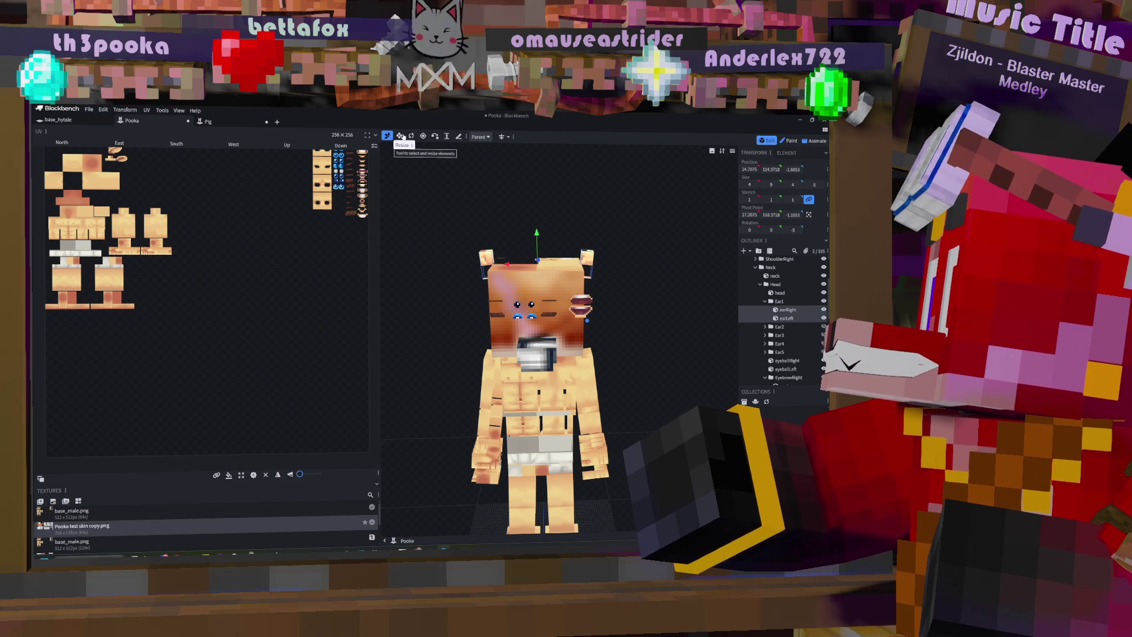
Step: Resize both ear cubes to 18 units wide along X
{"action": "left_click", "coordinate": [400, 136]}
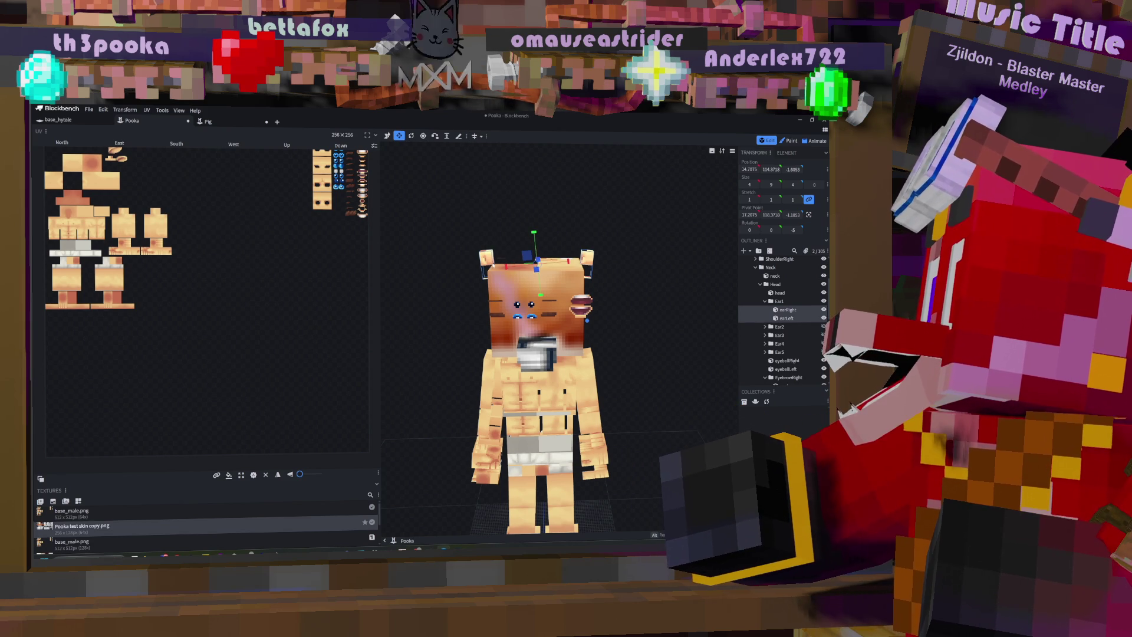
{"action": "mouse_move", "coordinate": [507, 266]}
{"action": "left_mouse_down"}
{"action": "mouse_move", "coordinate": [495, 268]}
{"action": "mouse_move", "coordinate": [498, 253]}
{"action": "left_mouse_up"}
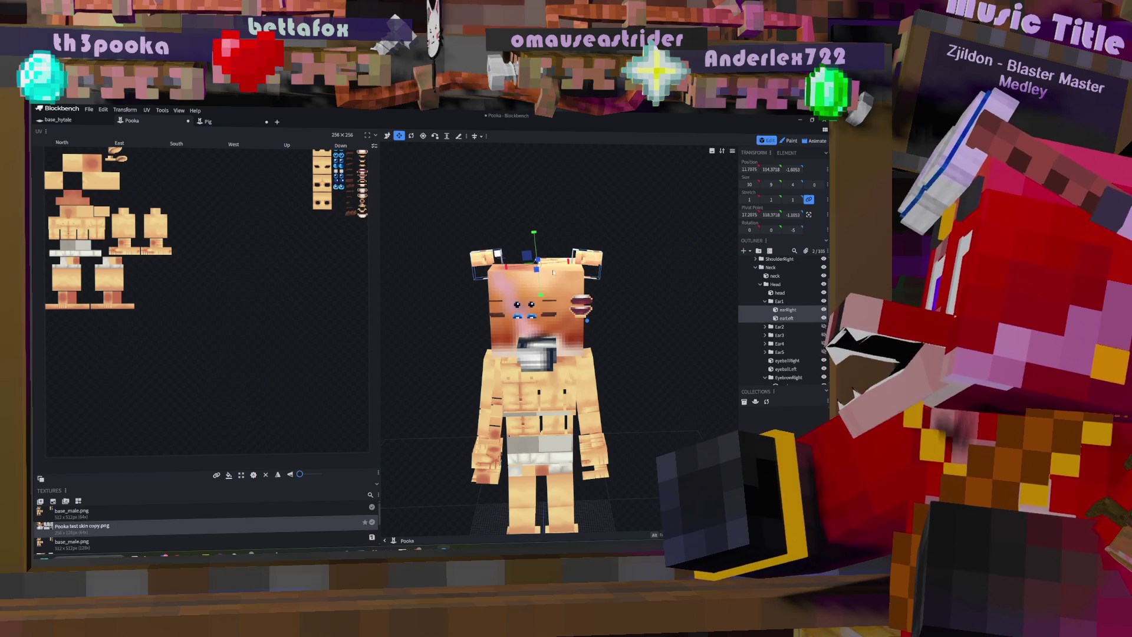
{"action": "mouse_move", "coordinate": [566, 194]}
{"action": "left_mouse_down"}
{"action": "mouse_move", "coordinate": [584, 190]}
{"action": "mouse_move", "coordinate": [593, 240]}
{"action": "mouse_move", "coordinate": [643, 245]}
{"action": "left_mouse_up"}
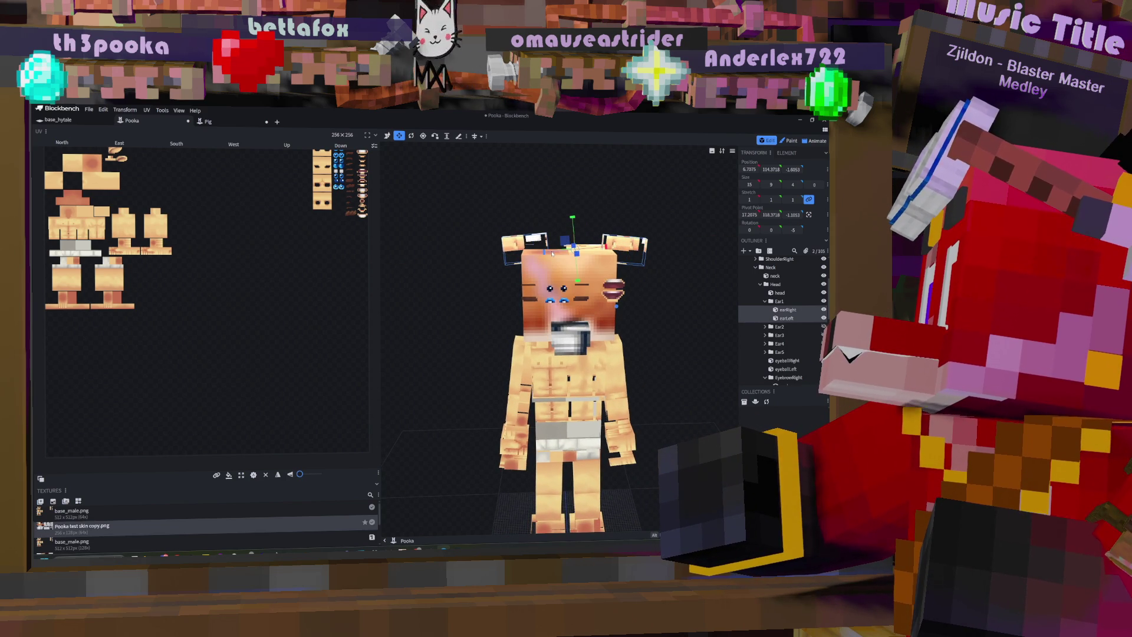
{"action": "left_click_drag", "start_coordinate": [552, 253], "coordinate": [618, 251]}
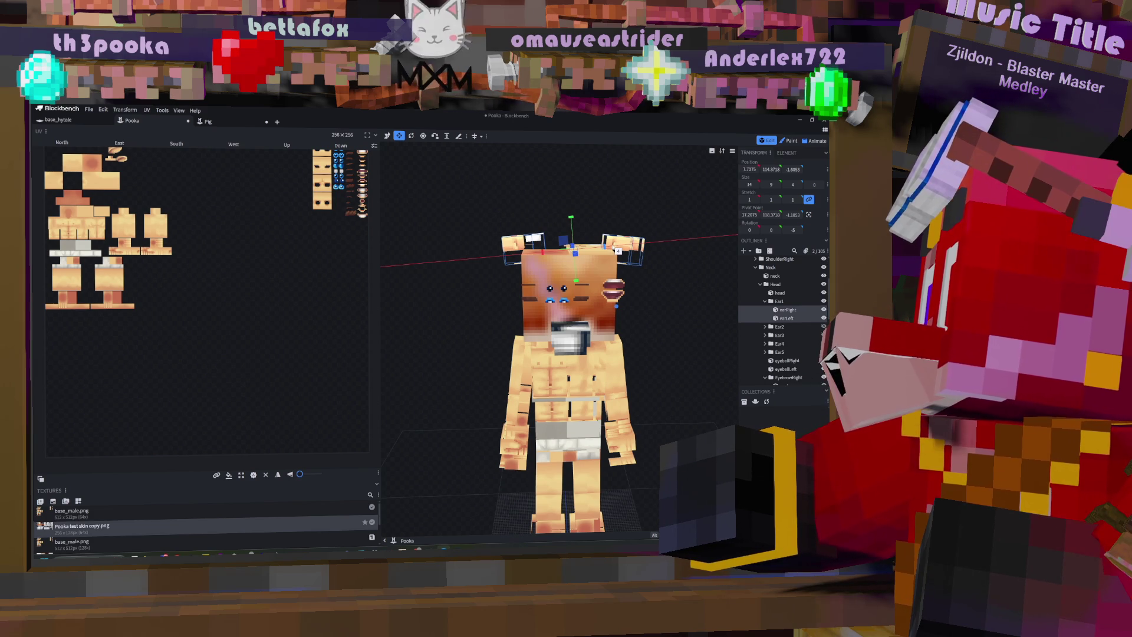
{"action": "left_click_drag", "start_coordinate": [543, 251], "coordinate": [533, 255]}
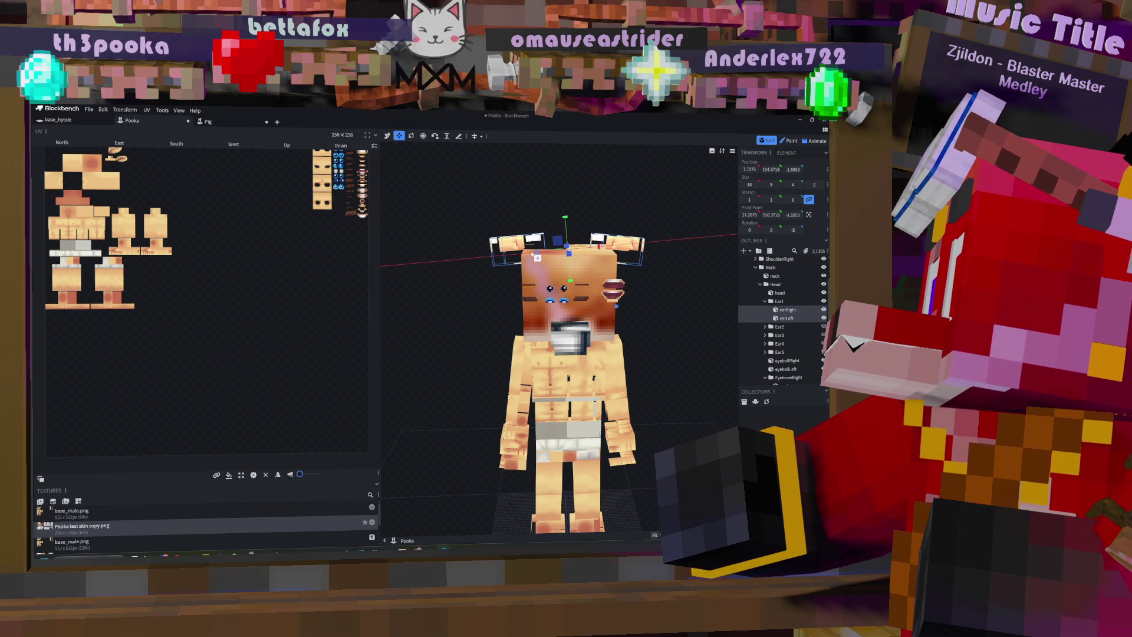
{"action": "left_click", "coordinate": [522, 246], "text": "ctrl"}
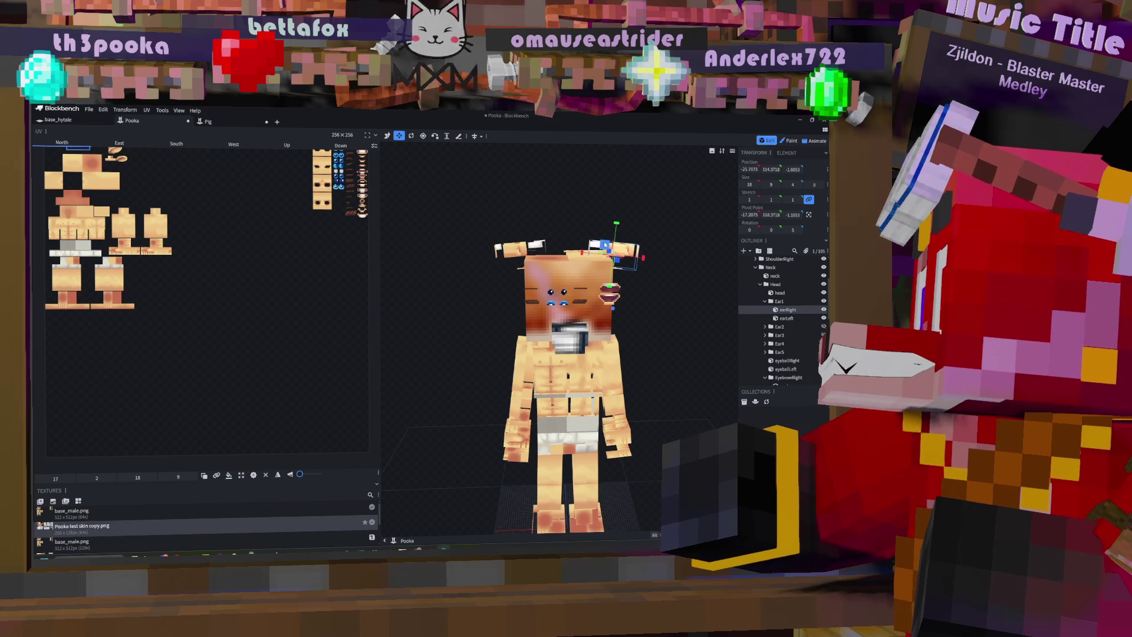
{"action": "left_click", "coordinate": [522, 247], "text": "ctrl"}
{"action": "right_click", "coordinate": [522, 254]}
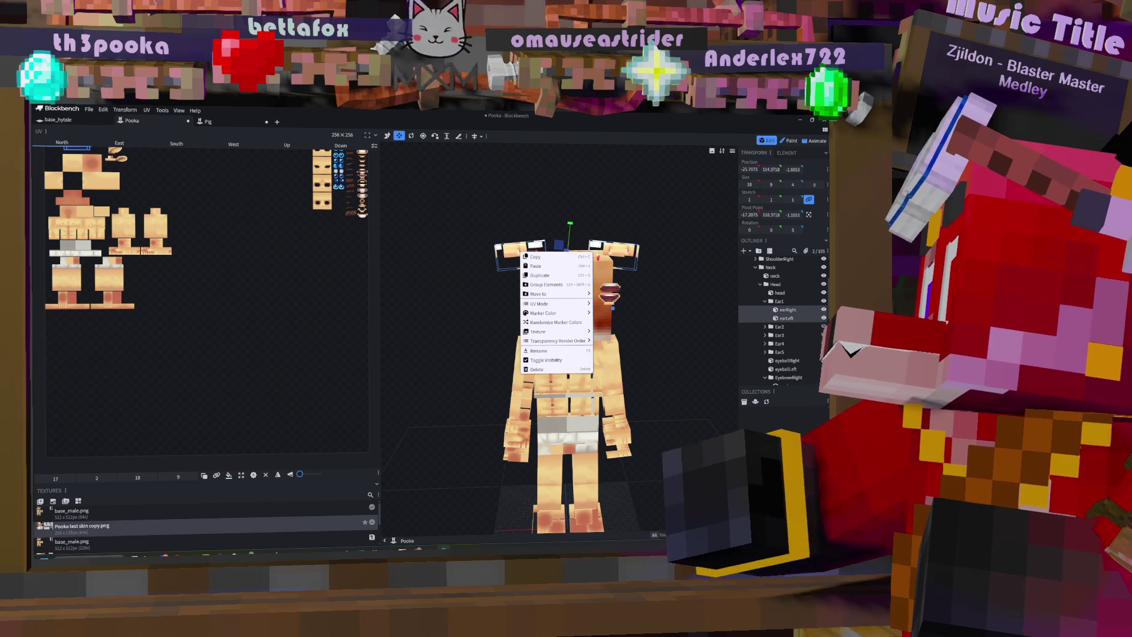
Step: Stretch both ears to 17 units tall, then trial a -20 tilt on earLeft and undo it
{"action": "mouse_move", "coordinate": [570, 224]}
{"action": "left_mouse_down"}
{"action": "mouse_move", "coordinate": [572, 203]}
{"action": "mouse_move", "coordinate": [571, 221]}
{"action": "left_mouse_up"}
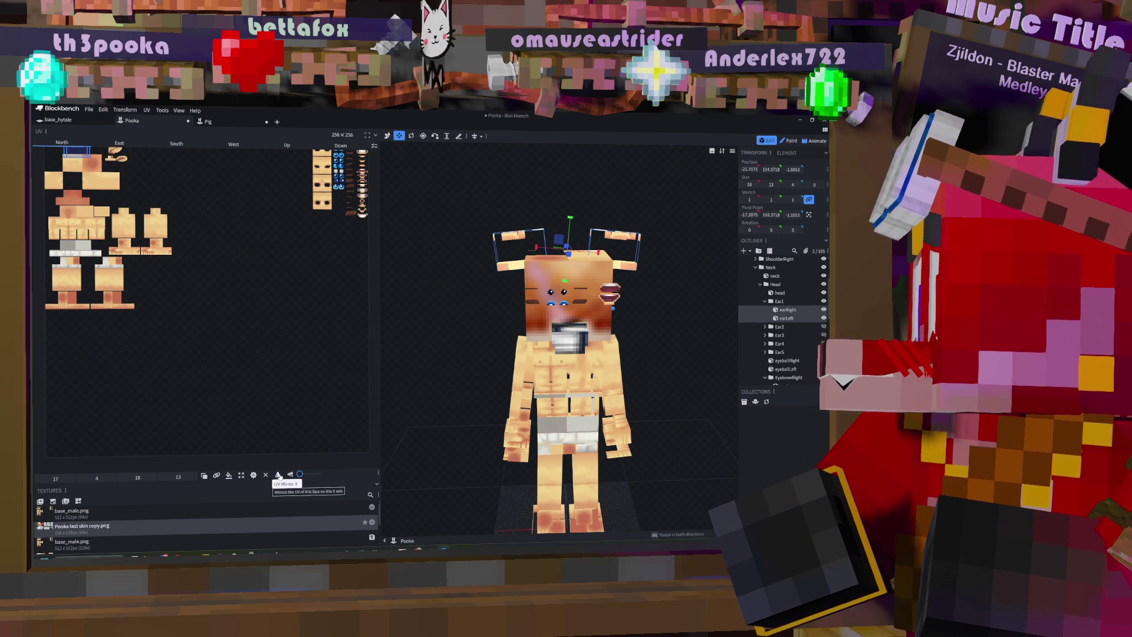
{"action": "left_click", "coordinate": [510, 238]}
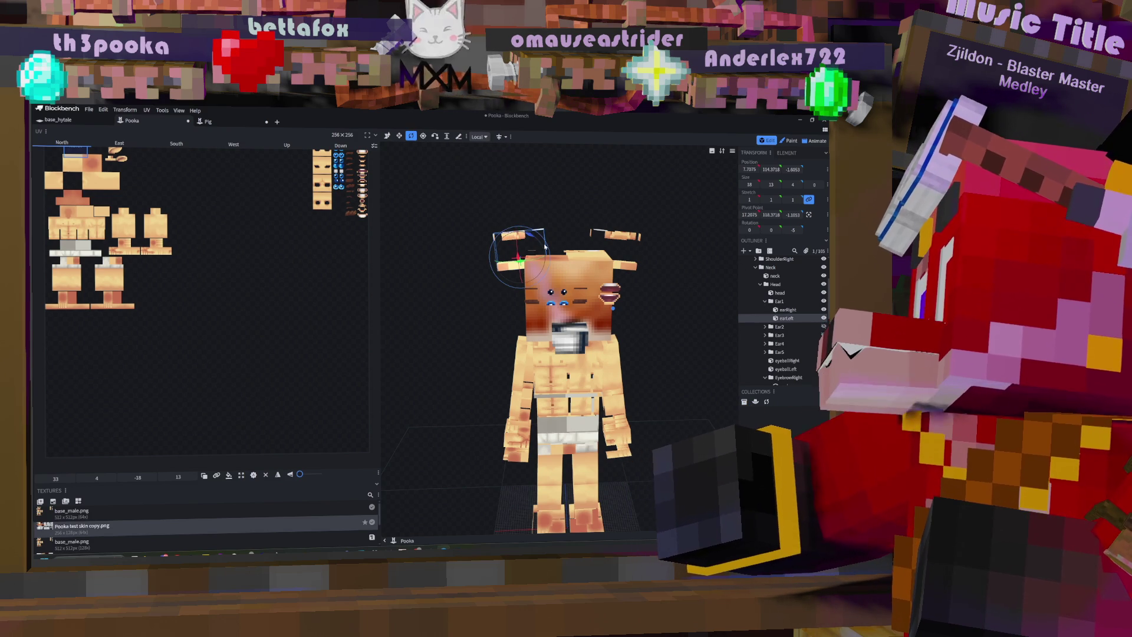
{"action": "left_click_drag", "start_coordinate": [533, 238], "coordinate": [523, 231]}
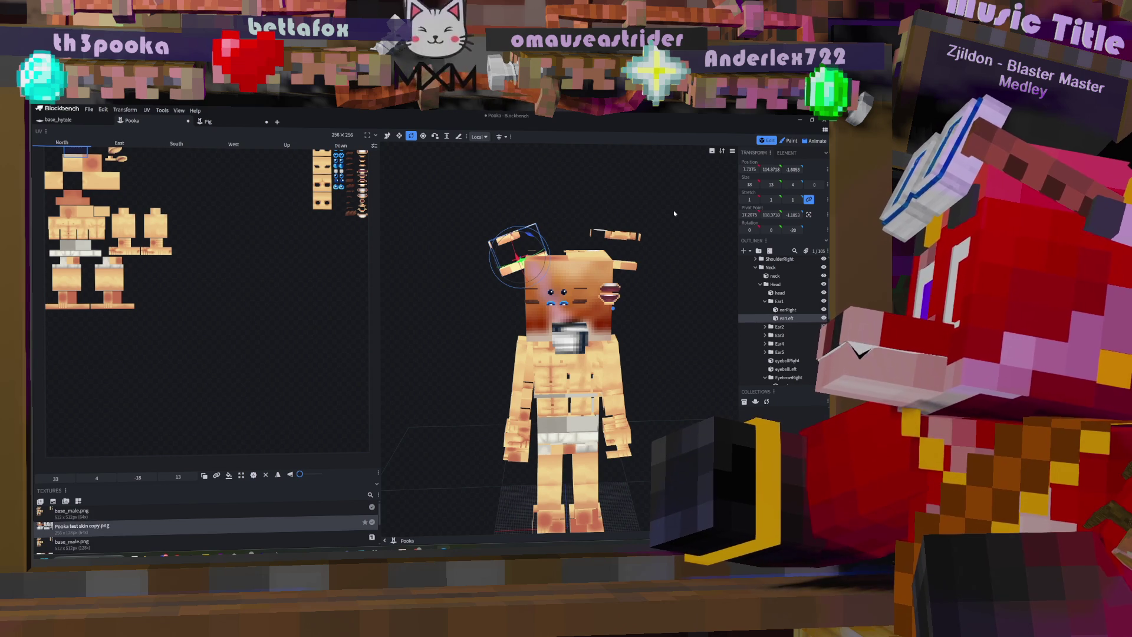
{"action": "key", "text": "ctrl+z"}
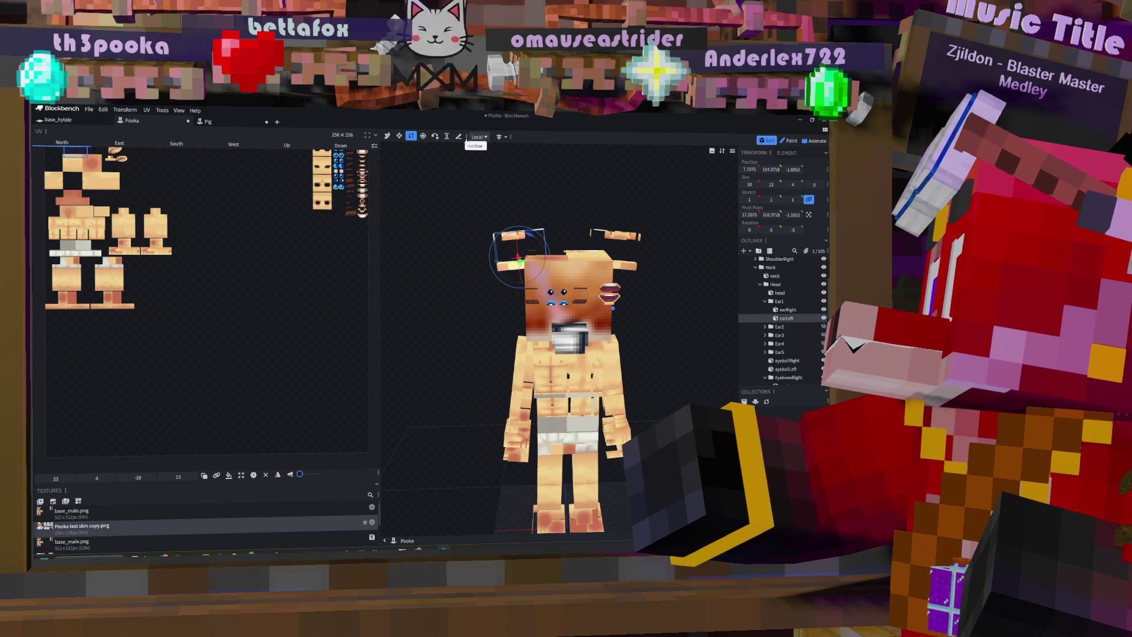
Step: Turn on Mirror Modeling and tilt the left ear to -20 on Z, mirrored on the right ear
{"action": "right_click", "coordinate": [467, 138]}
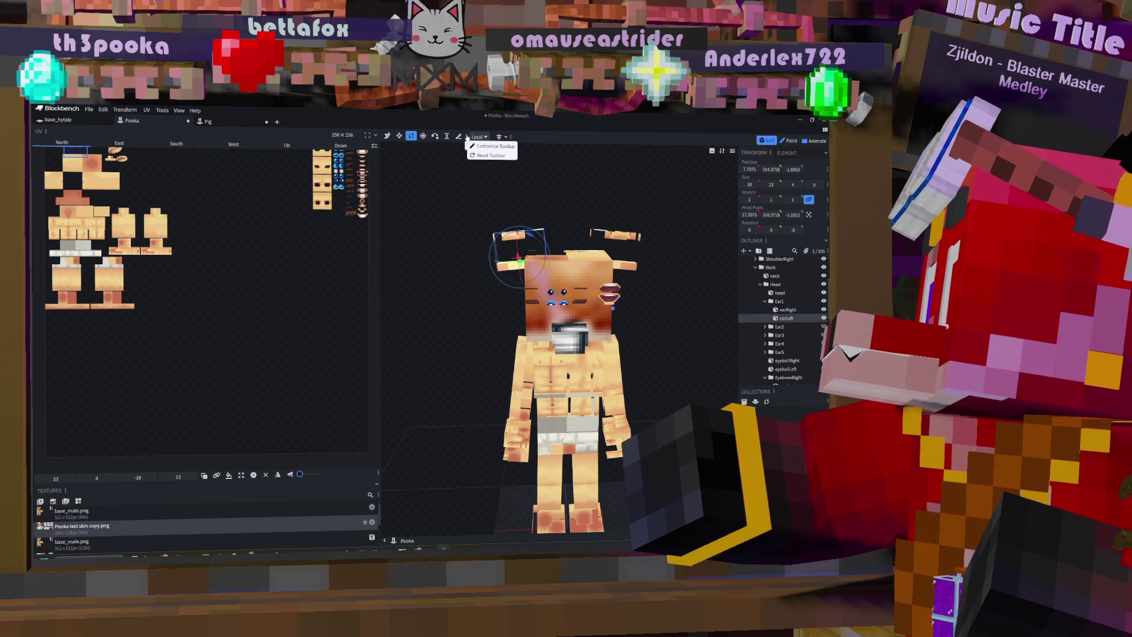
{"action": "left_click", "coordinate": [528, 139]}
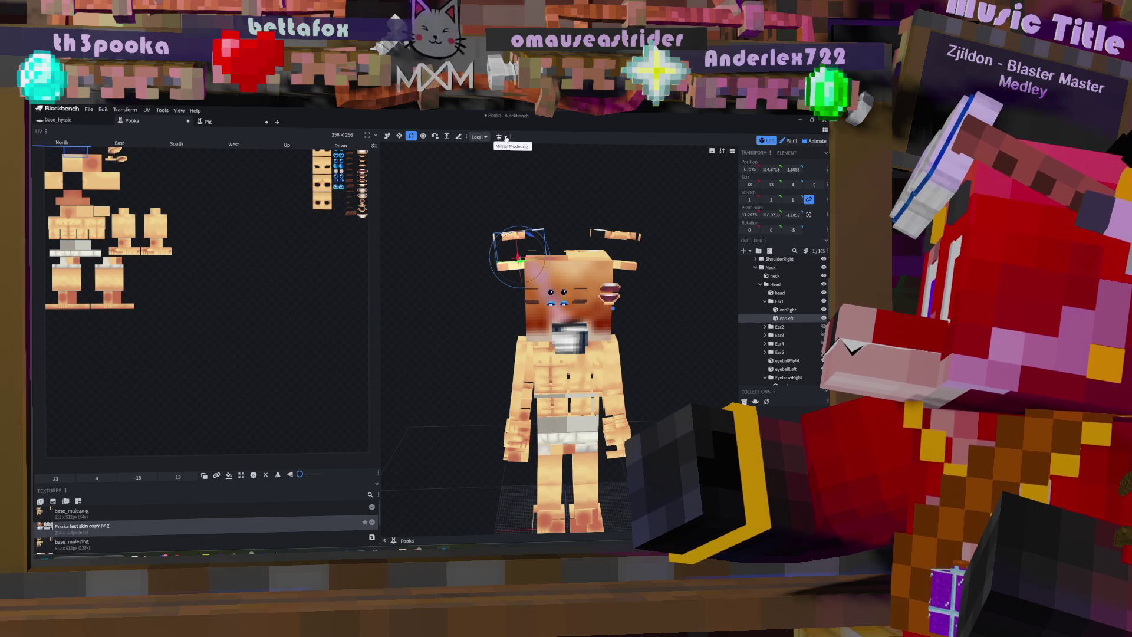
{"action": "left_click", "coordinate": [506, 138]}
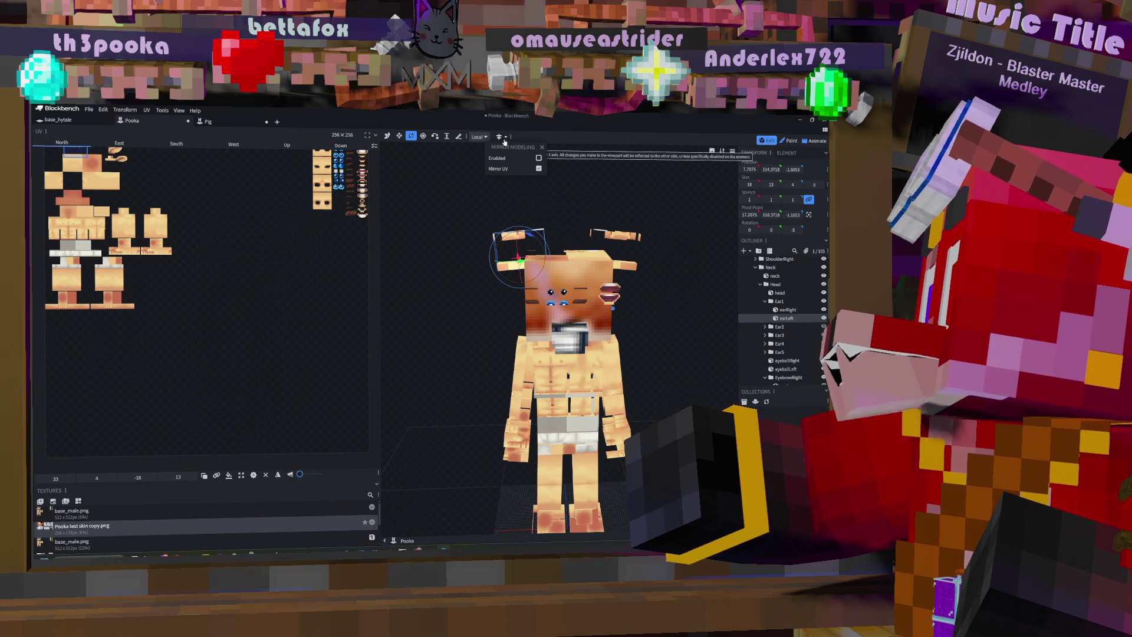
{"action": "left_click", "coordinate": [501, 139]}
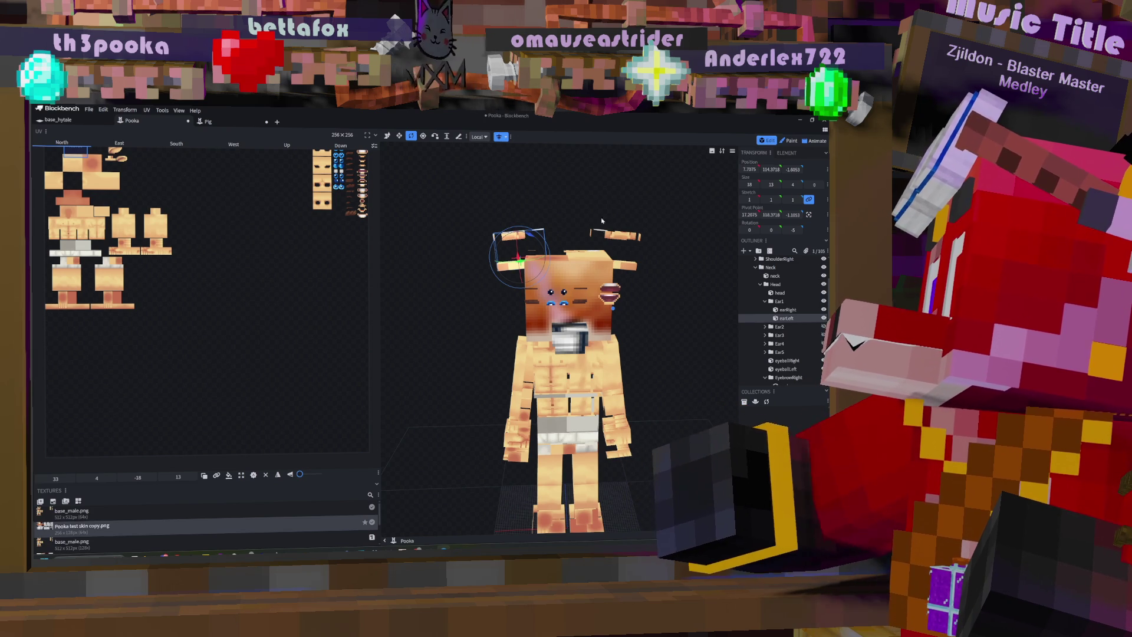
{"action": "left_click_drag", "start_coordinate": [535, 237], "coordinate": [536, 233]}
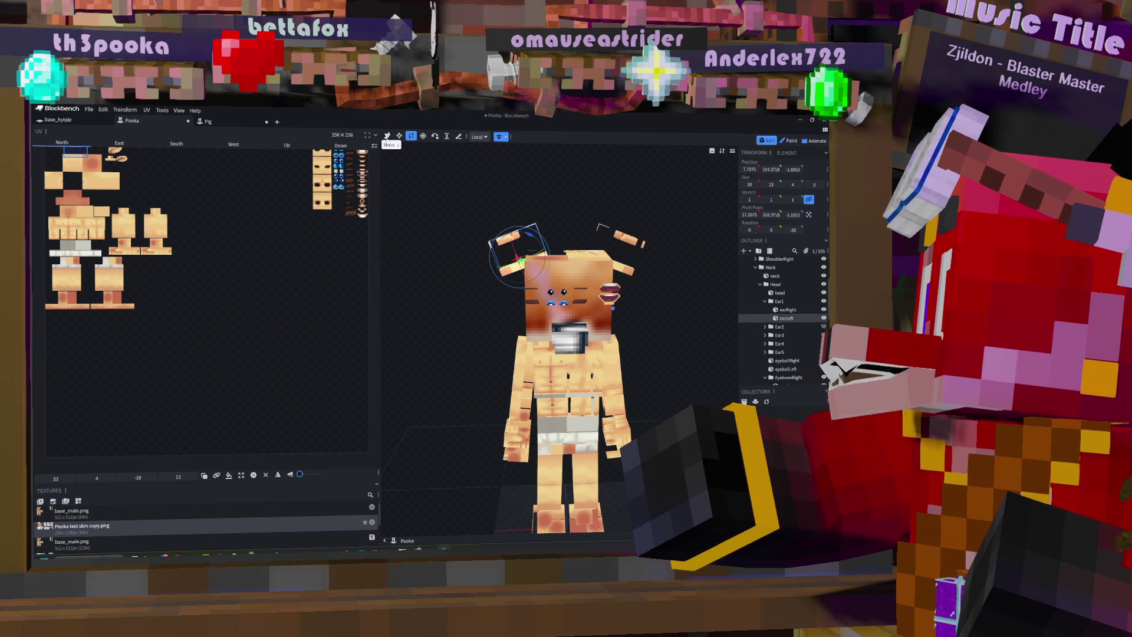
Step: Shift the left ear 4 units along X and orbit to check it from the side
{"action": "left_click", "coordinate": [386, 136]}
{"action": "left_click_drag", "start_coordinate": [494, 249], "coordinate": [510, 252]}
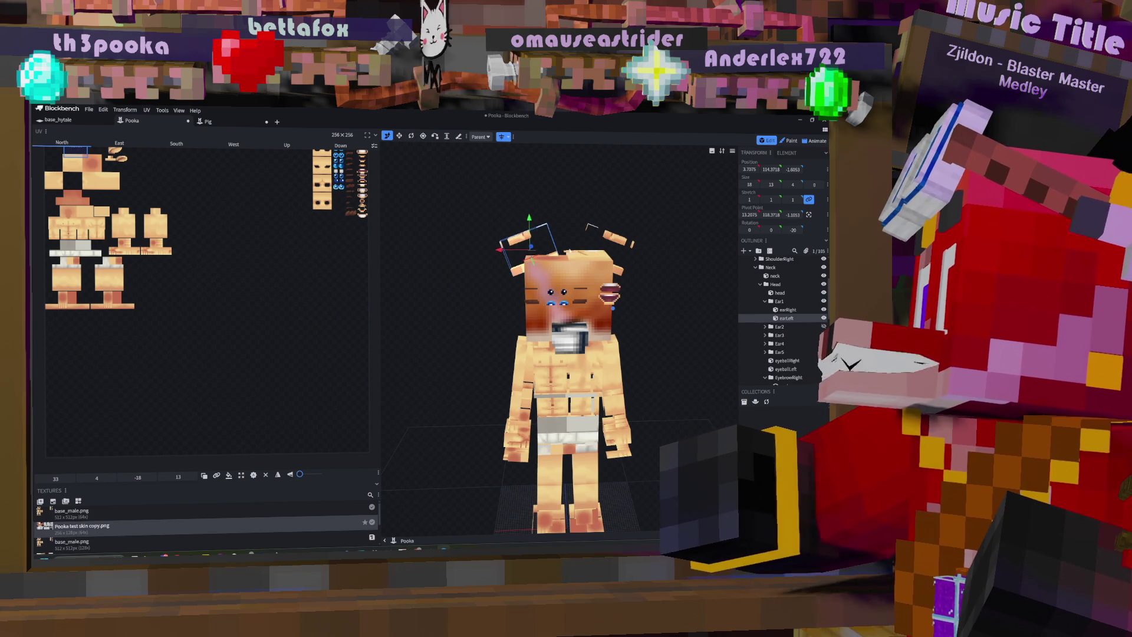
{"action": "mouse_move", "coordinate": [667, 284]}
{"action": "left_mouse_down"}
{"action": "mouse_move", "coordinate": [619, 298]}
{"action": "mouse_move", "coordinate": [645, 311]}
{"action": "mouse_move", "coordinate": [595, 288]}
{"action": "mouse_move", "coordinate": [624, 293]}
{"action": "left_mouse_up"}
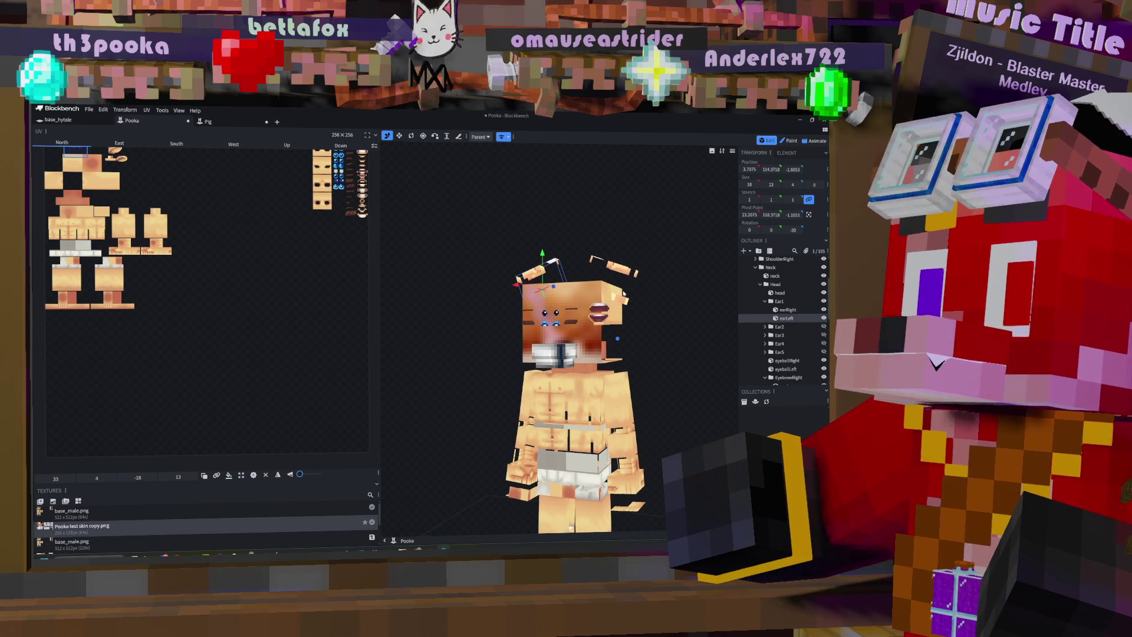
{"action": "left_click_drag", "start_coordinate": [570, 259], "coordinate": [548, 262]}
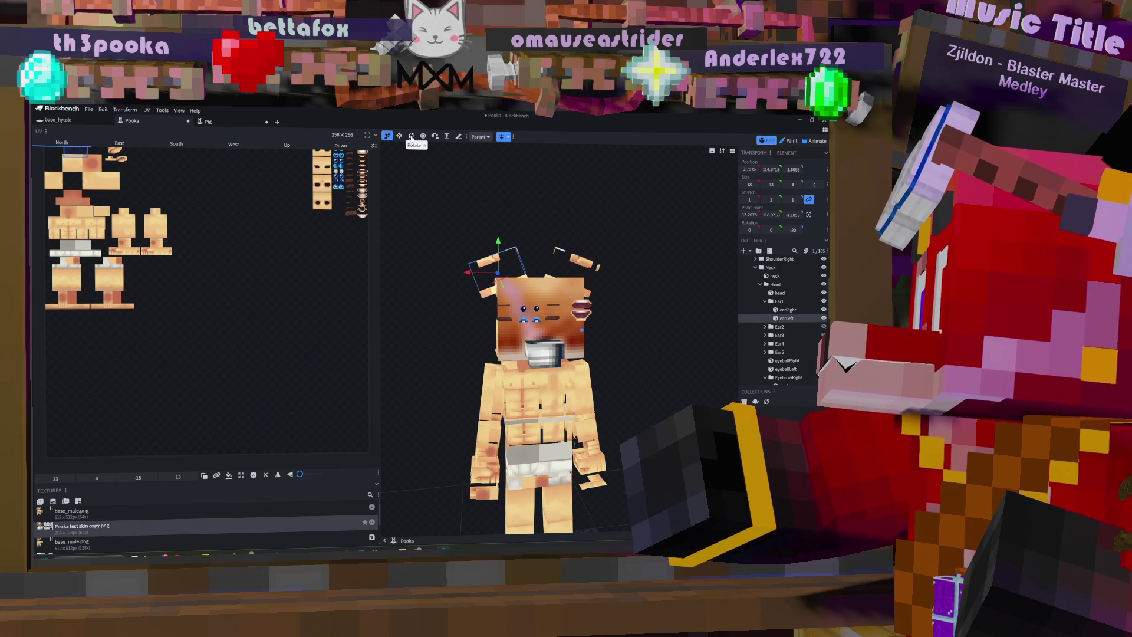
Step: Narrow the left ear's Size X from 18 to 14 units
{"action": "left_click", "coordinate": [399, 136]}
{"action": "left_click_drag", "start_coordinate": [468, 286], "coordinate": [472, 284]}
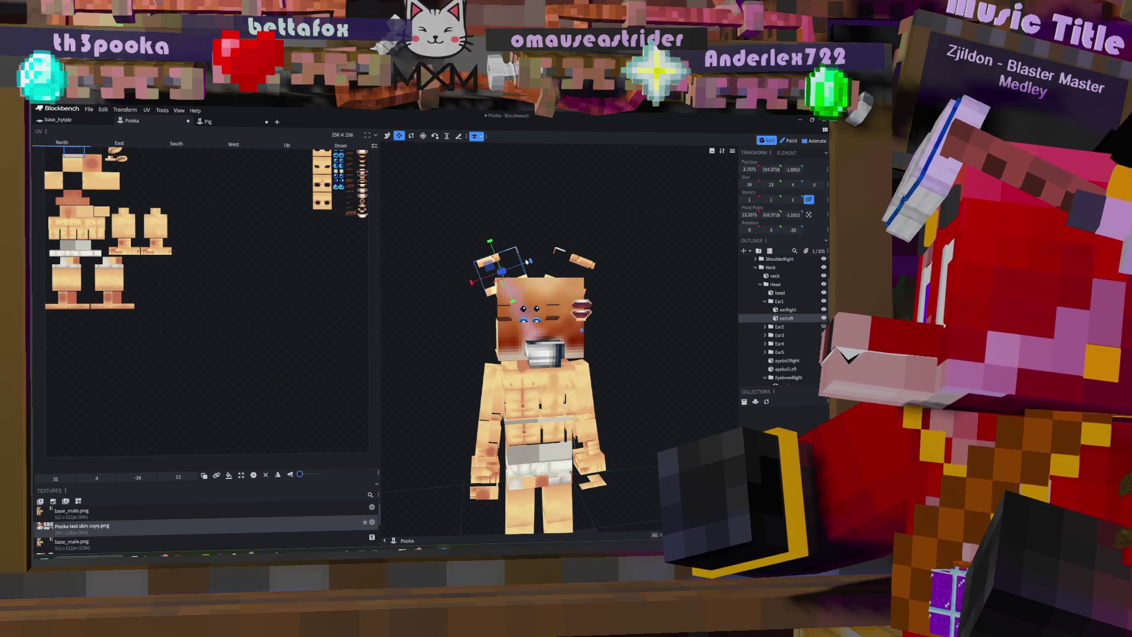
{"action": "mouse_move", "coordinate": [531, 261]}
{"action": "left_mouse_down"}
{"action": "mouse_move", "coordinate": [490, 246]}
{"action": "mouse_move", "coordinate": [580, 235]}
{"action": "mouse_move", "coordinate": [544, 227]}
{"action": "mouse_move", "coordinate": [589, 234]}
{"action": "mouse_move", "coordinate": [537, 229]}
{"action": "mouse_move", "coordinate": [517, 244]}
{"action": "mouse_move", "coordinate": [411, 231]}
{"action": "left_mouse_up"}
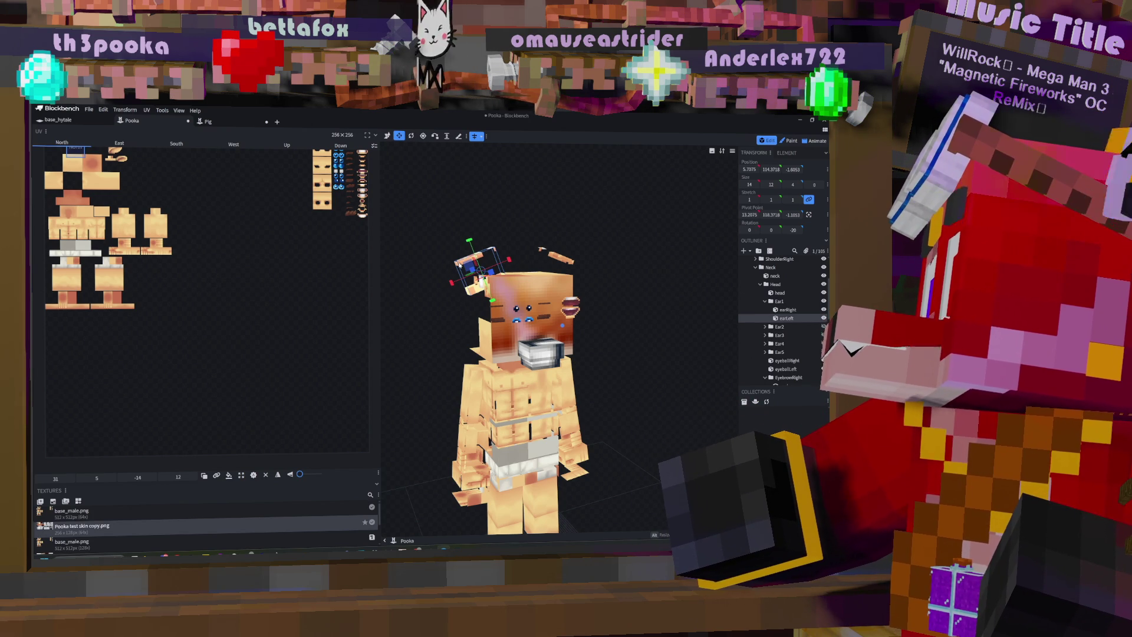
{"action": "right_click", "coordinate": [777, 302]}
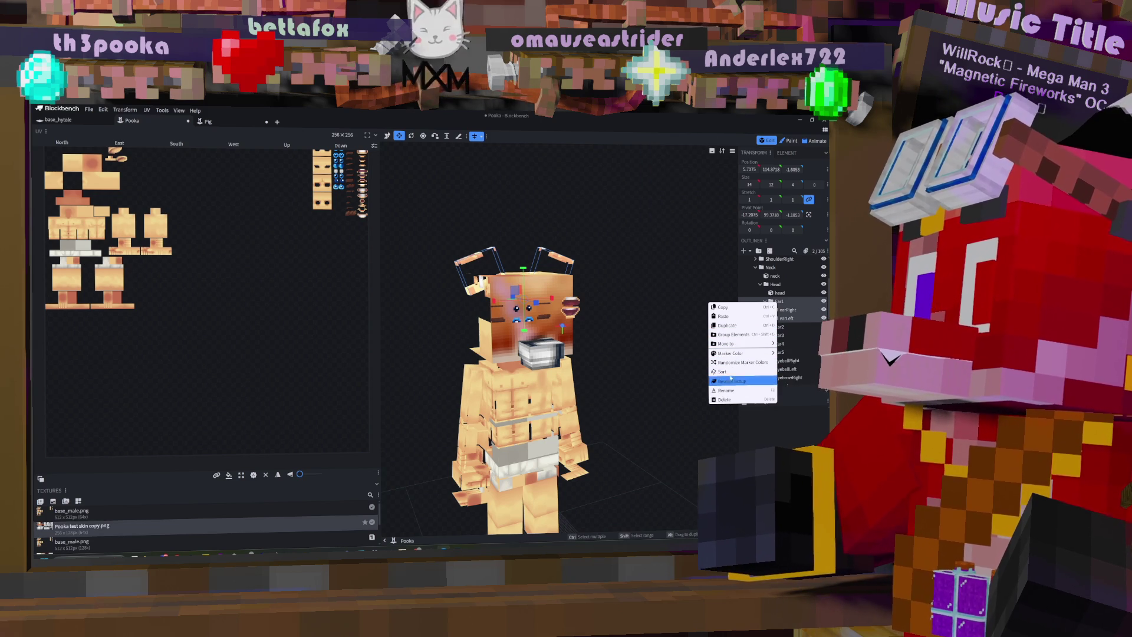
Step: Select the Ear1 group in the outliner and bring up its options menu
{"action": "mouse_move", "coordinate": [732, 356]}
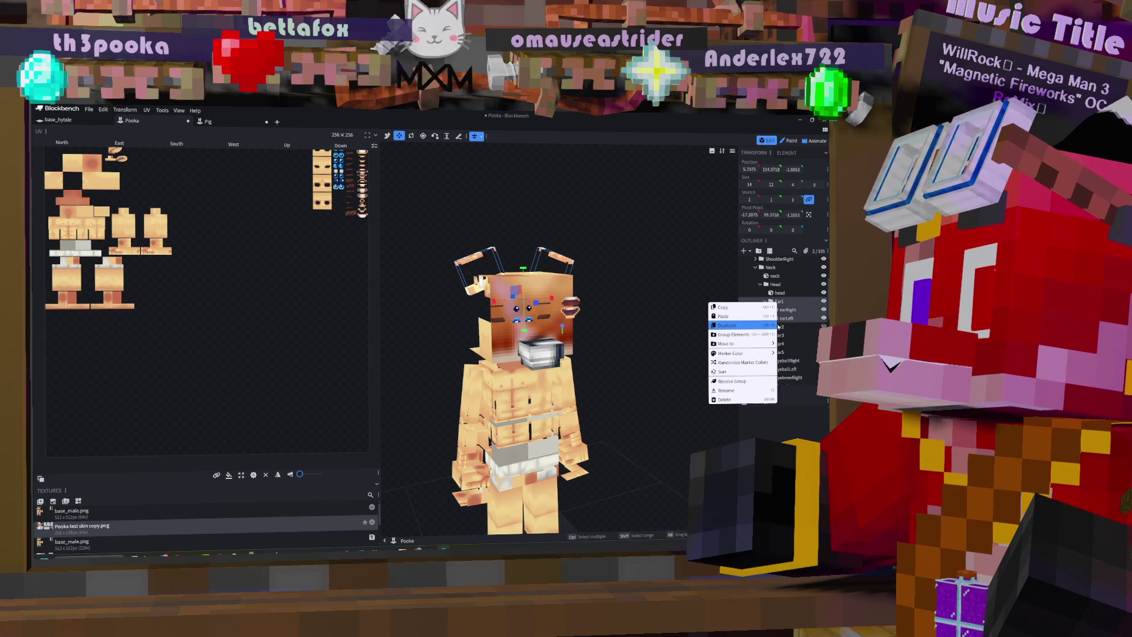
{"action": "left_click", "coordinate": [790, 328]}
{"action": "left_click", "coordinate": [788, 302]}
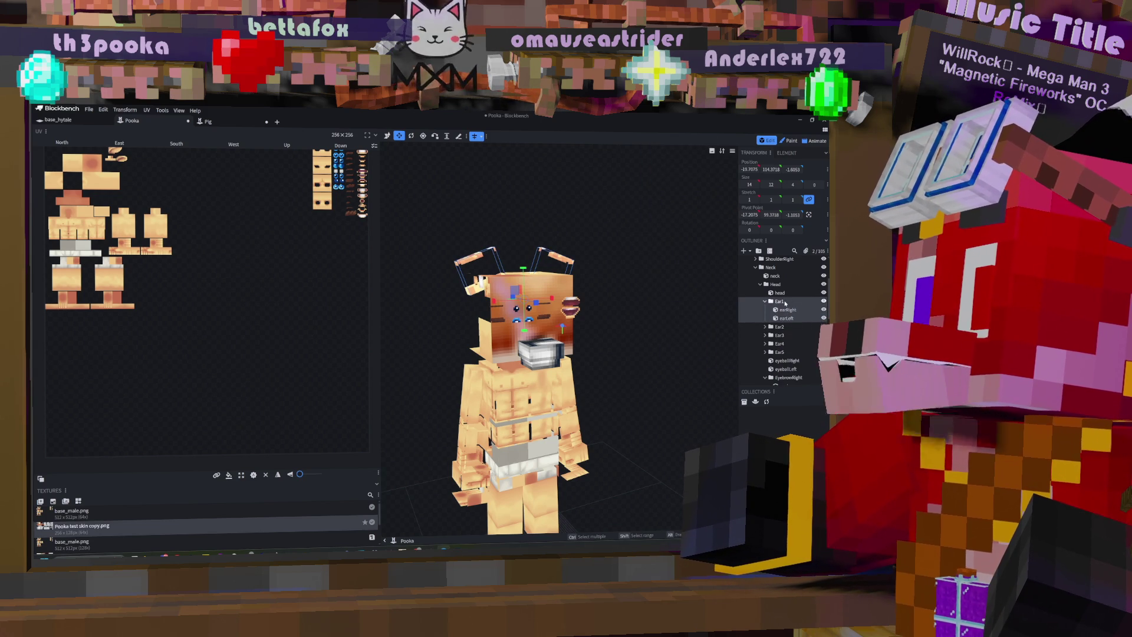
{"action": "left_click", "coordinate": [784, 302], "text": "ctrl"}
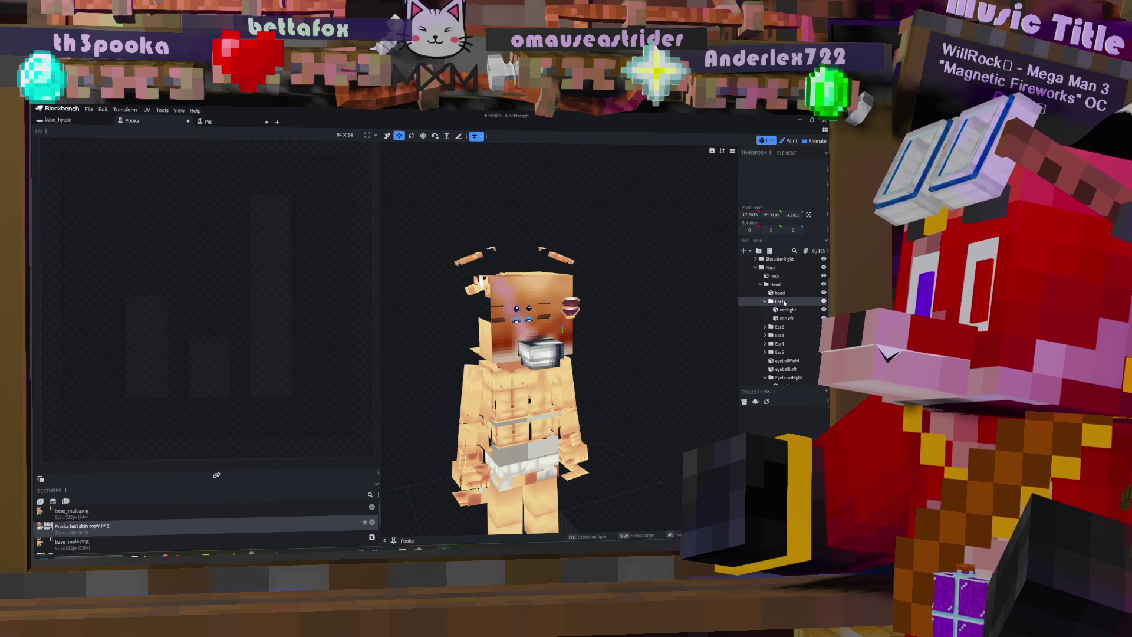
{"action": "right_click", "coordinate": [784, 302]}
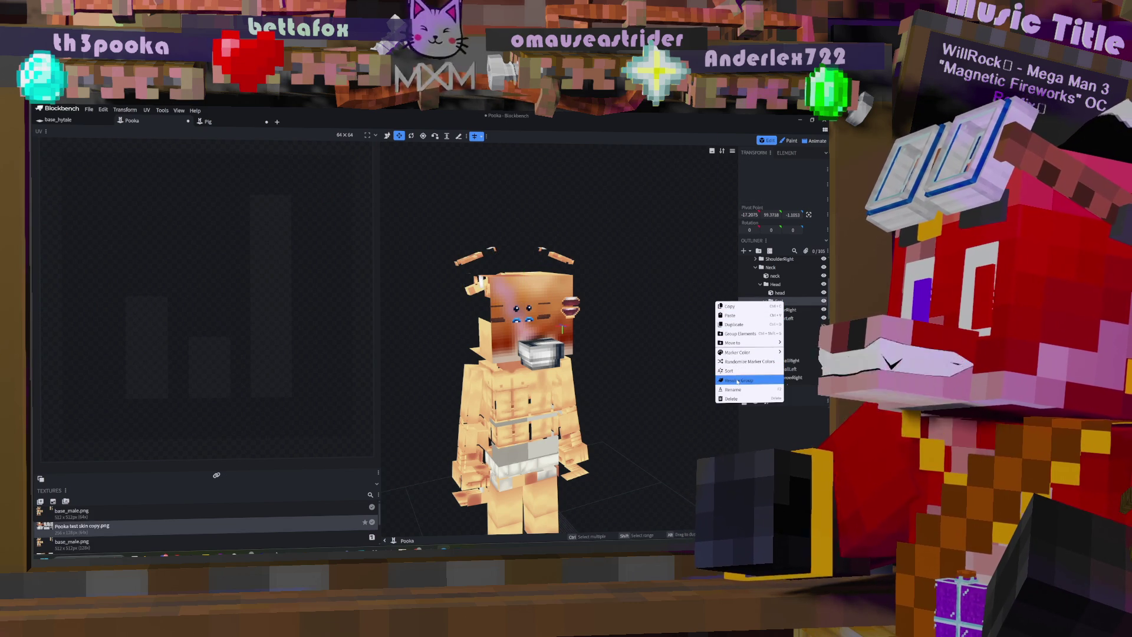
{"action": "left_click", "coordinate": [474, 142]}
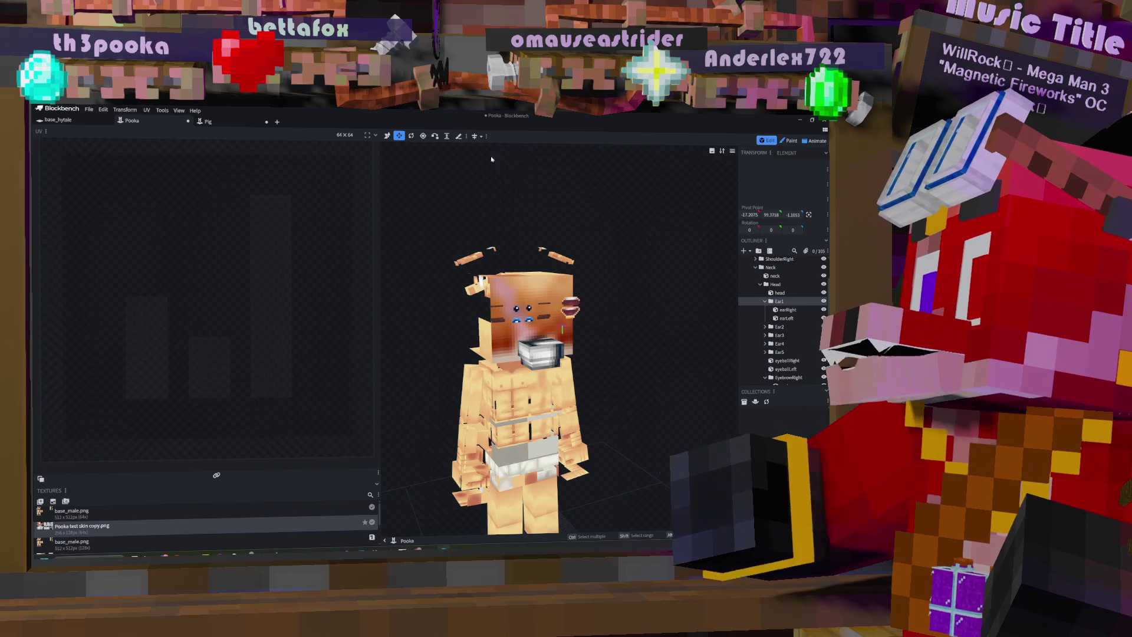
{"action": "left_click", "coordinate": [779, 301]}
{"action": "right_click", "coordinate": [778, 303]}
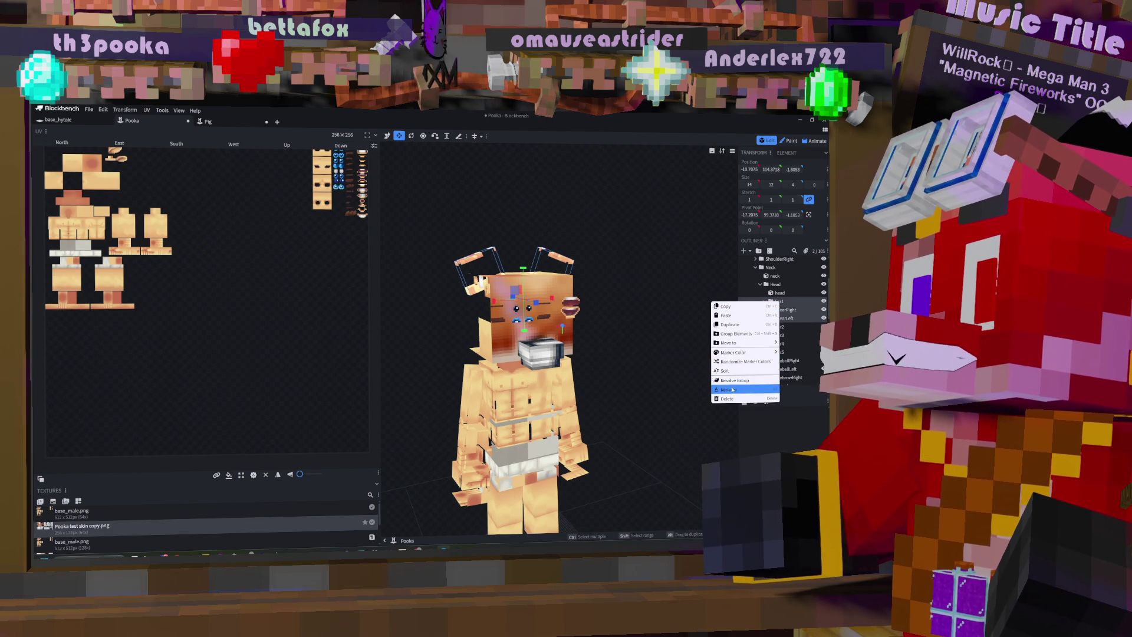
Step: Add a new cube inside Ear1 and raise it high above the head
{"action": "left_click", "coordinate": [786, 304]}
{"action": "left_click", "coordinate": [746, 251]}
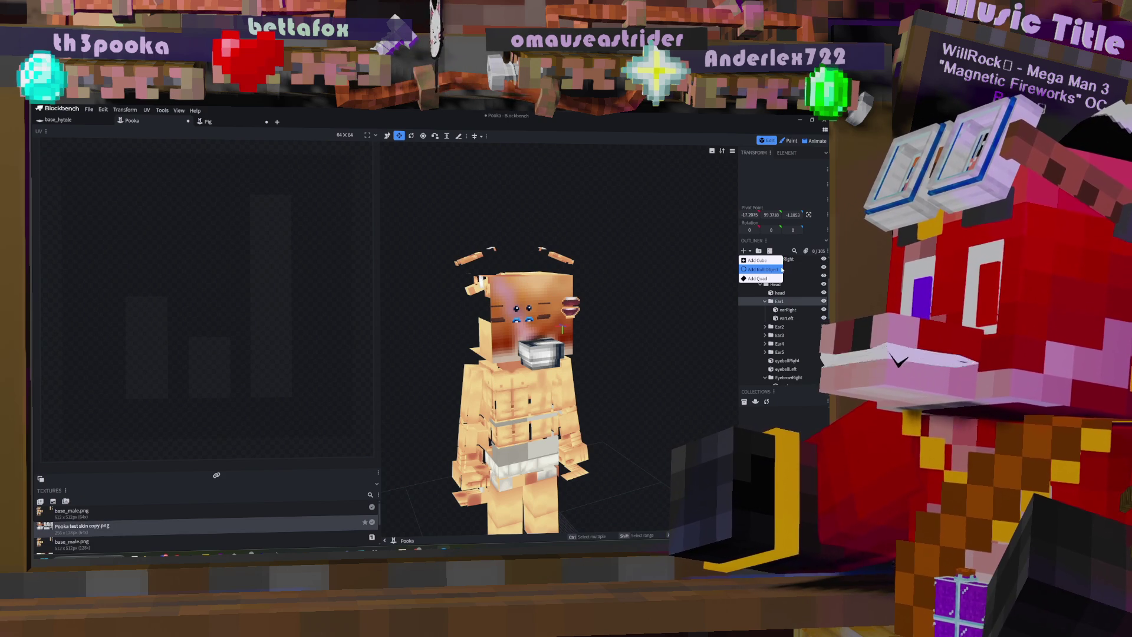
{"action": "left_click", "coordinate": [757, 260]}
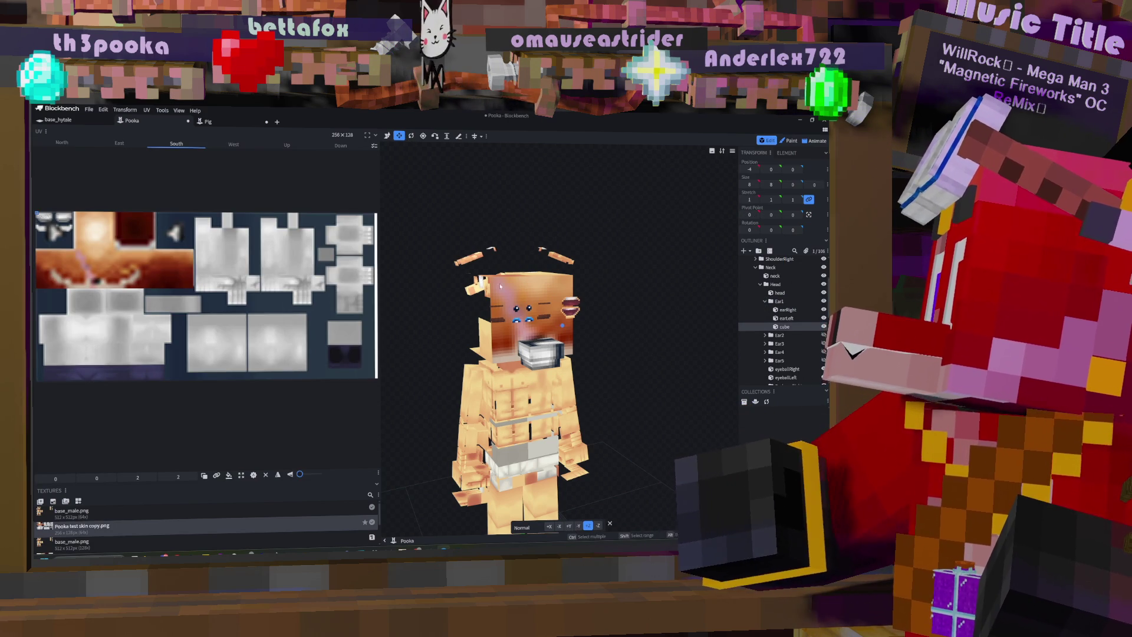
{"action": "left_click", "coordinate": [386, 136]}
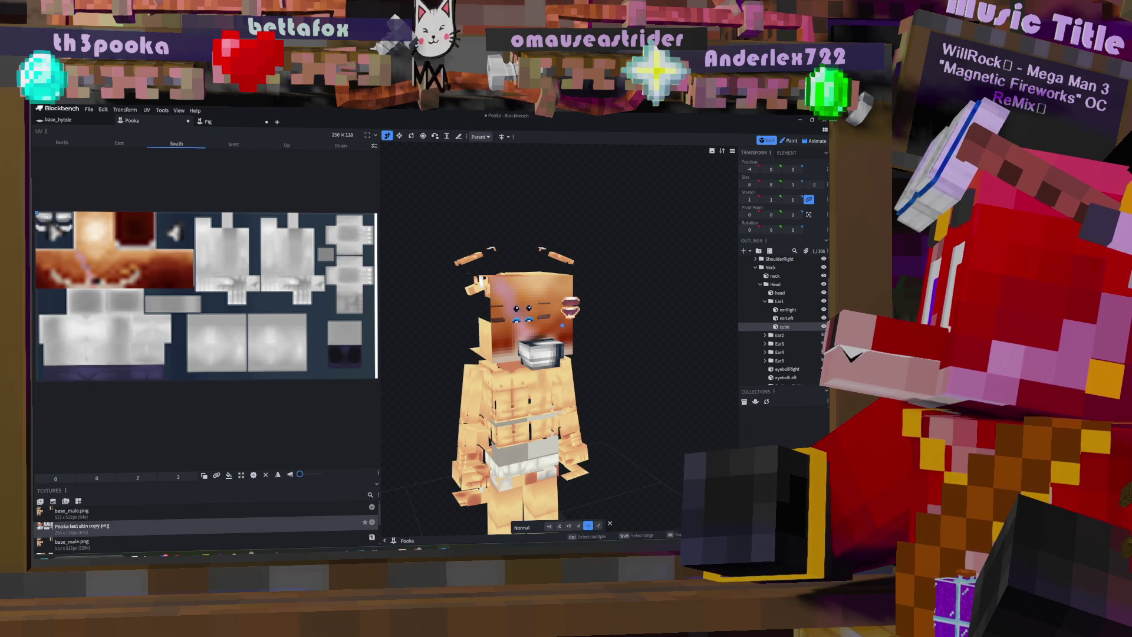
{"action": "scroll", "coordinate": [610, 361], "scroll_direction": "down", "scroll_amount": 5}
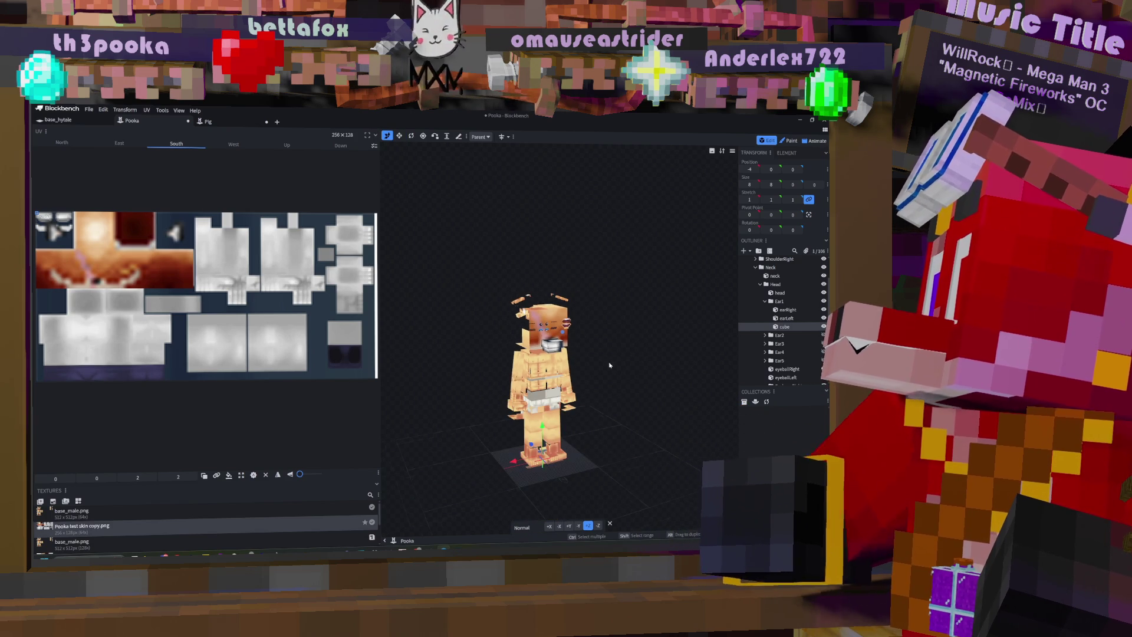
{"action": "scroll", "coordinate": [610, 361], "scroll_direction": "up", "scroll_amount": 2}
{"action": "left_click_drag", "start_coordinate": [538, 462], "coordinate": [539, 241]}
{"action": "scroll", "coordinate": [714, 304], "scroll_direction": "up", "scroll_amount": 1}
{"action": "scroll", "coordinate": [714, 305], "scroll_direction": "up", "scroll_amount": 1}
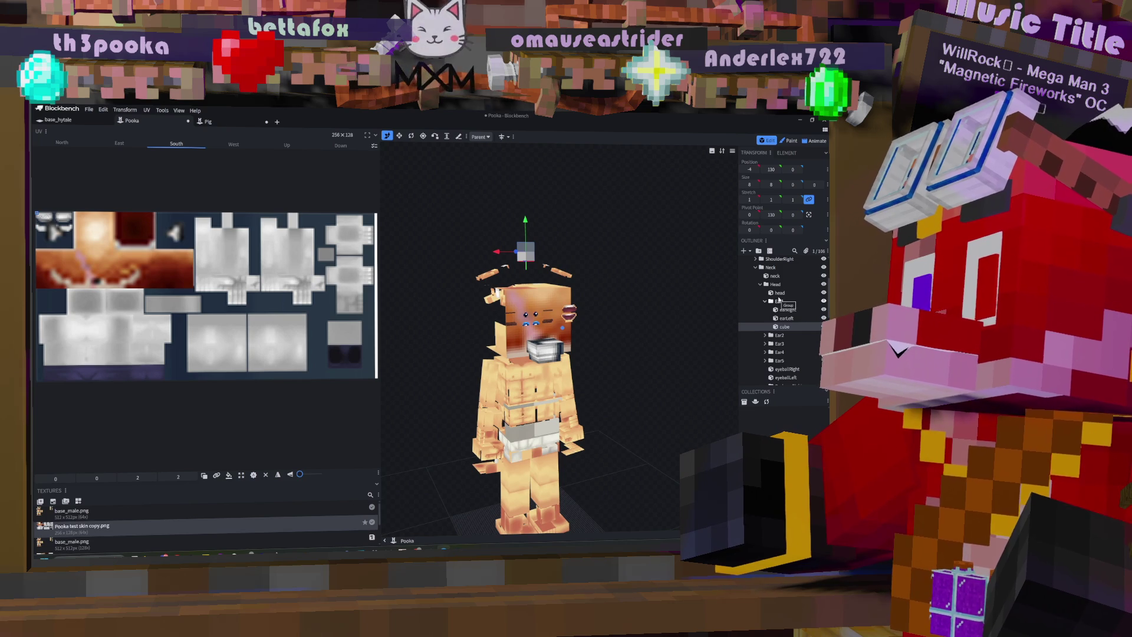
Step: Add a group under Ear1 named 'Ear right Tip', holding the new cube, at Ear1's top
{"action": "left_click", "coordinate": [780, 302]}
{"action": "left_click", "coordinate": [779, 301]}
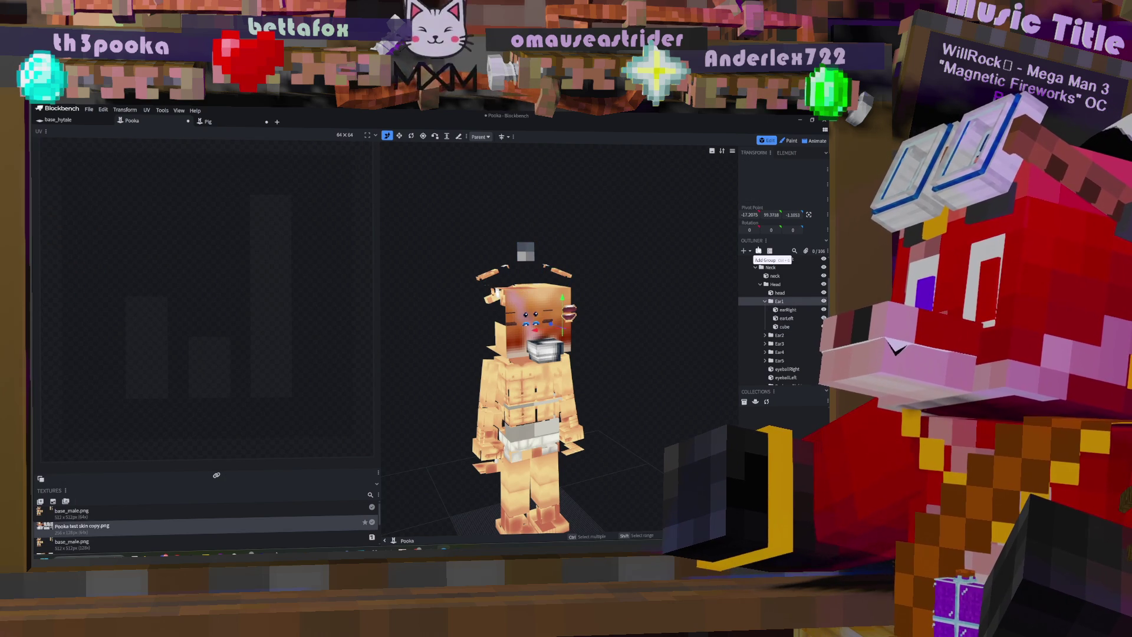
{"action": "left_click", "coordinate": [759, 252]}
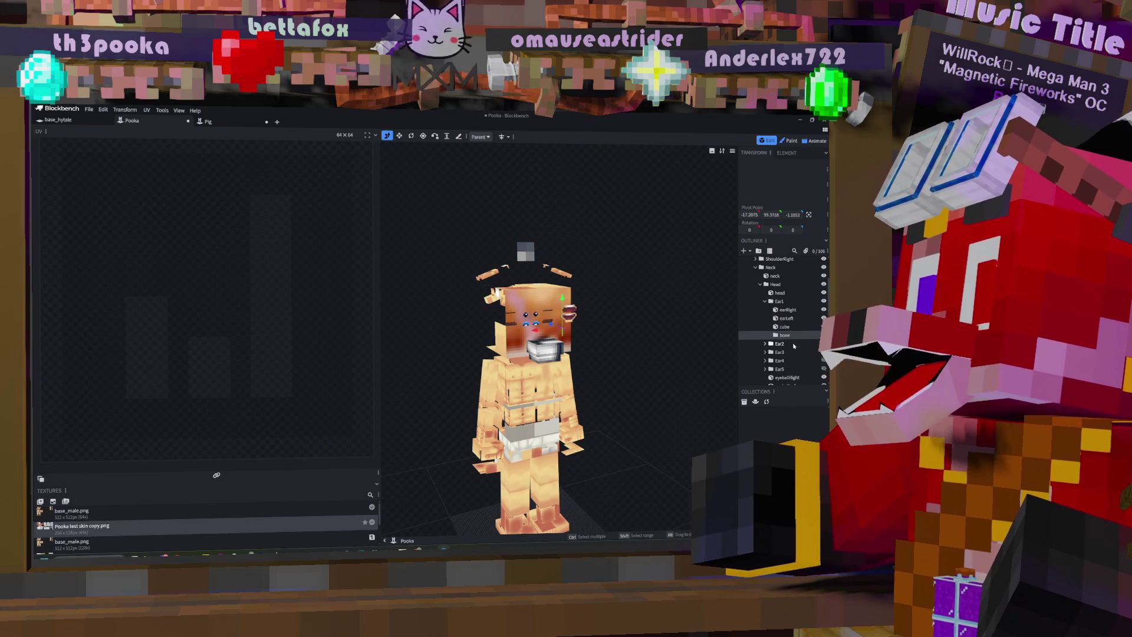
{"action": "left_click", "coordinate": [787, 327]}
{"action": "left_click_drag", "start_coordinate": [787, 332], "coordinate": [785, 331]}
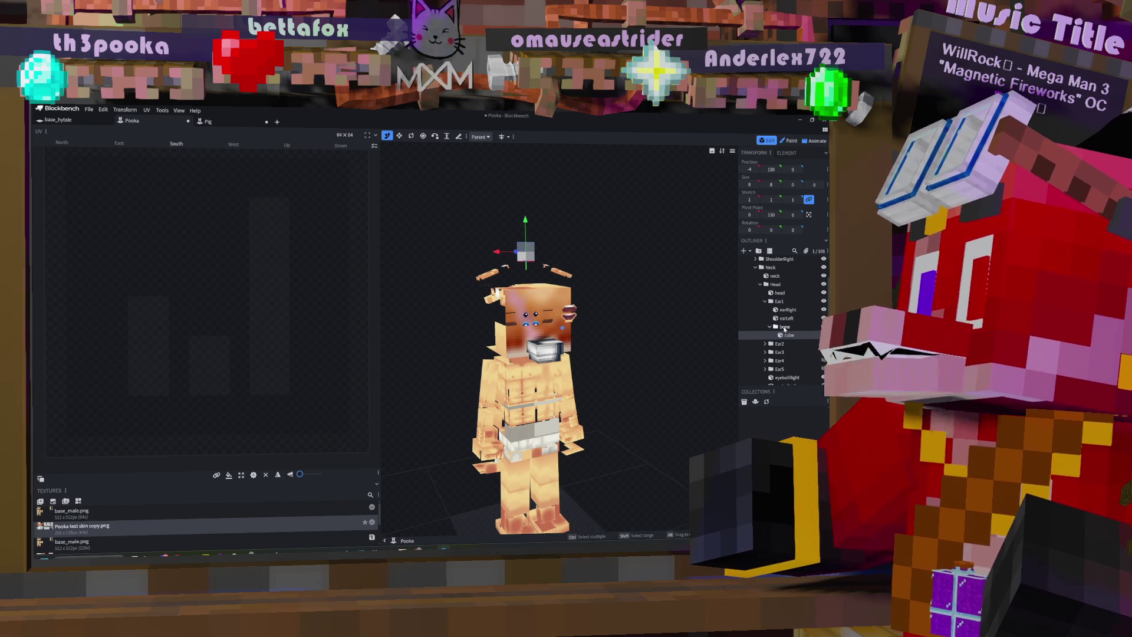
{"action": "double_click", "coordinate": [785, 326]}
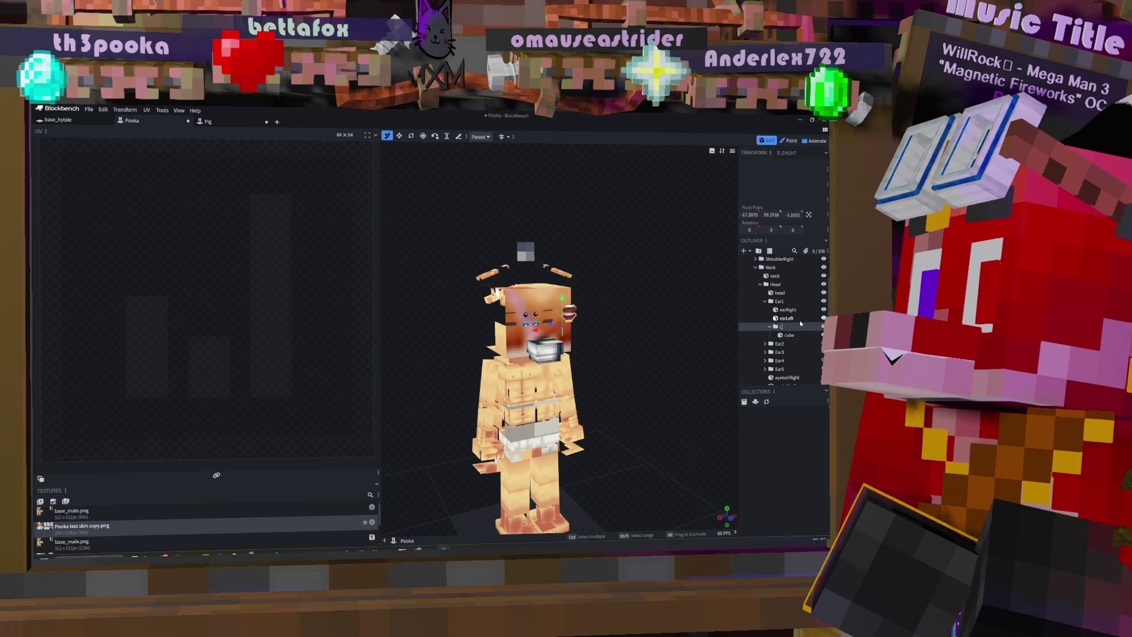
{"action": "type", "text": "Ear"}
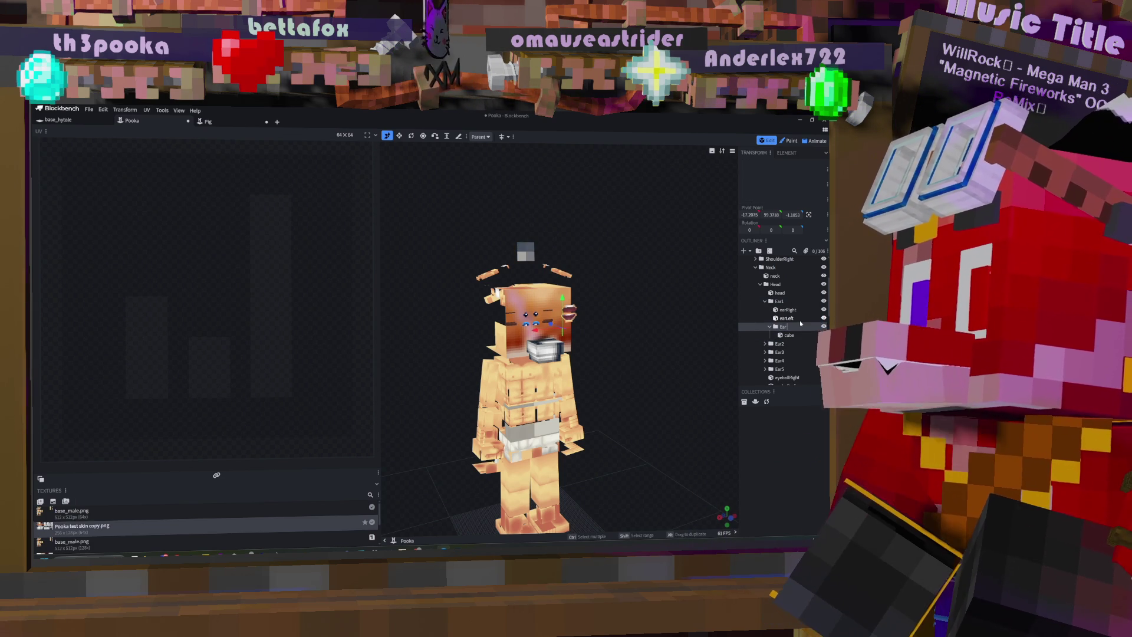
{"action": "type", "text": " right"}
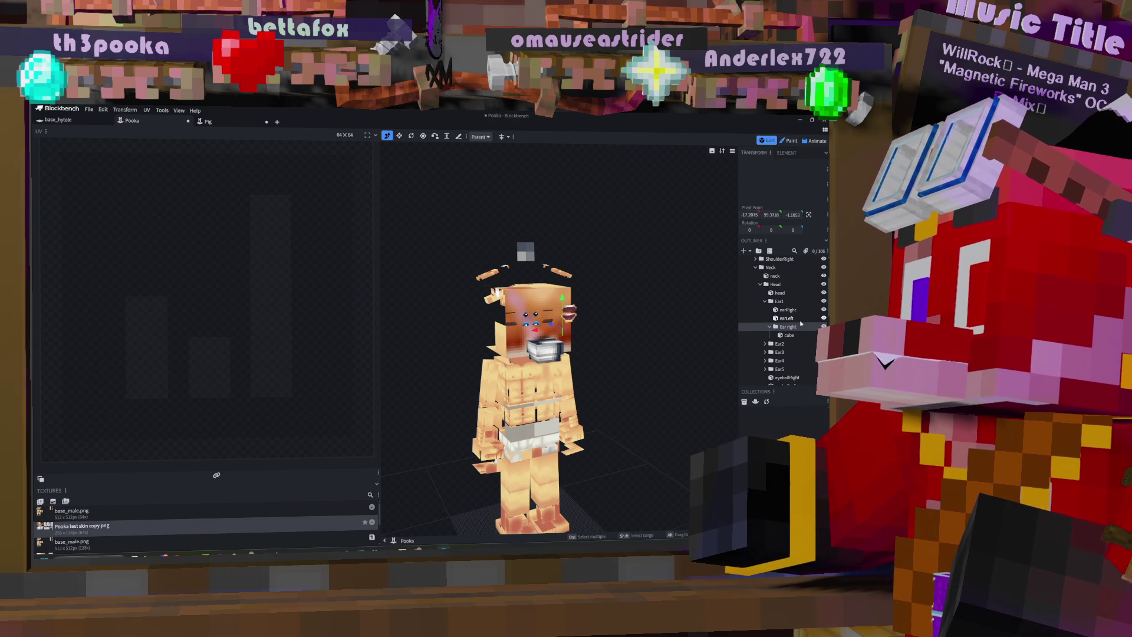
{"action": "type", "text": "F"}
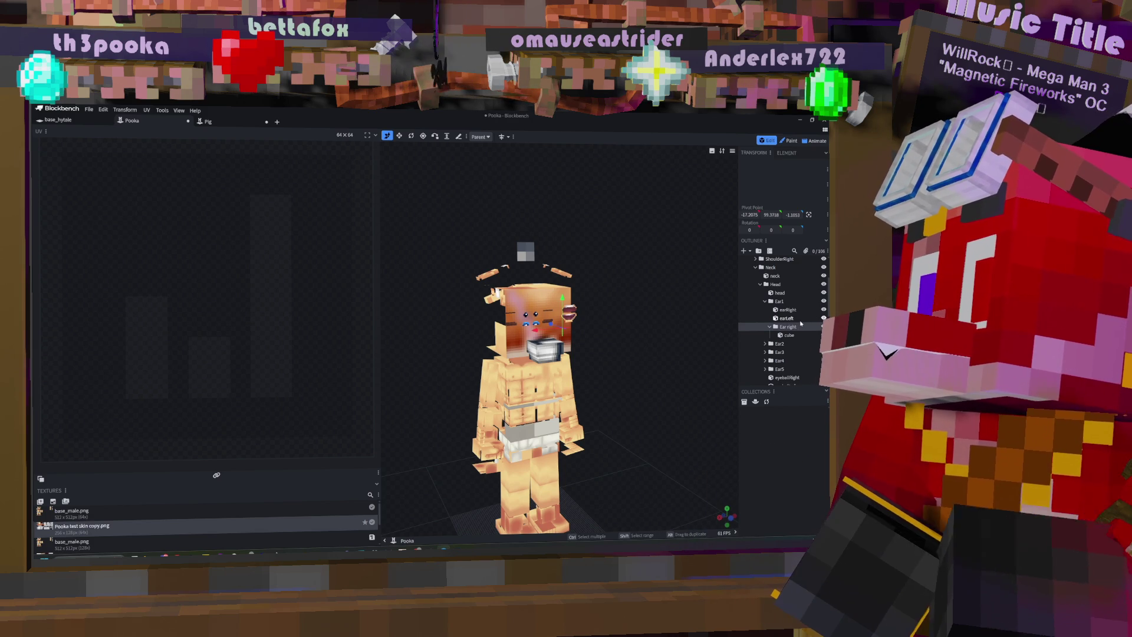
{"action": "type", "text": " Tip"}
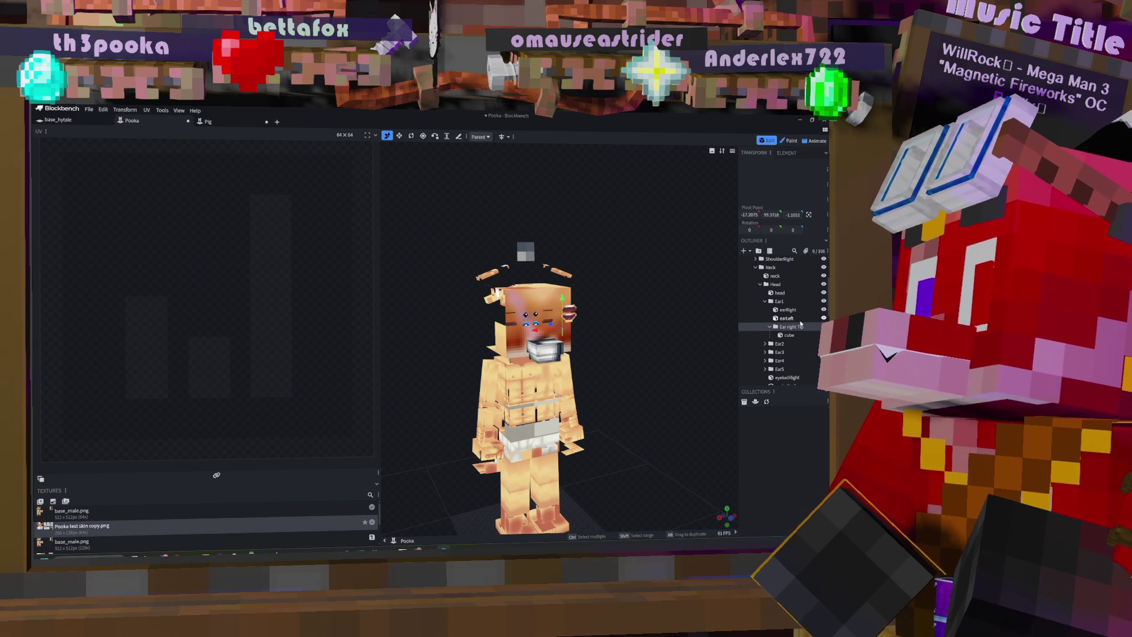
{"action": "left_click_drag", "start_coordinate": [801, 323], "coordinate": [787, 311]}
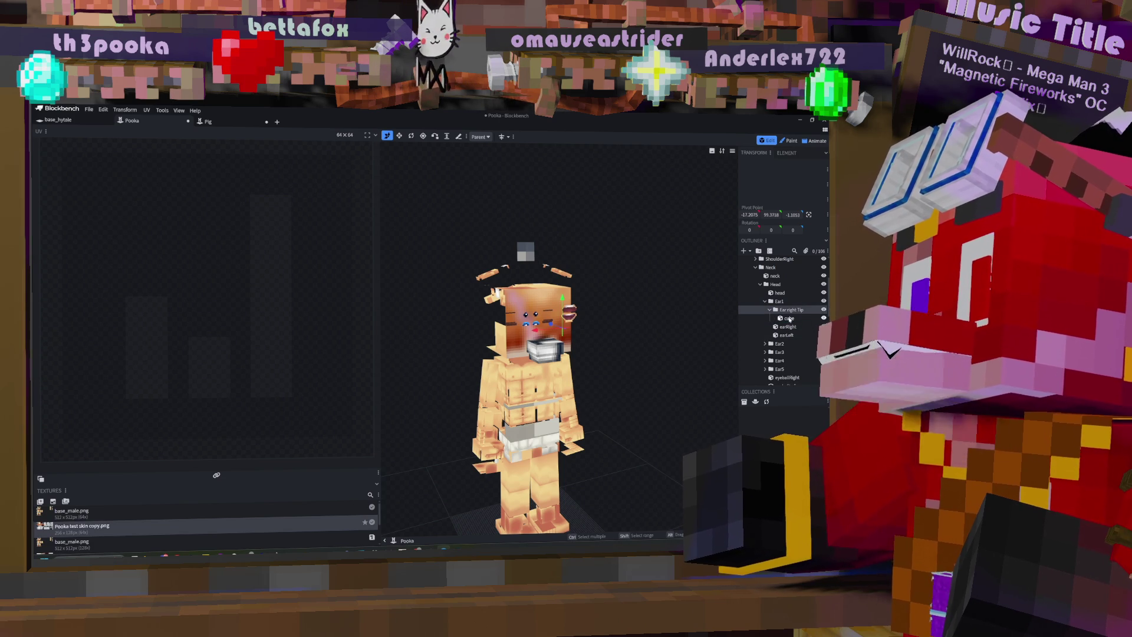
Step: Replace the old ear tip group with a new group named earTipRight
{"action": "key", "text": "Delete"}
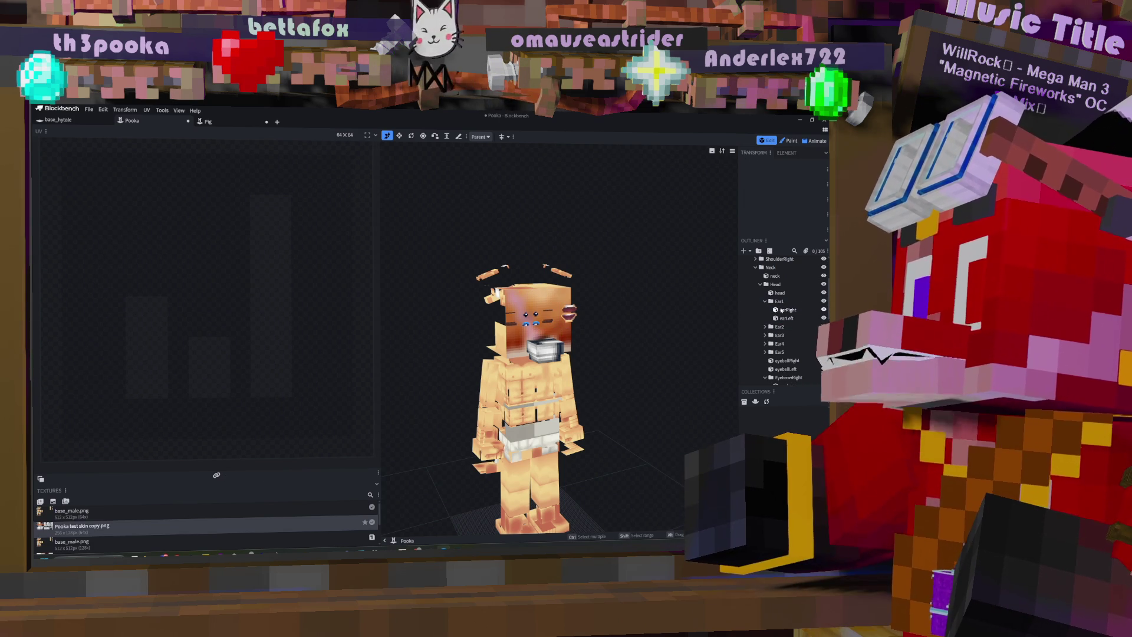
{"action": "left_click", "coordinate": [759, 252]}
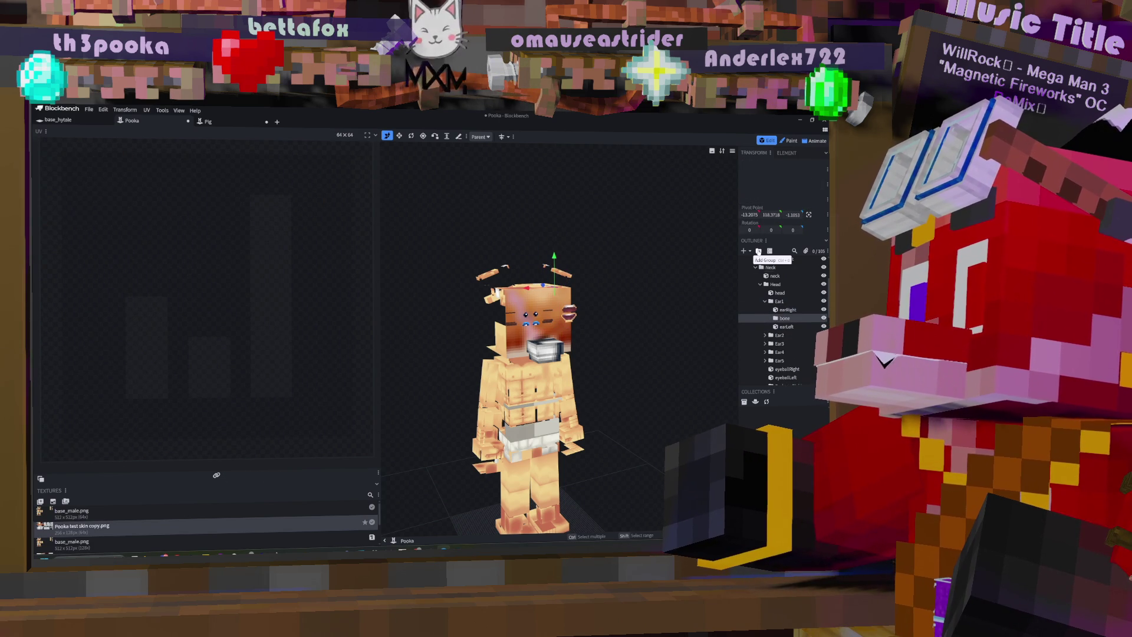
{"action": "double_click", "coordinate": [785, 318]}
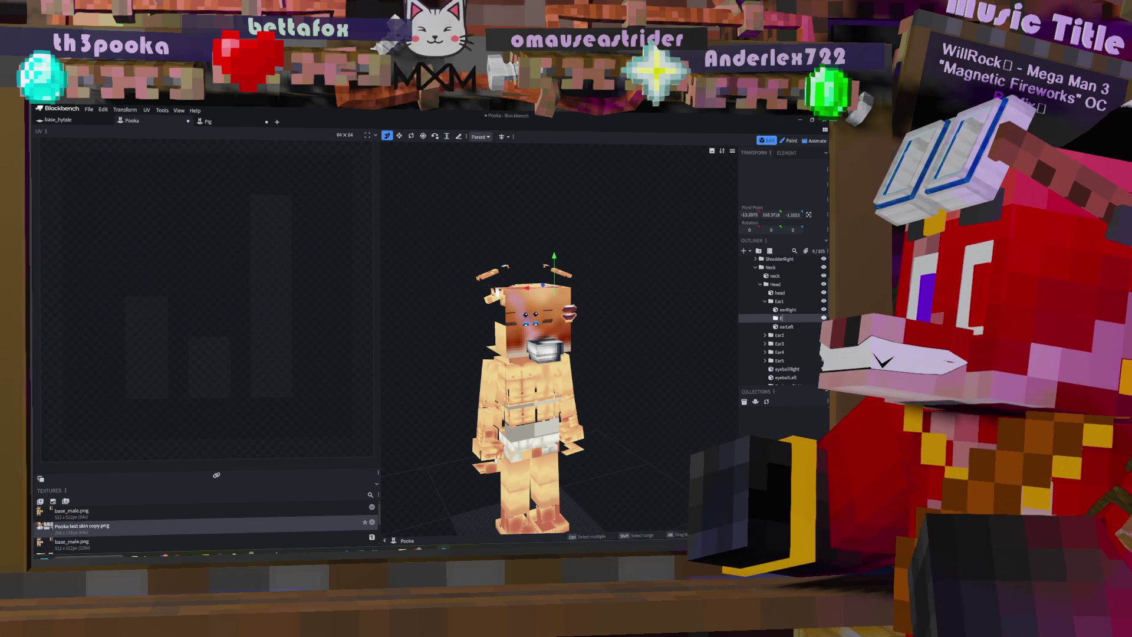
{"action": "type", "text": "arTip"}
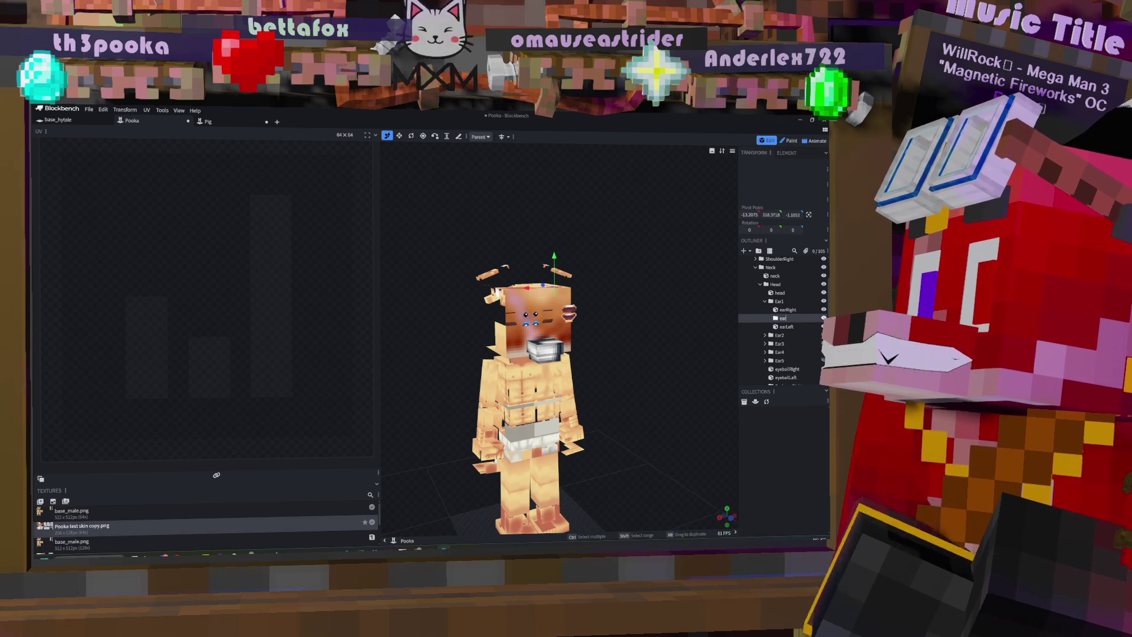
{"action": "key", "text": "Return"}
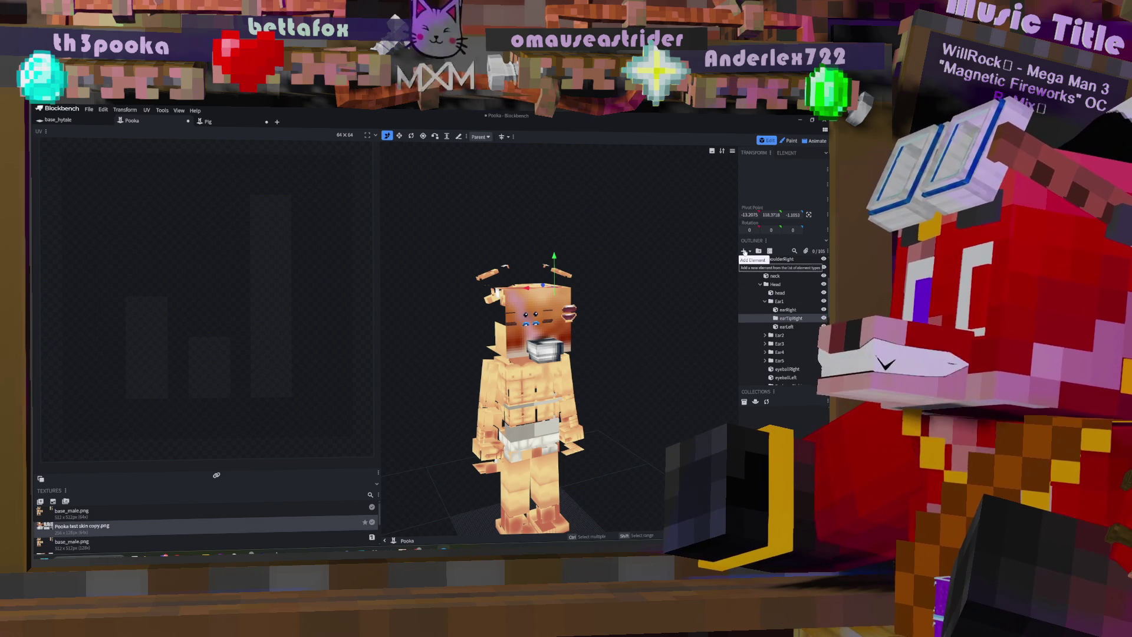
Step: Add a single cube inside earTipRight and raise it above the head
{"action": "left_click", "coordinate": [744, 251]}
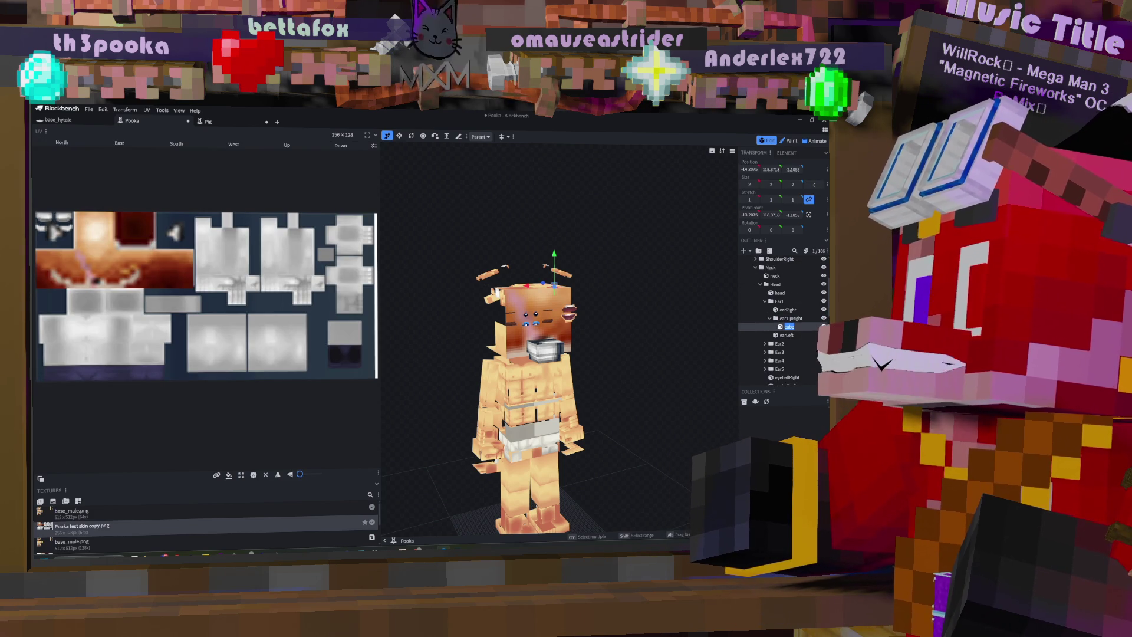
{"action": "left_click", "coordinate": [783, 328]}
{"action": "key", "text": "Delete"}
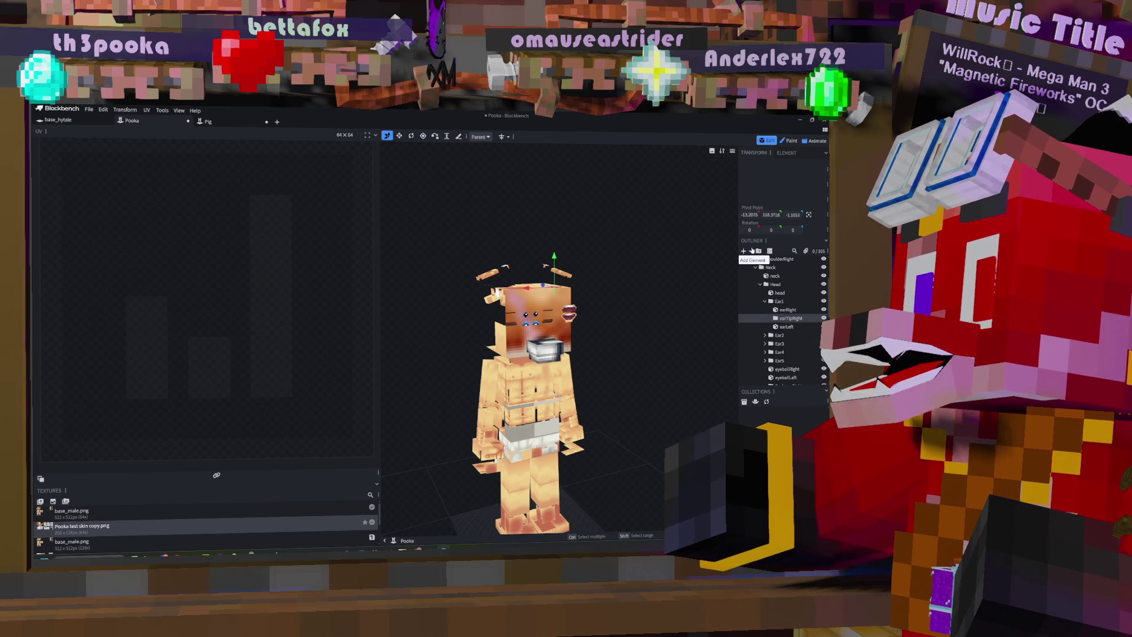
{"action": "left_click", "coordinate": [750, 251]}
{"action": "left_click", "coordinate": [761, 262]}
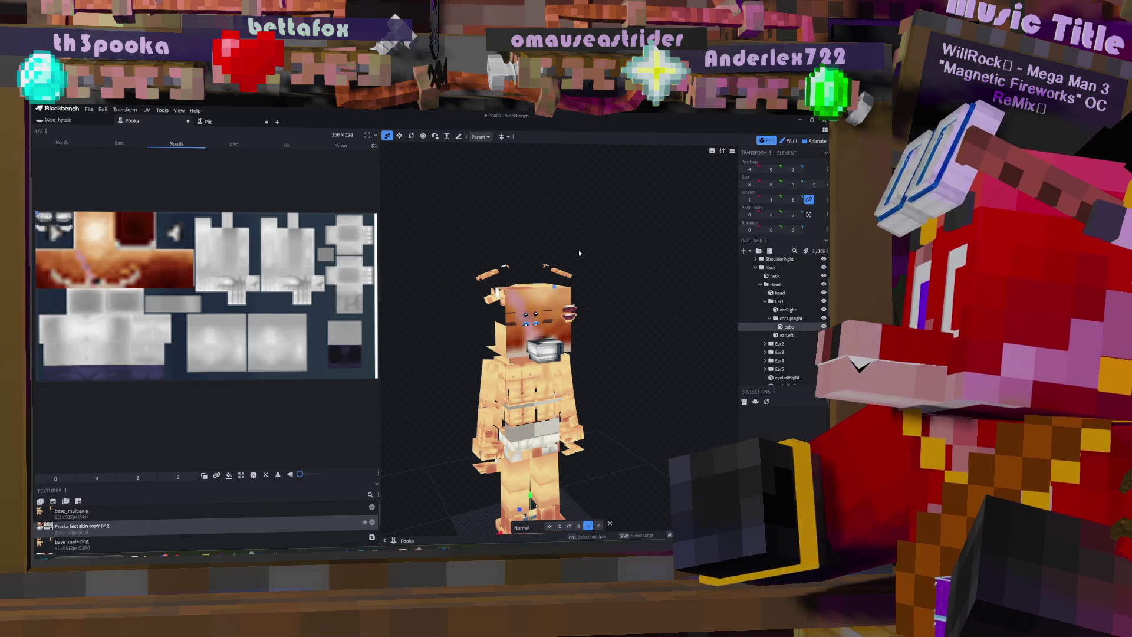
{"action": "scroll", "coordinate": [529, 406], "scroll_direction": "down", "scroll_amount": 1}
{"action": "left_click_drag", "start_coordinate": [535, 466], "coordinate": [550, 242]}
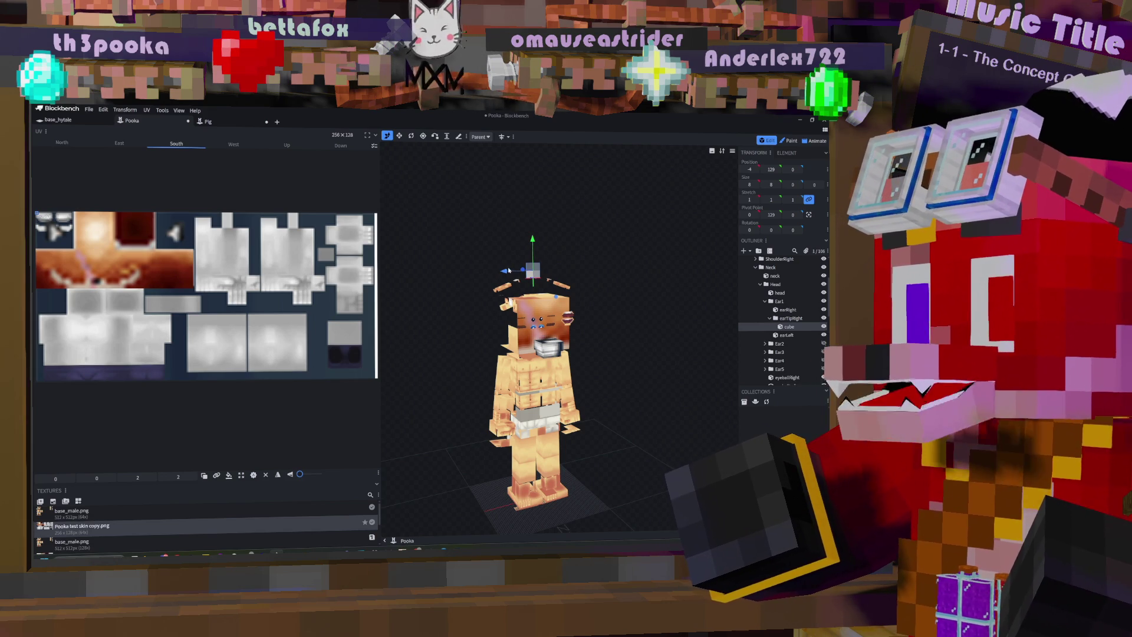
Step: Slide the earTipRight cube sideways along X, then settle it back at X -4
{"action": "mouse_move", "coordinate": [510, 273]}
{"action": "left_mouse_down"}
{"action": "mouse_move", "coordinate": [552, 264]}
{"action": "mouse_move", "coordinate": [564, 242]}
{"action": "left_mouse_up"}
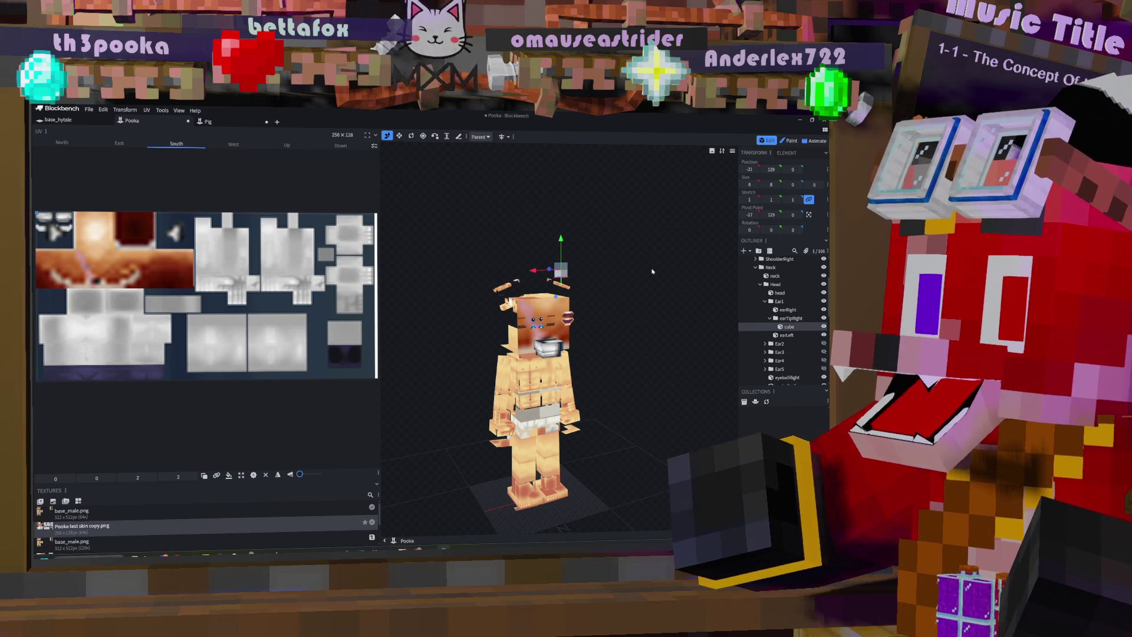
{"action": "left_click_drag", "start_coordinate": [558, 272], "coordinate": [512, 274]}
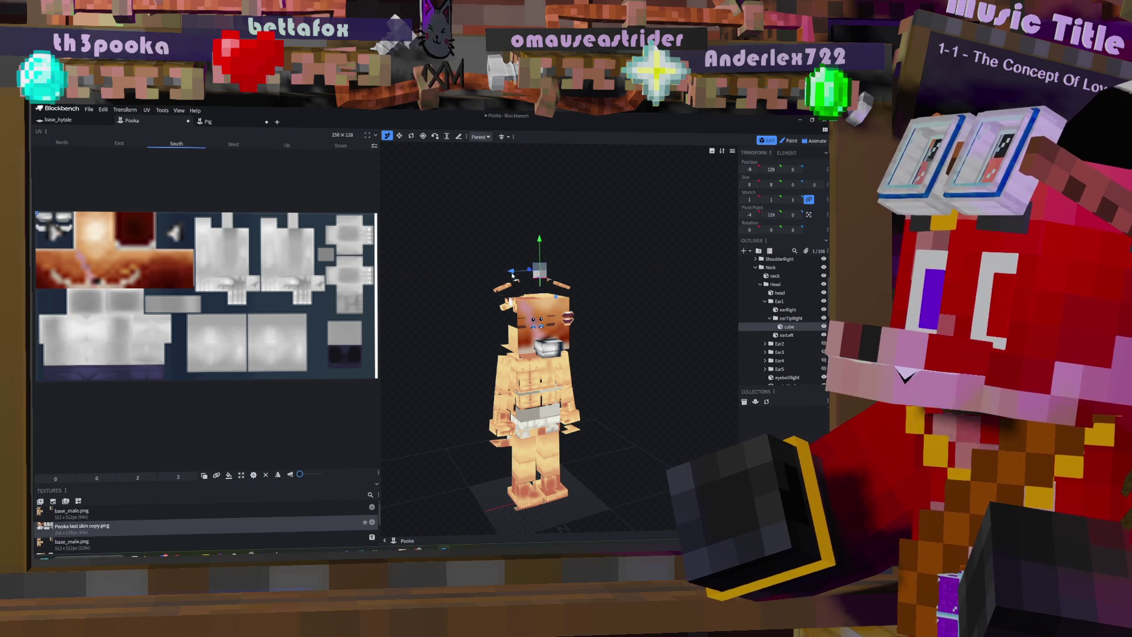
{"action": "right_click", "coordinate": [788, 328]}
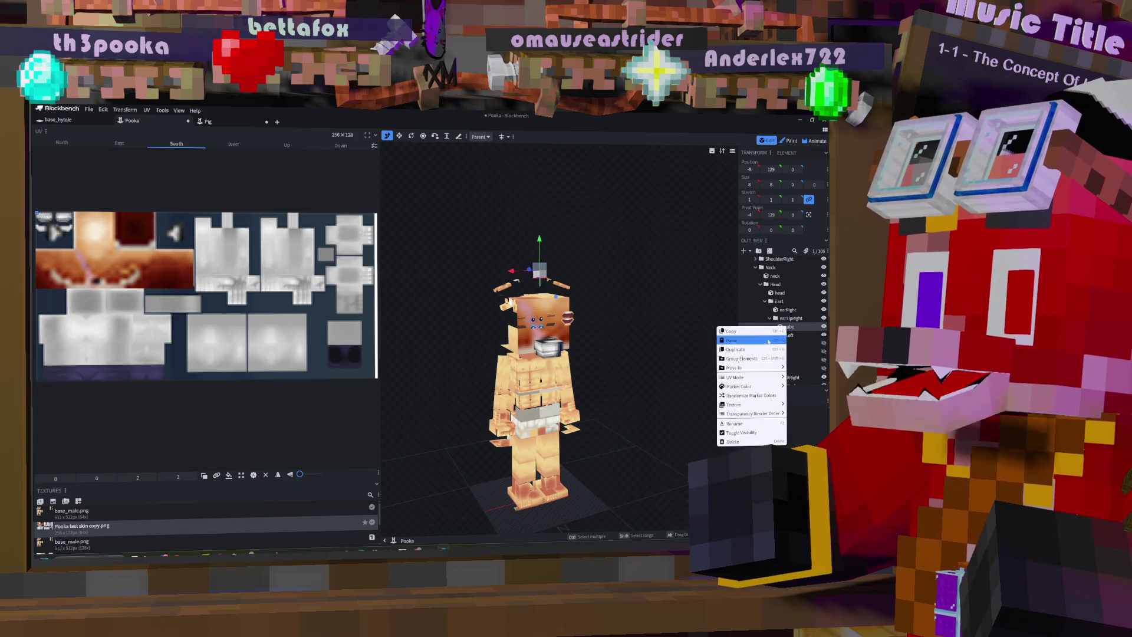
Step: Duplicate the ear tip cube and place the copy in a new earTipLeft group under earLeft
{"action": "left_click", "coordinate": [785, 343]}
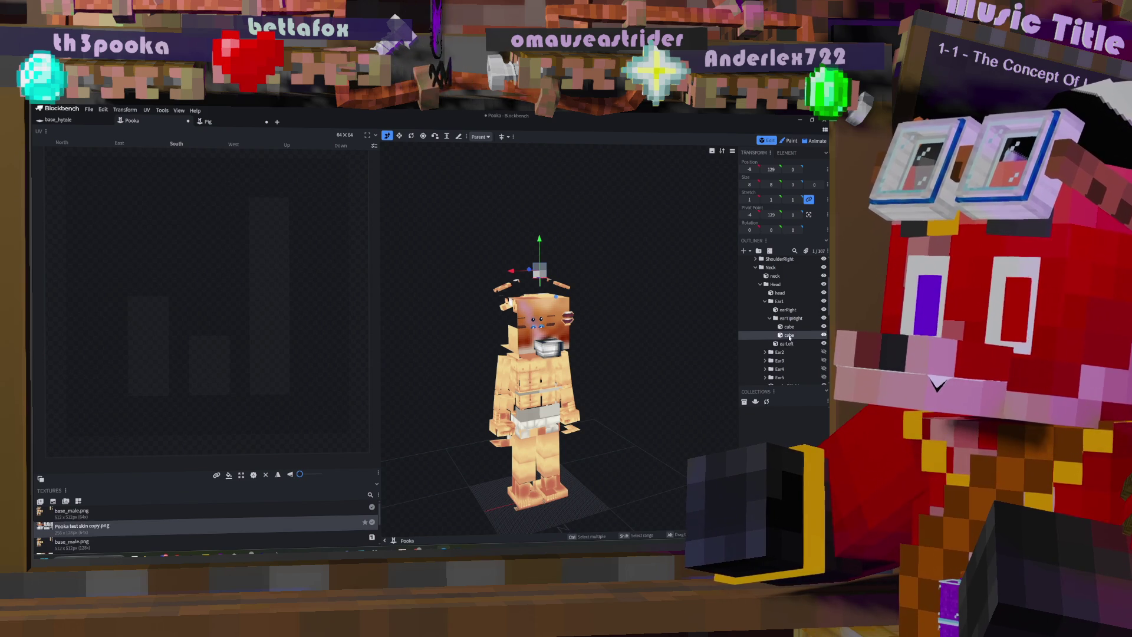
{"action": "left_click_drag", "start_coordinate": [510, 271], "coordinate": [495, 271]}
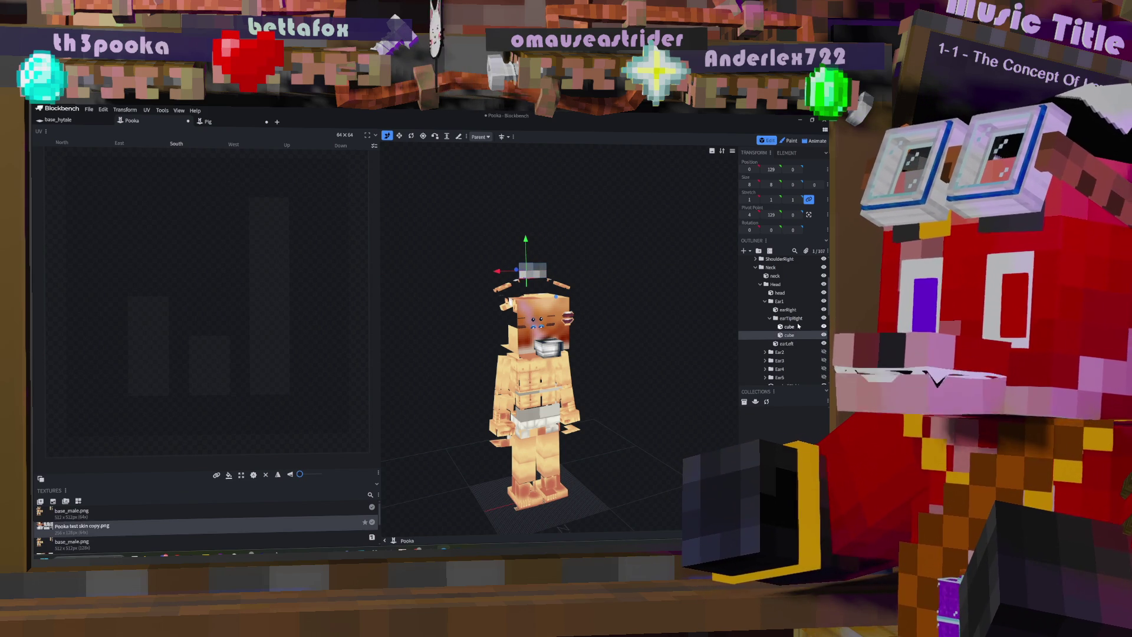
{"action": "left_click", "coordinate": [786, 343]}
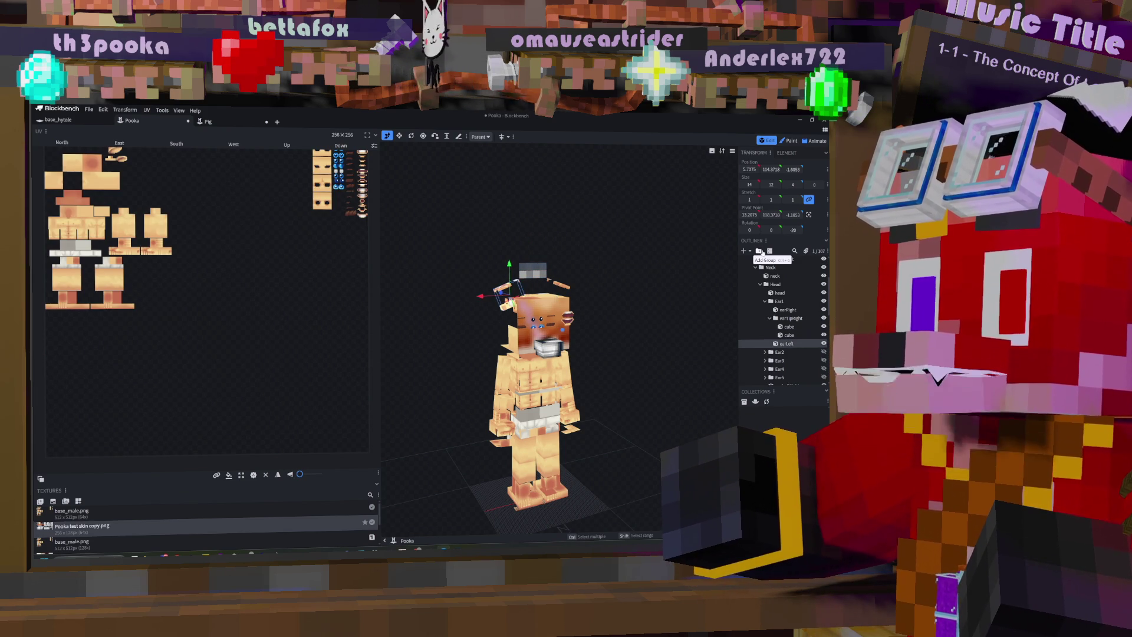
{"action": "left_click", "coordinate": [759, 251]}
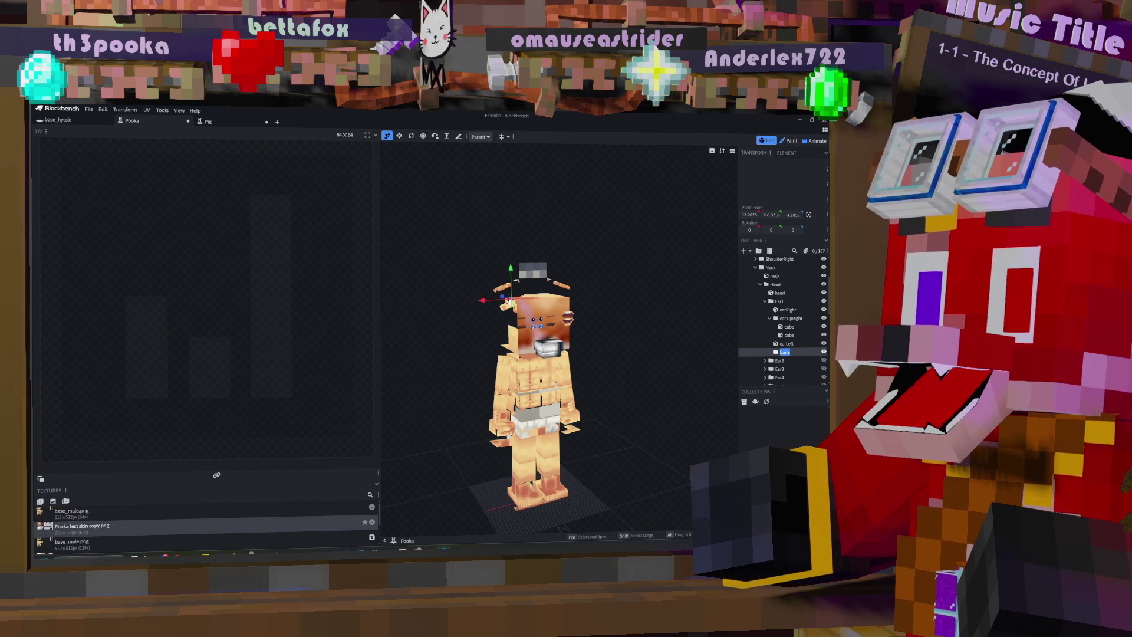
{"action": "type", "text": "ea"}
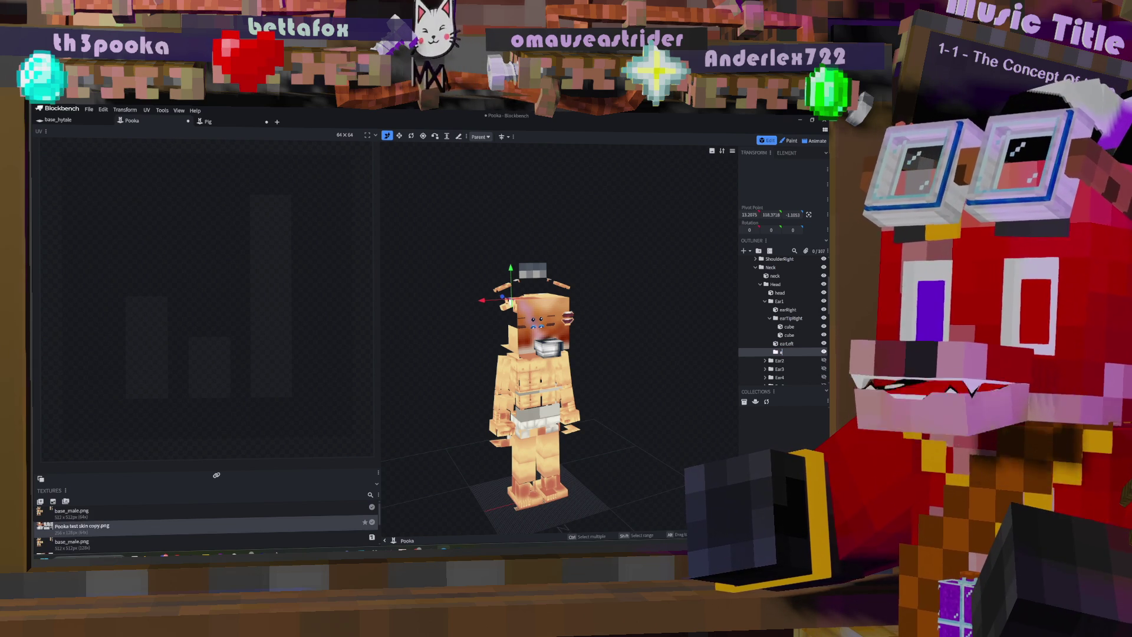
{"action": "type", "text": "rTipLeft"}
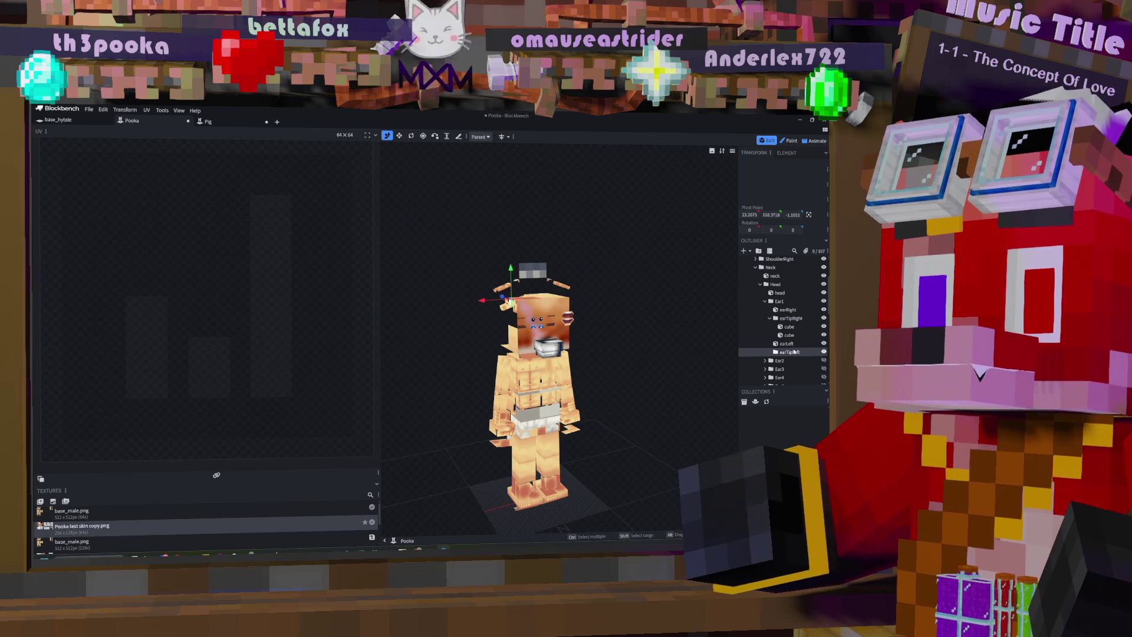
{"action": "left_click_drag", "start_coordinate": [792, 337], "coordinate": [795, 352]}
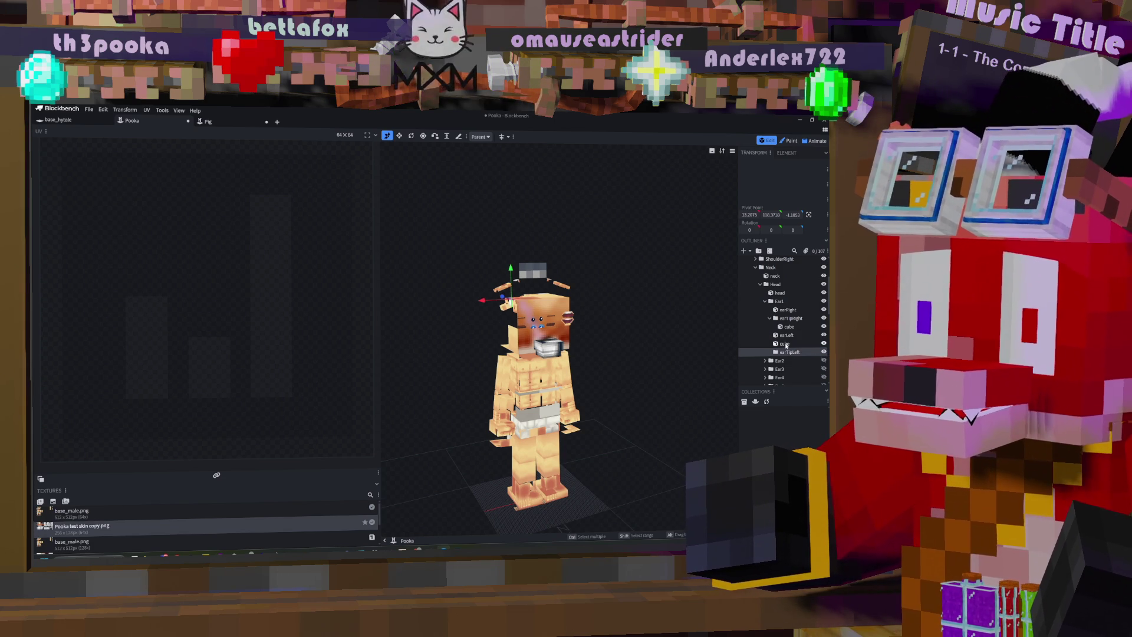
{"action": "left_click", "coordinate": [787, 344]}
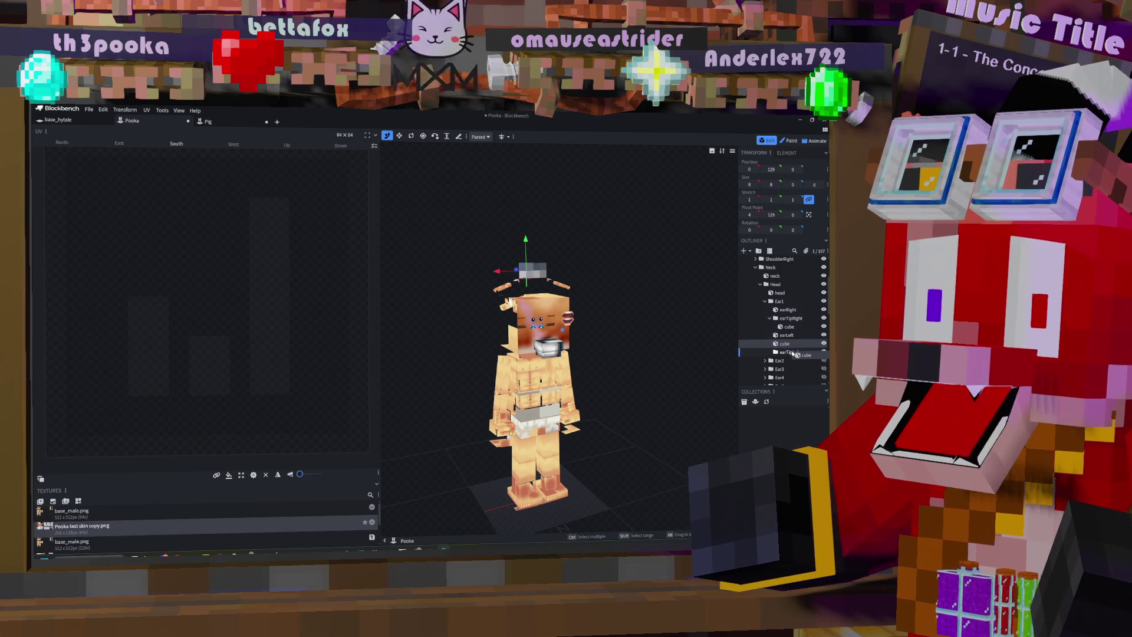
{"action": "left_click_drag", "start_coordinate": [794, 355], "coordinate": [795, 355]}
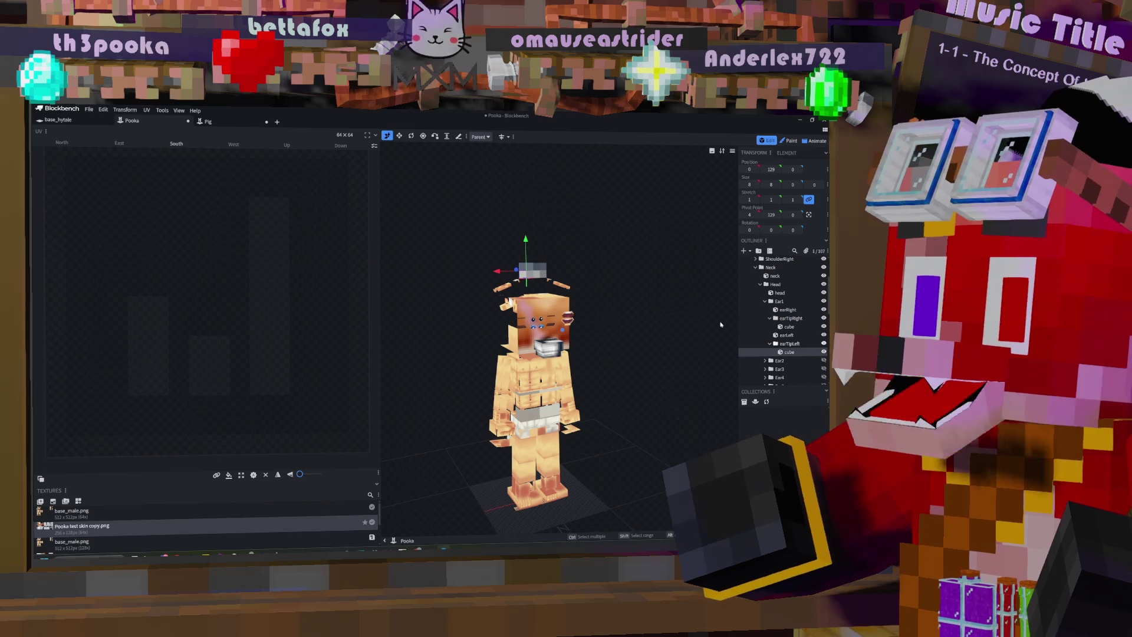
Step: Enable Mirror Modeling, try moving the cube on X, then undo the move
{"action": "left_click", "coordinate": [503, 137]}
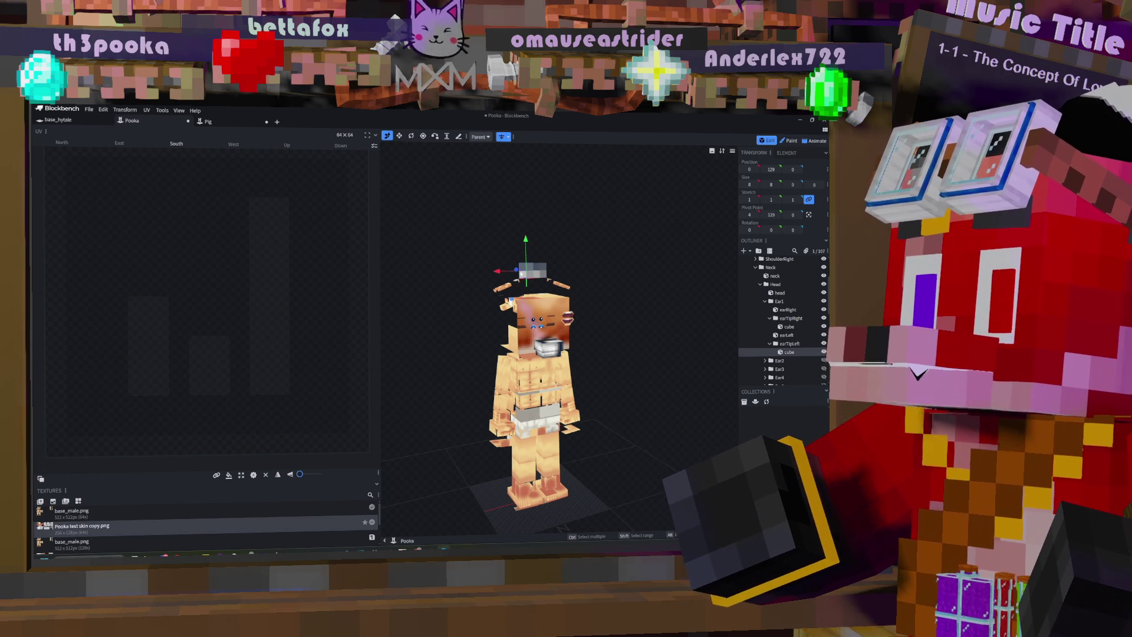
{"action": "left_click_drag", "start_coordinate": [499, 273], "coordinate": [488, 274]}
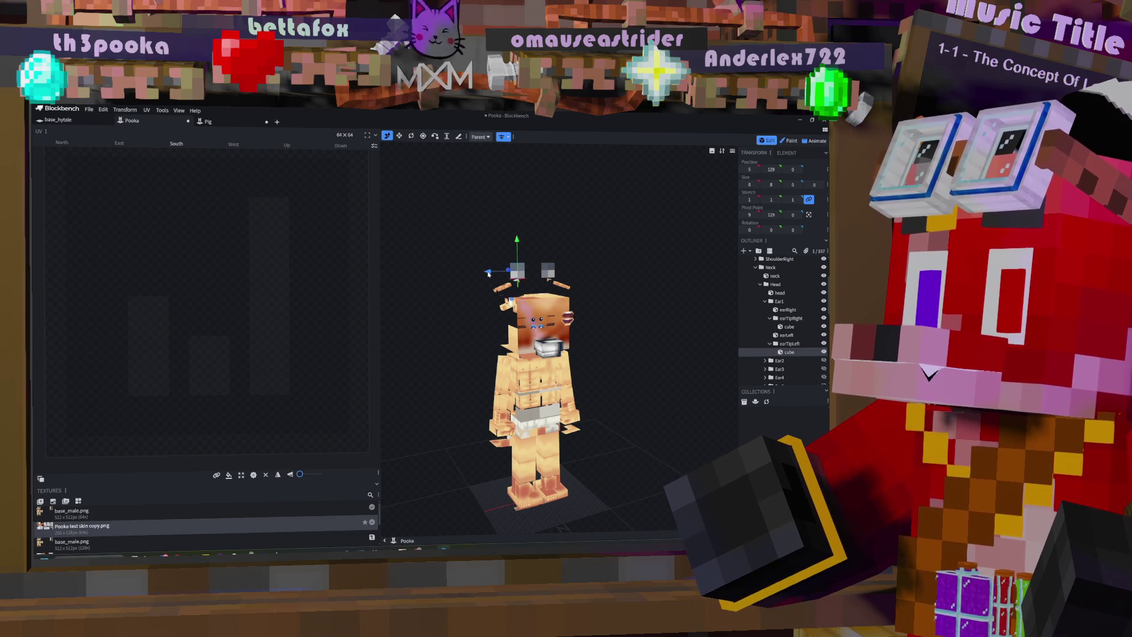
{"action": "key", "text": "ctrl+z"}
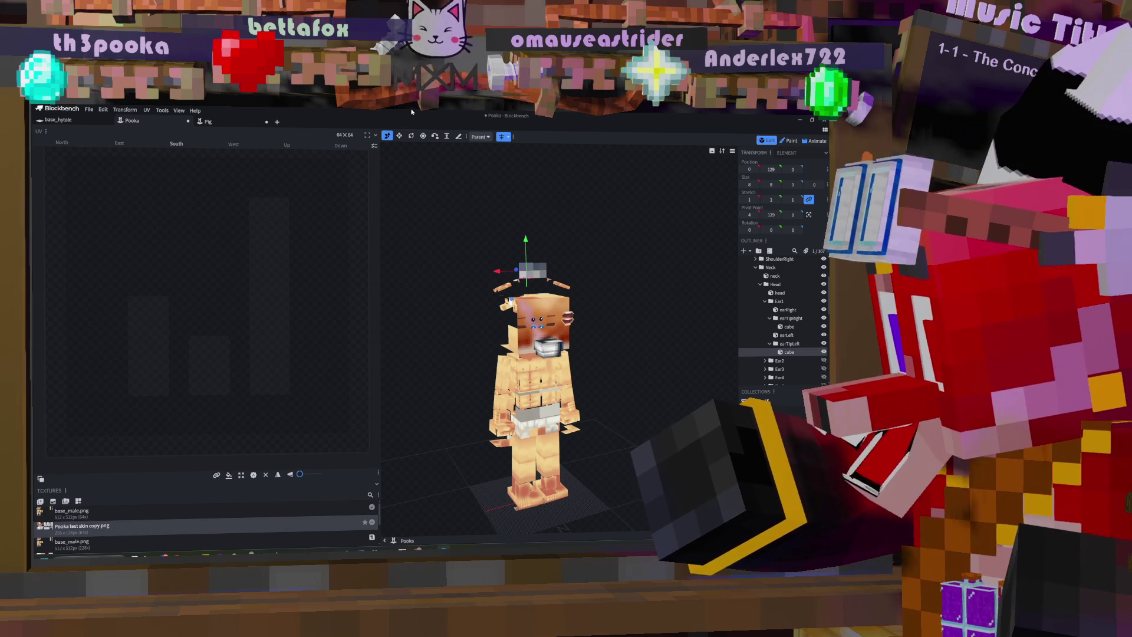
Step: Save the model with Ctrl+S, bringing up the Save Textures prompt
{"action": "key", "text": "ctrl+s"}
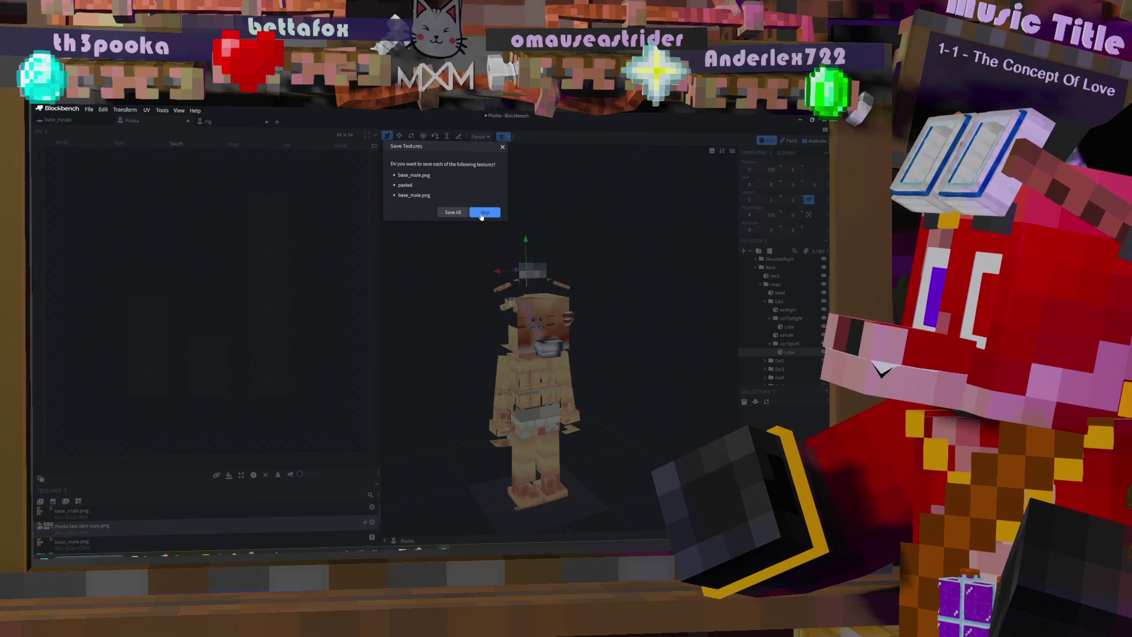
Step: Save all textures, naming them 'test male.png' and 'other test thing'
{"action": "left_click", "coordinate": [457, 214]}
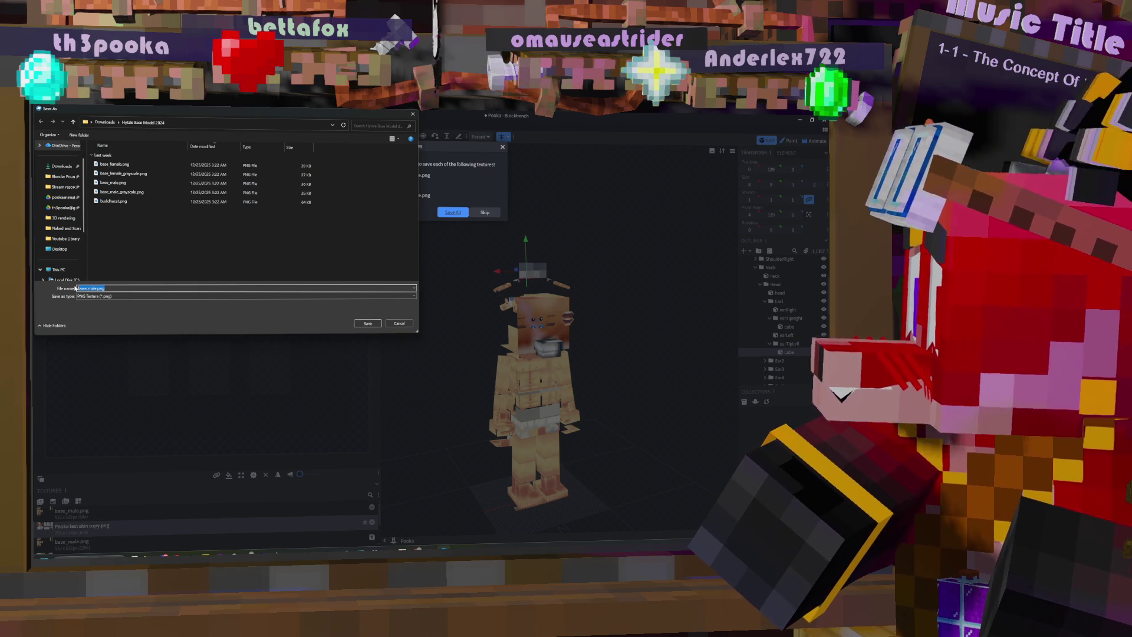
{"action": "type", "text": "test"}
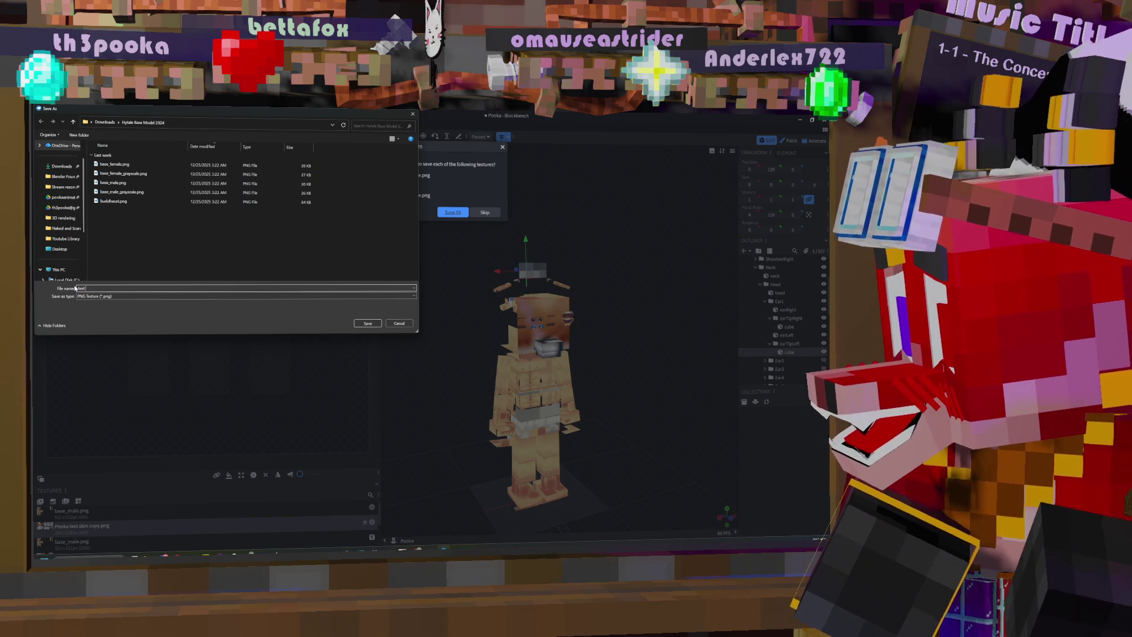
{"action": "type", "text": " male"}
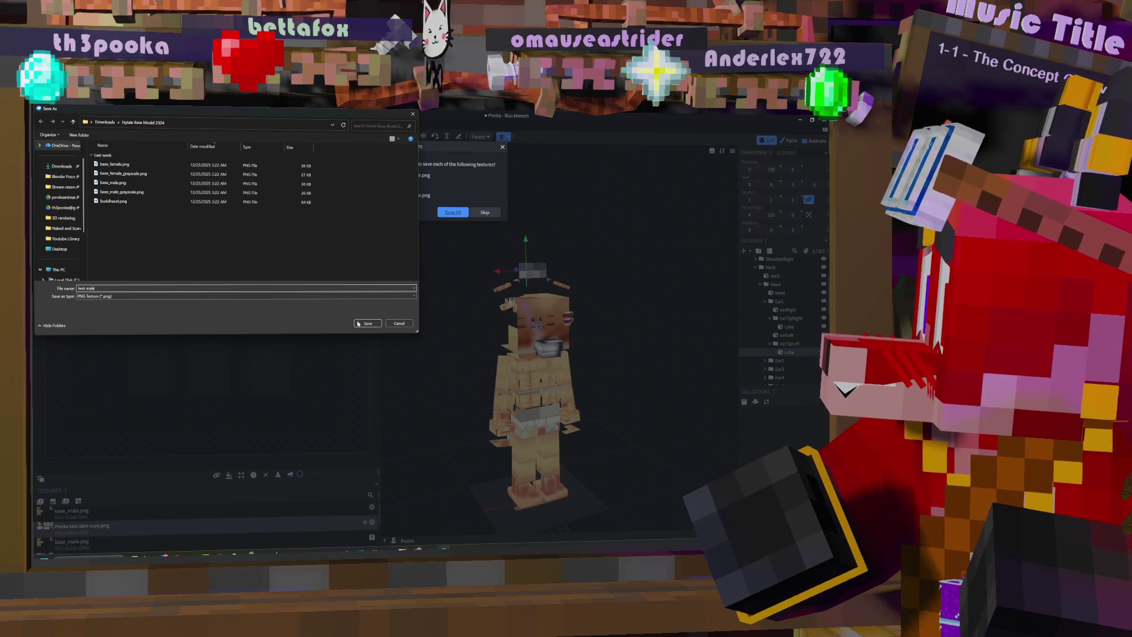
{"action": "left_click", "coordinate": [367, 323]}
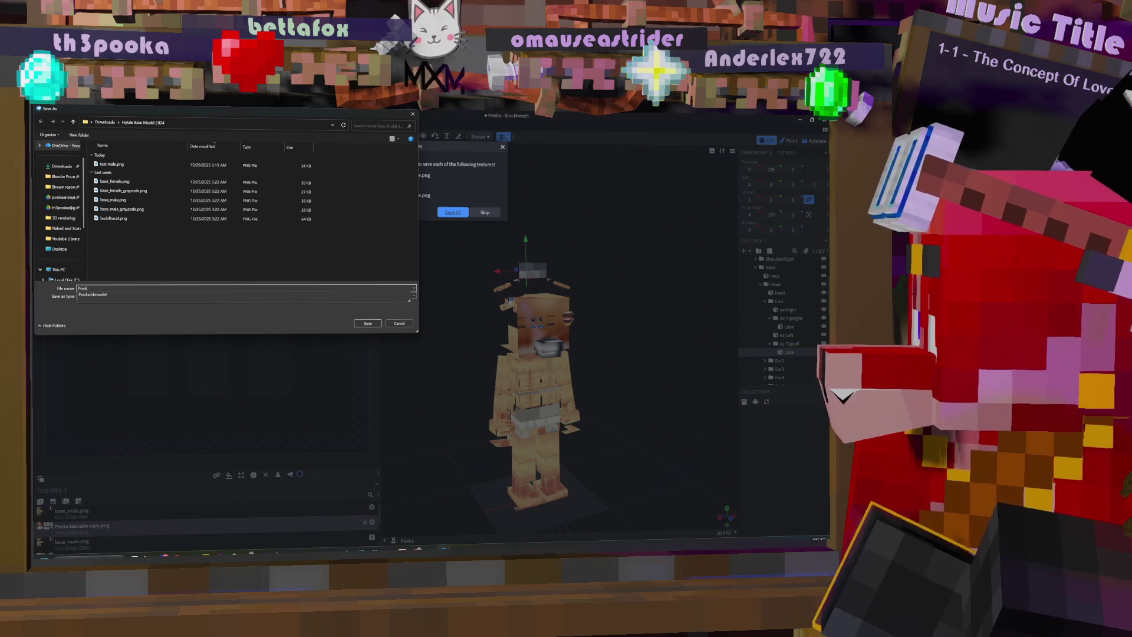
{"action": "type", "text": "ooka test texture"}
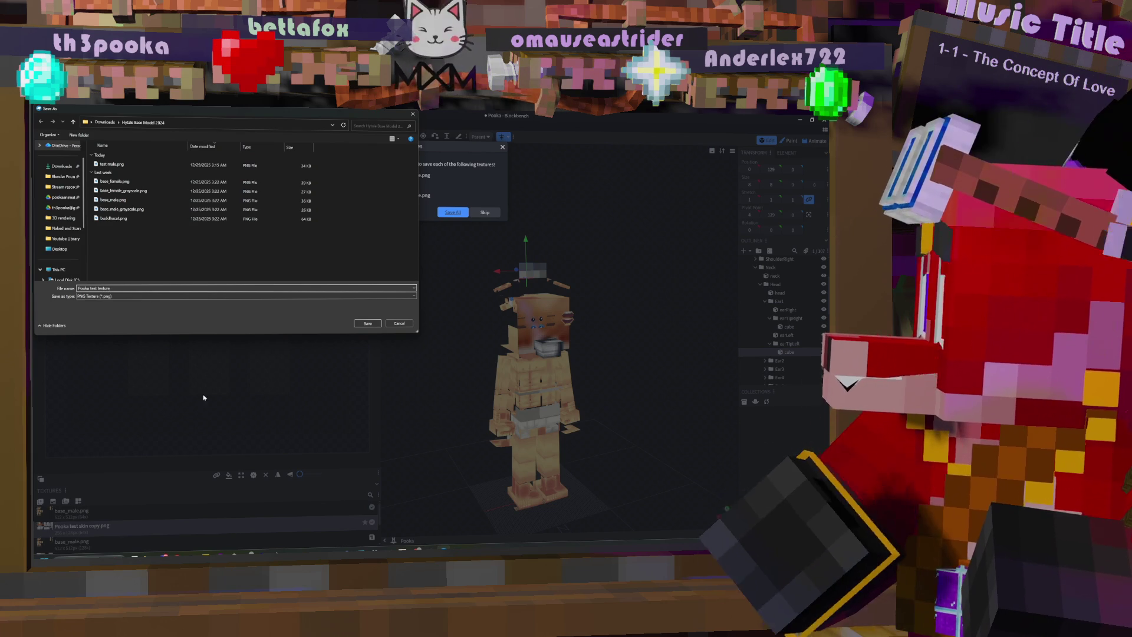
{"action": "left_click", "coordinate": [366, 324]}
{"action": "key", "text": "Return"}
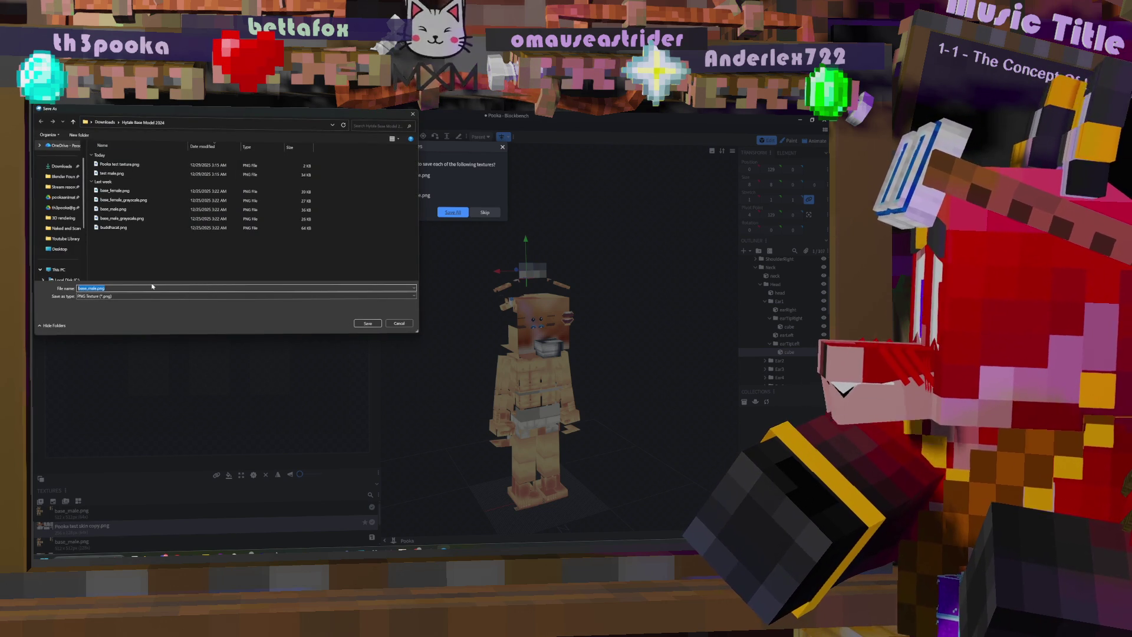
{"action": "type", "text": "other test thing"}
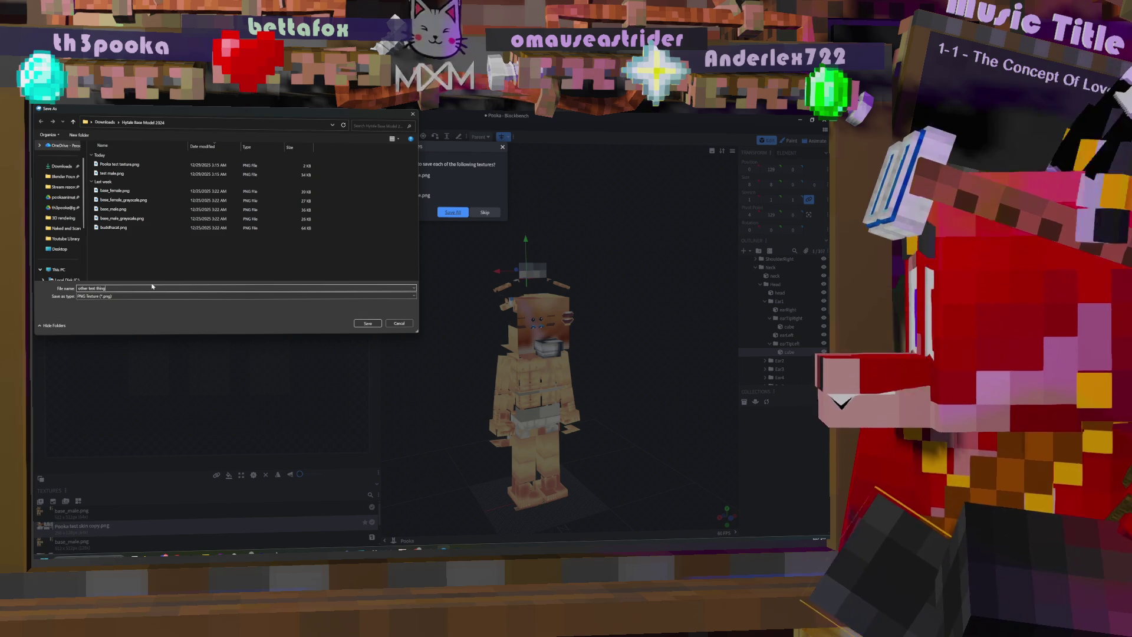
{"action": "left_click", "coordinate": [367, 323]}
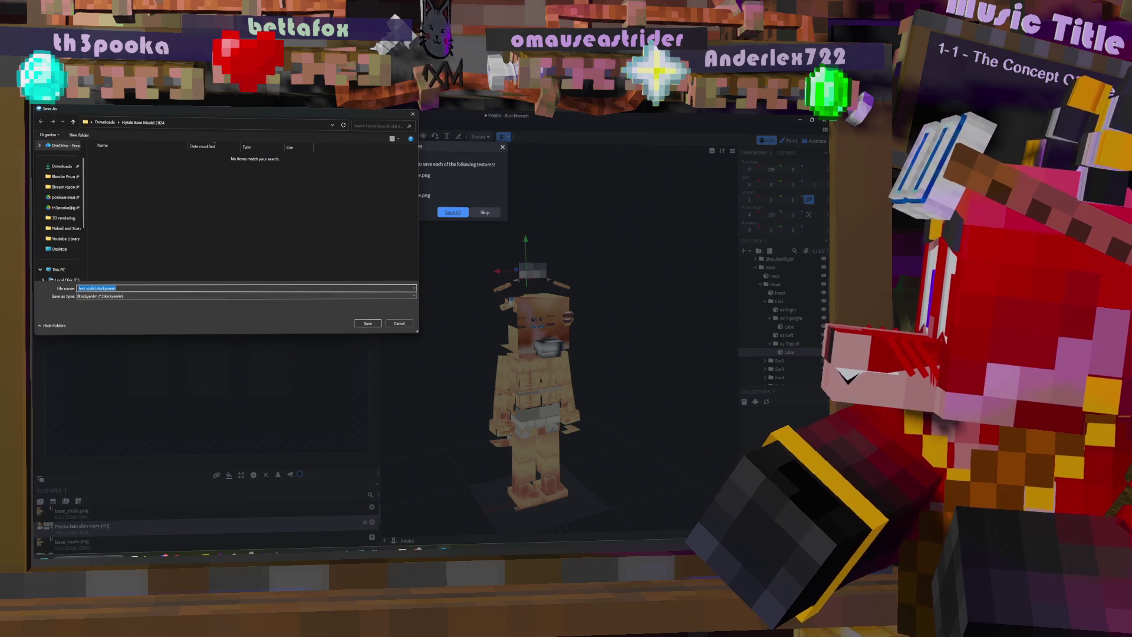
Step: Save the model as 'test scale', confirming replacement of the existing file
{"action": "left_click", "coordinate": [367, 323]}
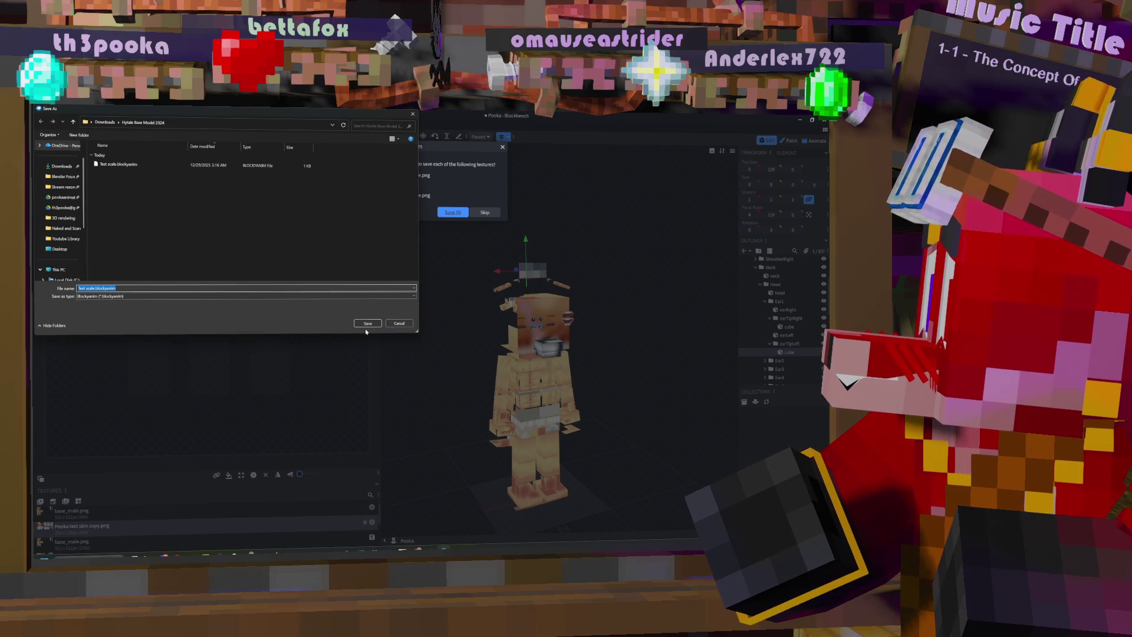
{"action": "left_click", "coordinate": [368, 325]}
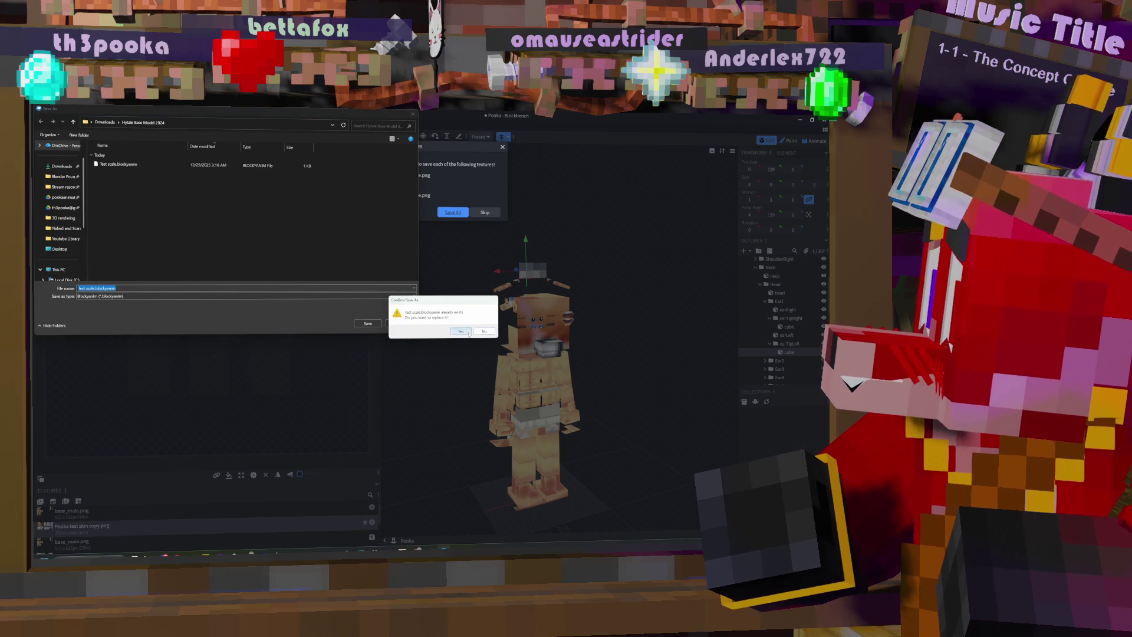
{"action": "left_click", "coordinate": [468, 332]}
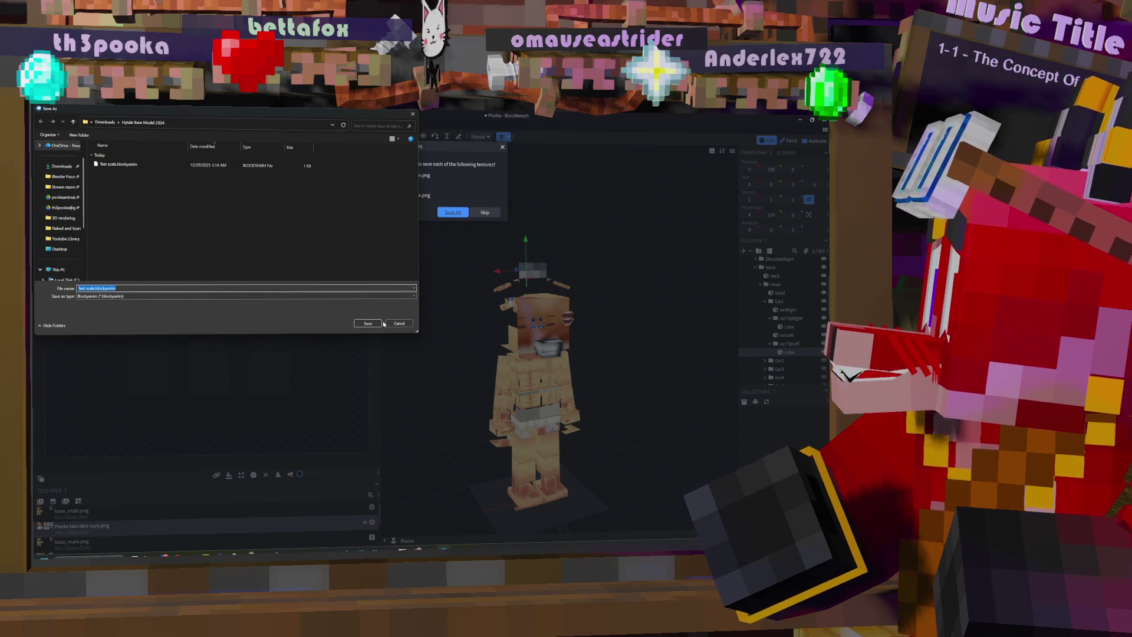
{"action": "left_click", "coordinate": [360, 325]}
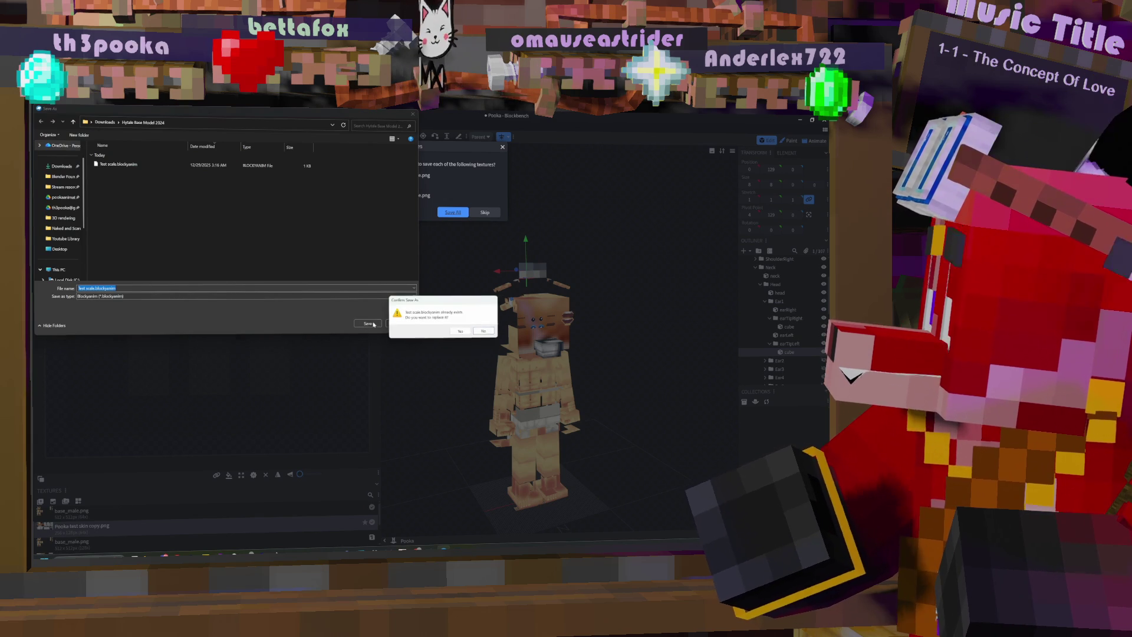
{"action": "left_click", "coordinate": [461, 332]}
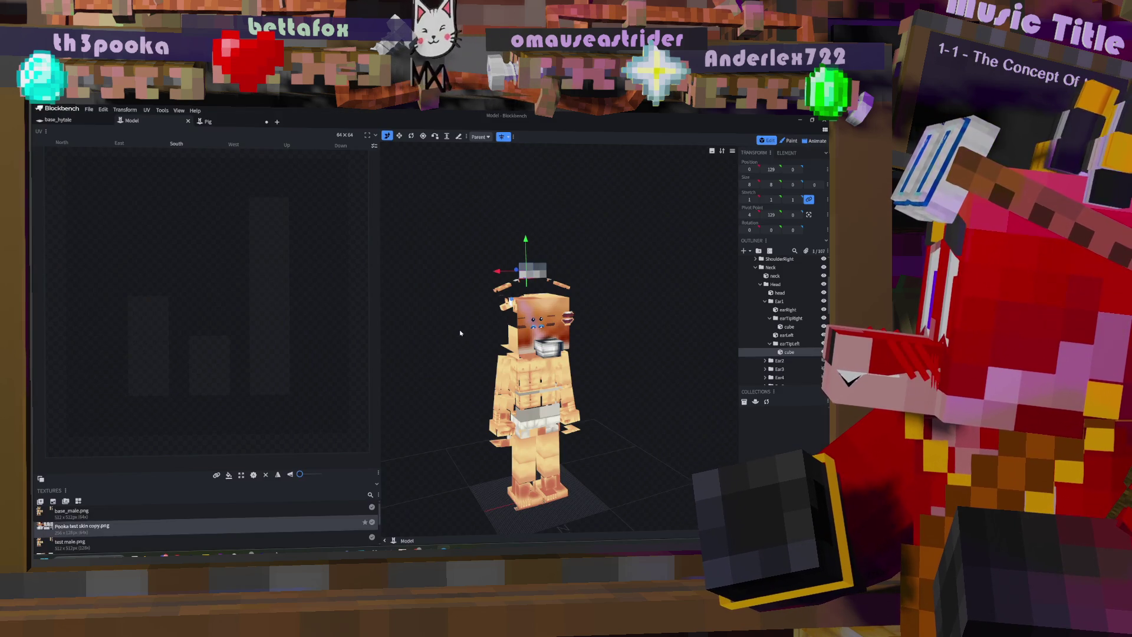
Step: Collapse Head and Neck, delete the Waist2 group, and save the model
{"action": "left_click", "coordinate": [761, 284]}
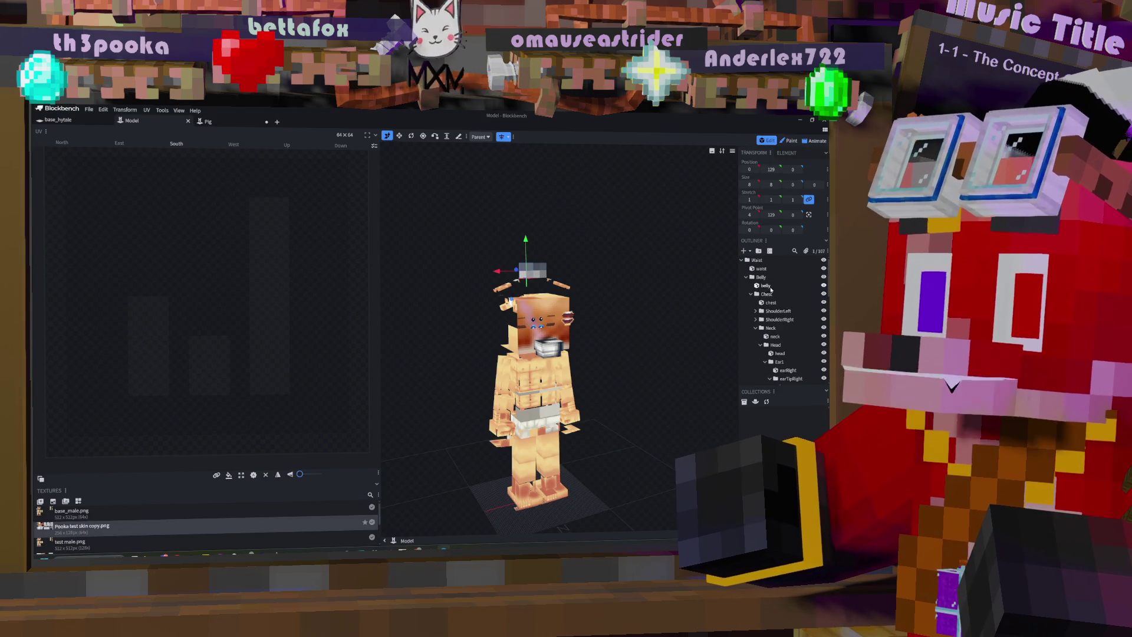
{"action": "left_click", "coordinate": [755, 328]}
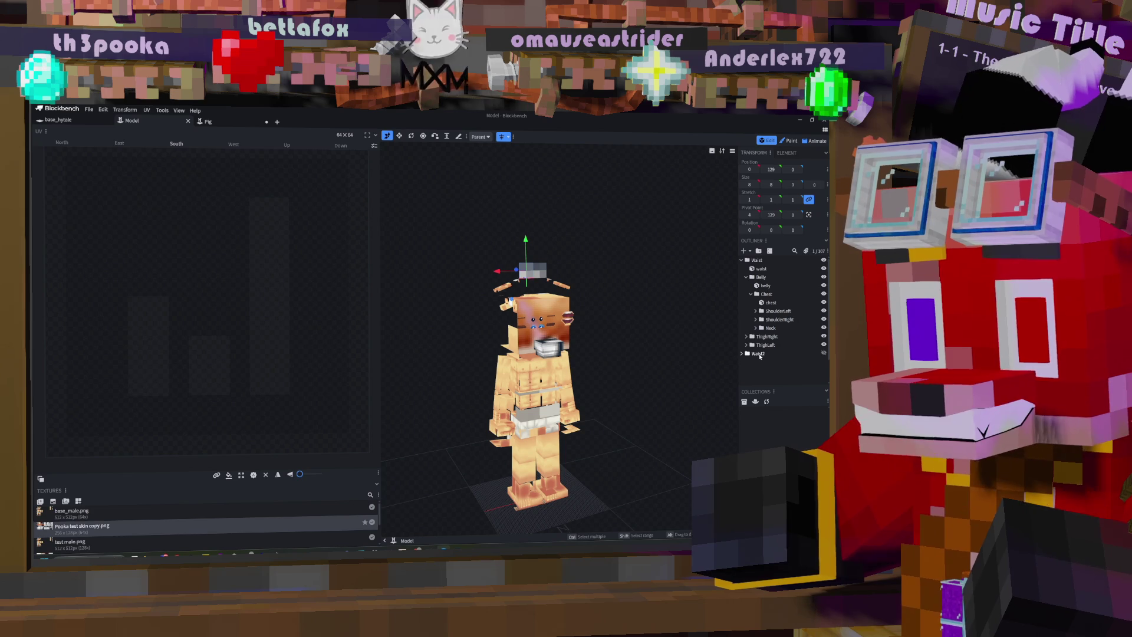
{"action": "left_click", "coordinate": [758, 354]}
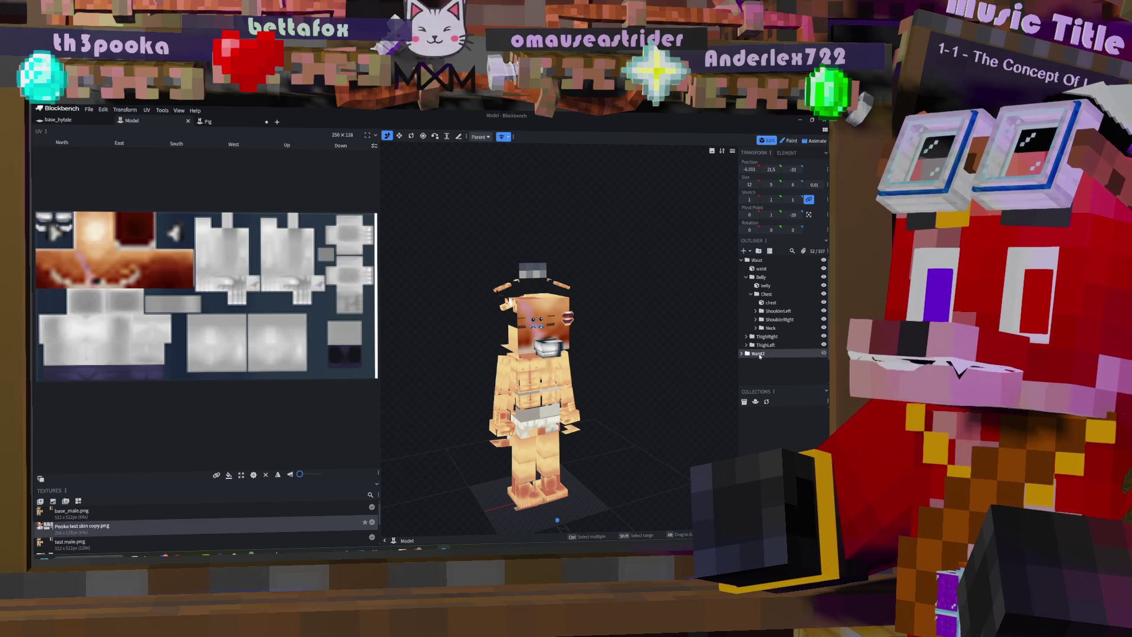
{"action": "key", "text": "Delete"}
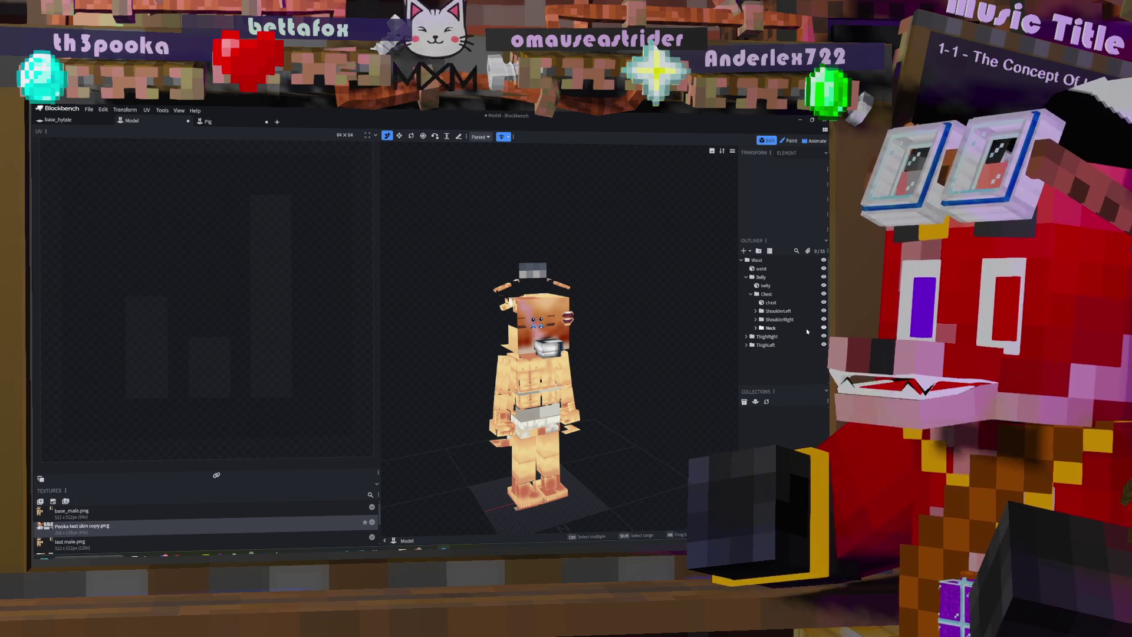
{"action": "key", "text": "ctrl+s"}
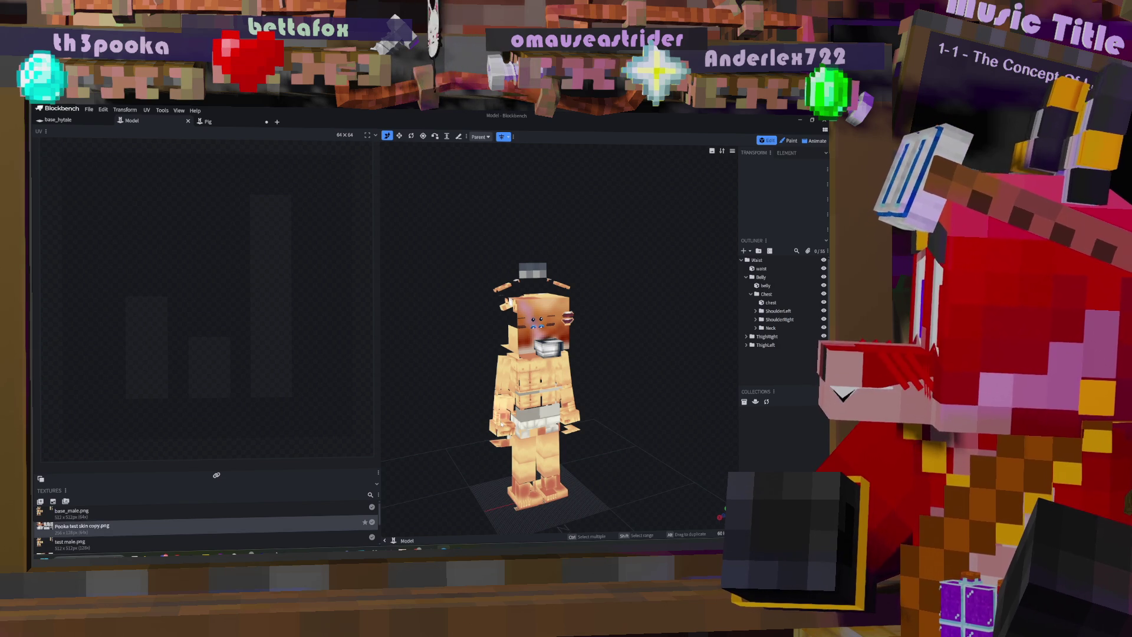
{"action": "left_click", "coordinate": [540, 272]}
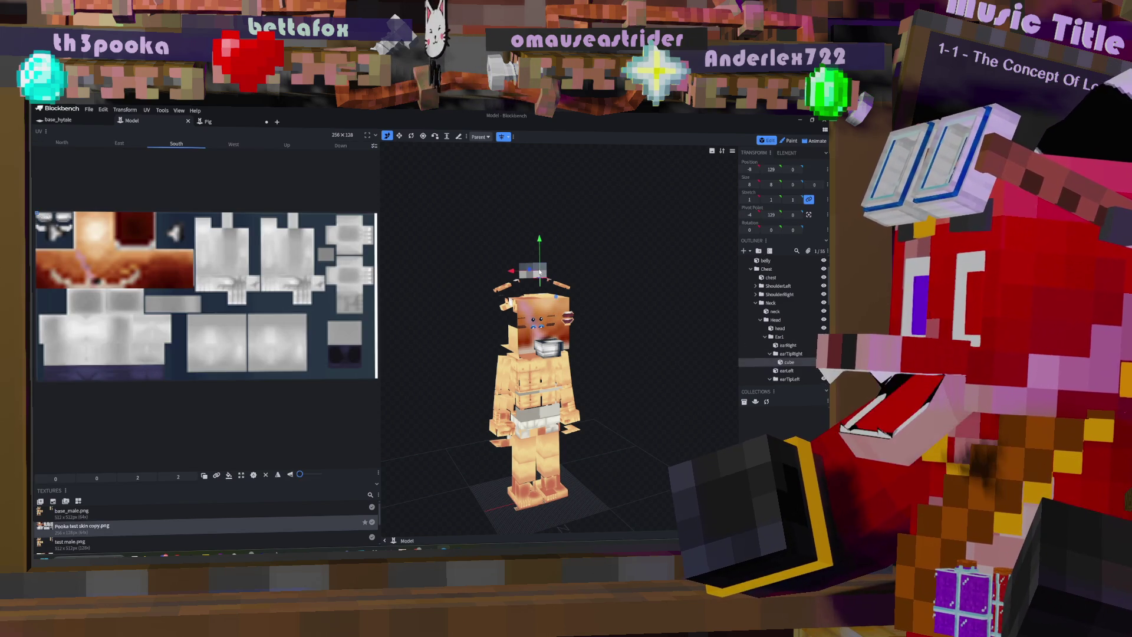
Step: Move the right ear tip cube further right and tilt it about 15 degrees on Z
{"action": "left_click_drag", "start_coordinate": [512, 272], "coordinate": [539, 272]}
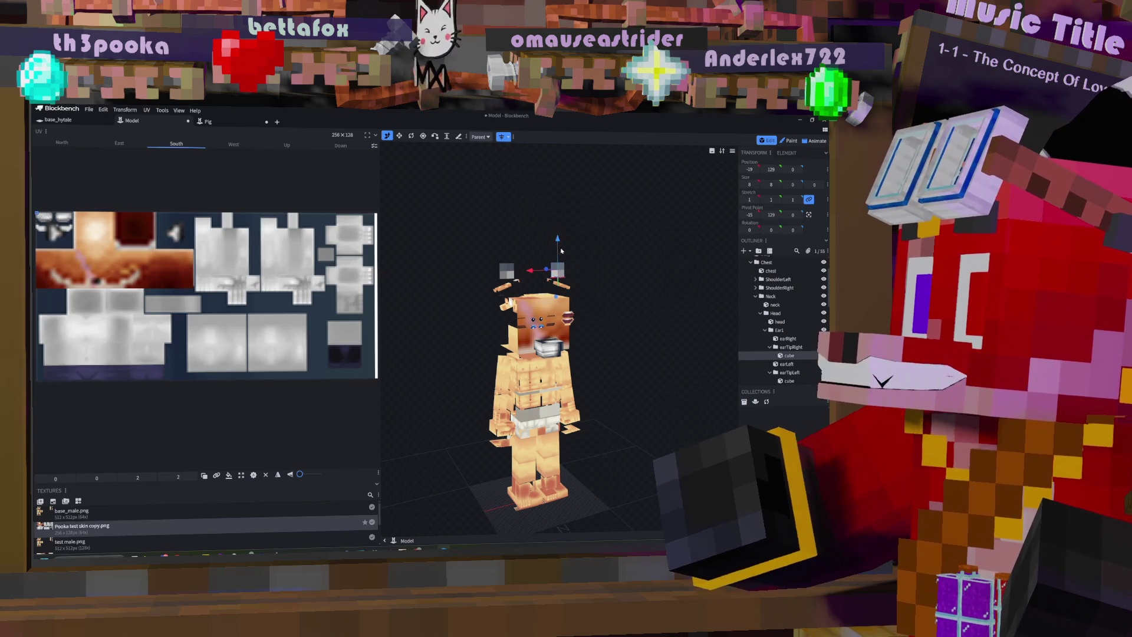
{"action": "key", "text": "r"}
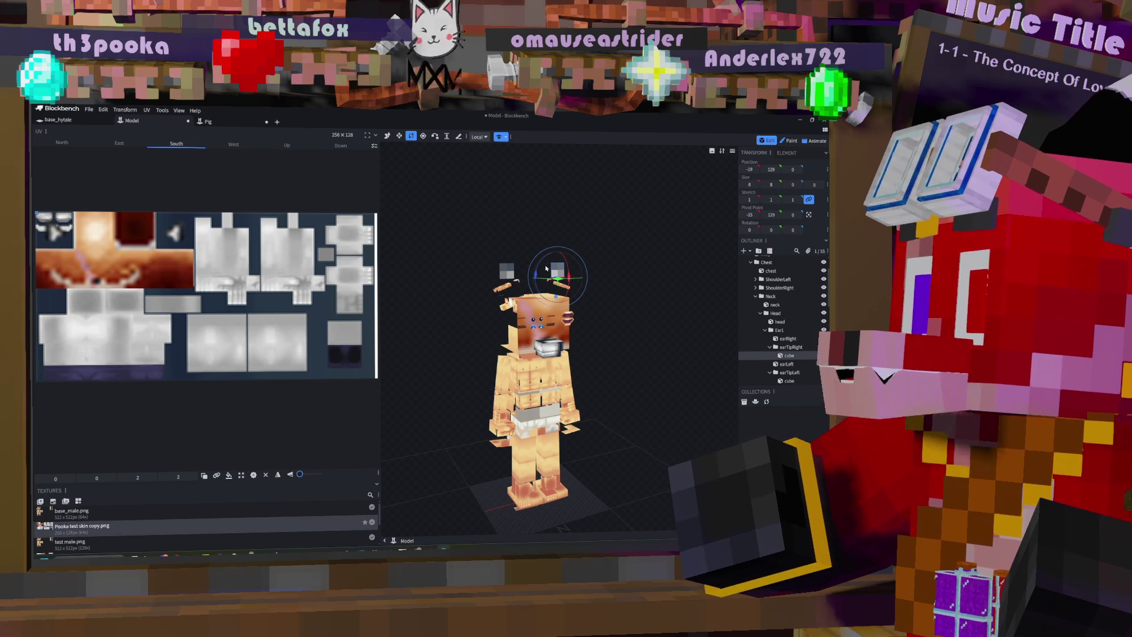
{"action": "mouse_move", "coordinate": [536, 270]}
{"action": "left_mouse_down"}
{"action": "mouse_move", "coordinate": [600, 275]}
{"action": "mouse_move", "coordinate": [596, 265]}
{"action": "left_mouse_up"}
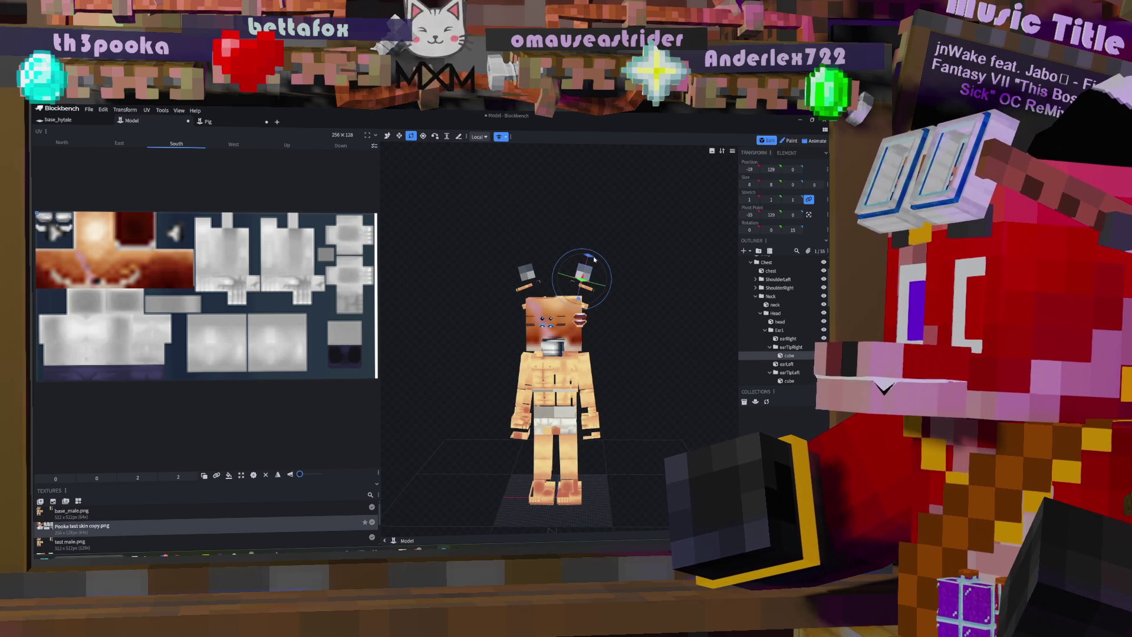
{"action": "left_click_drag", "start_coordinate": [592, 255], "coordinate": [604, 263]}
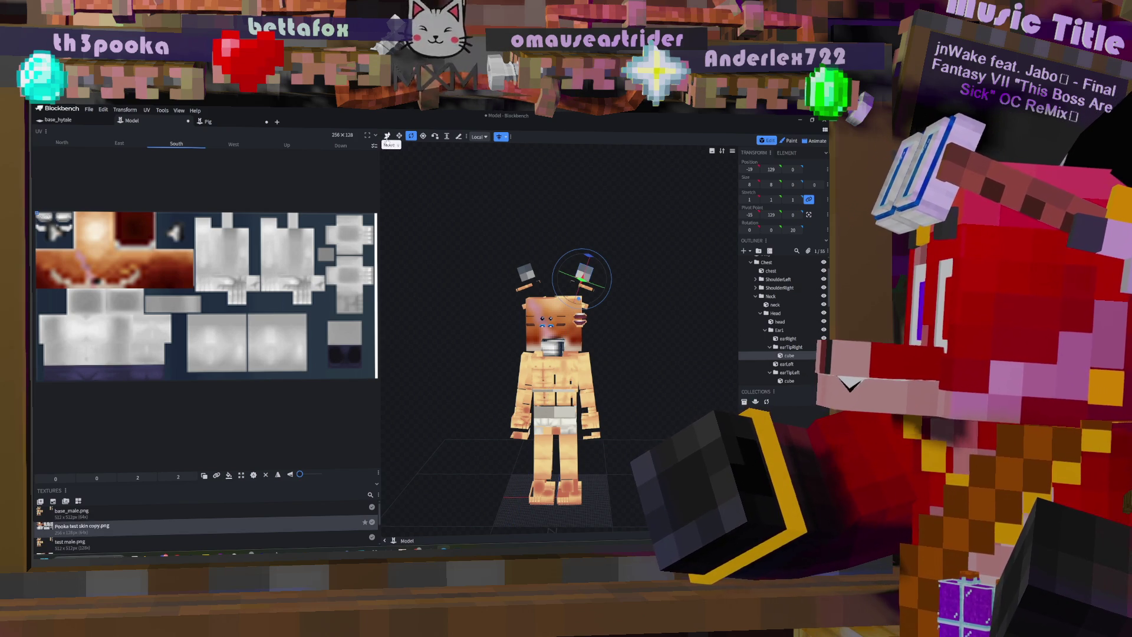
Step: Widen the earTipRight cube along X to 14
{"action": "left_click", "coordinate": [399, 135]}
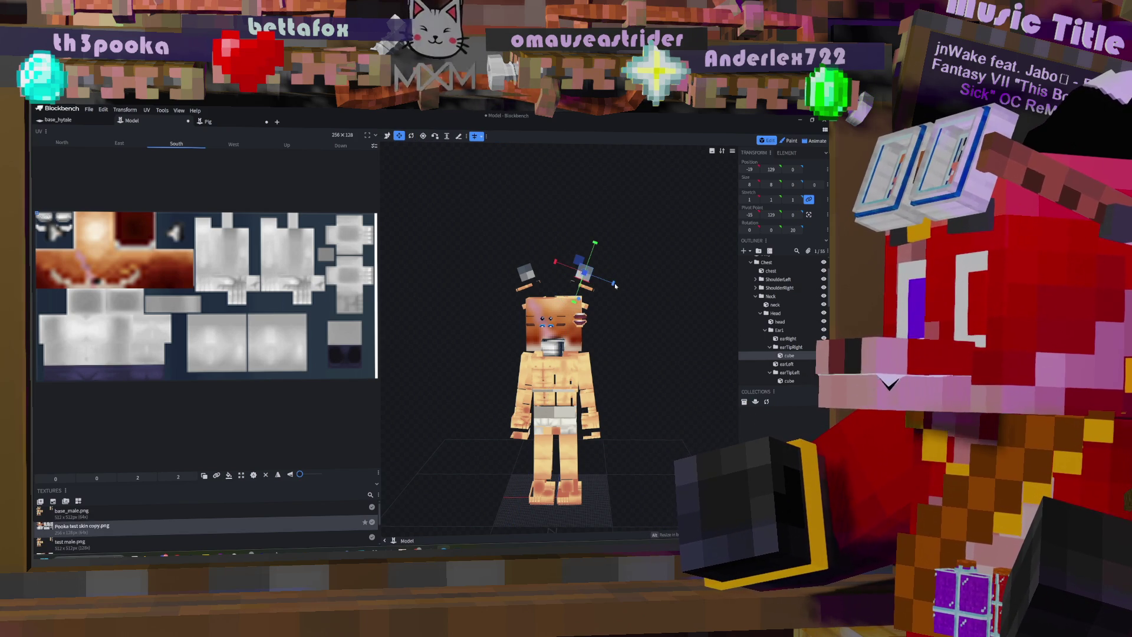
{"action": "left_click", "coordinate": [592, 291]}
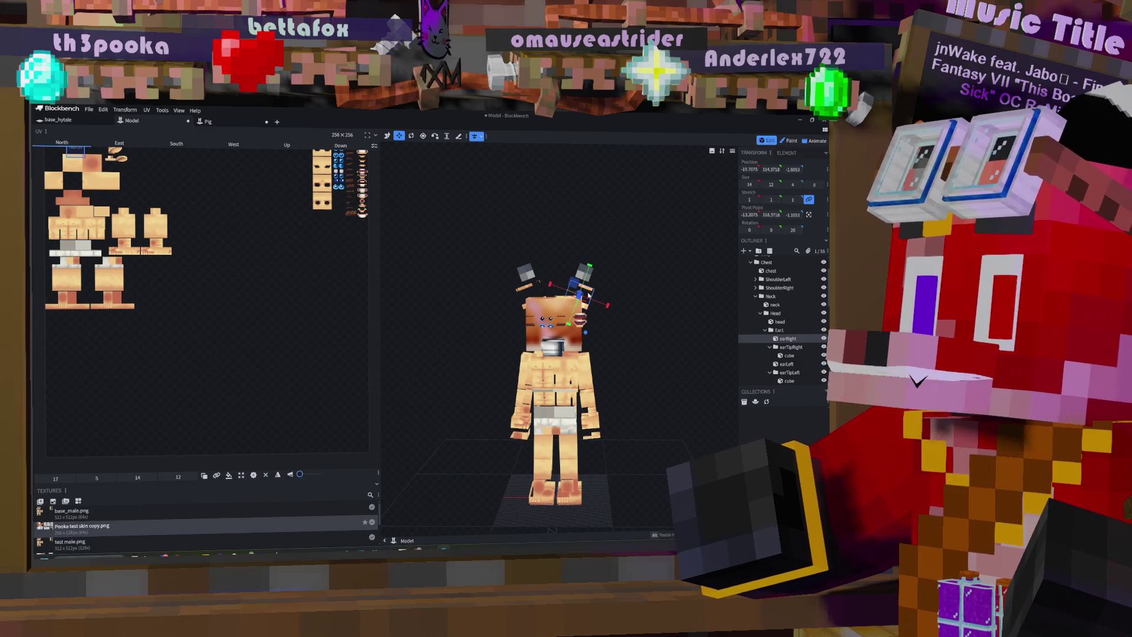
{"action": "left_click", "coordinate": [585, 272]}
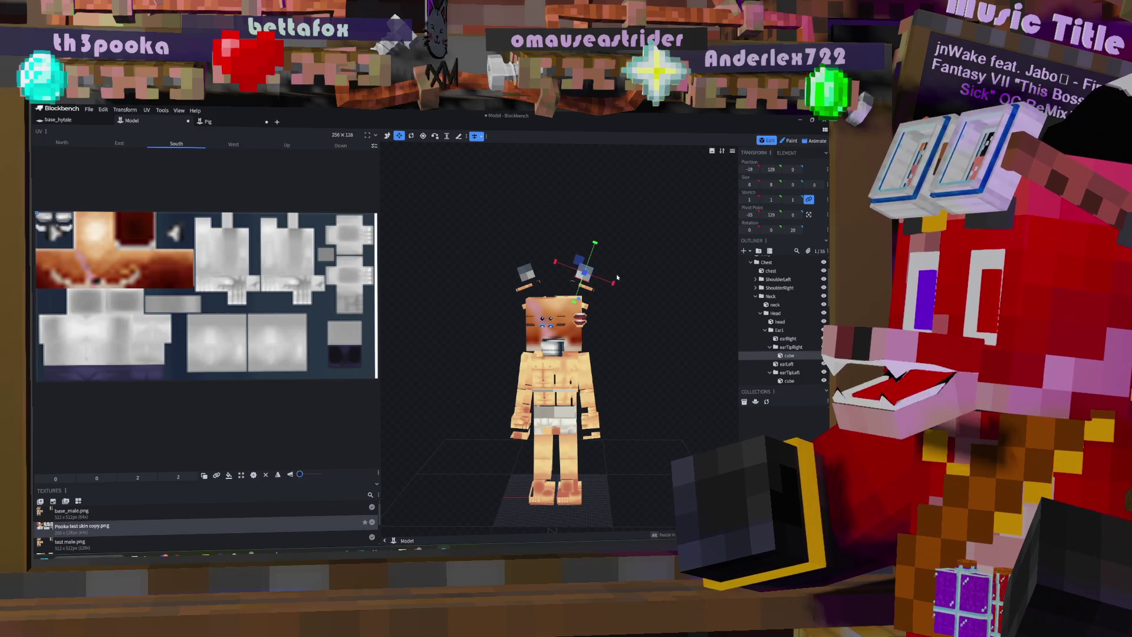
{"action": "left_click_drag", "start_coordinate": [614, 284], "coordinate": [624, 293]}
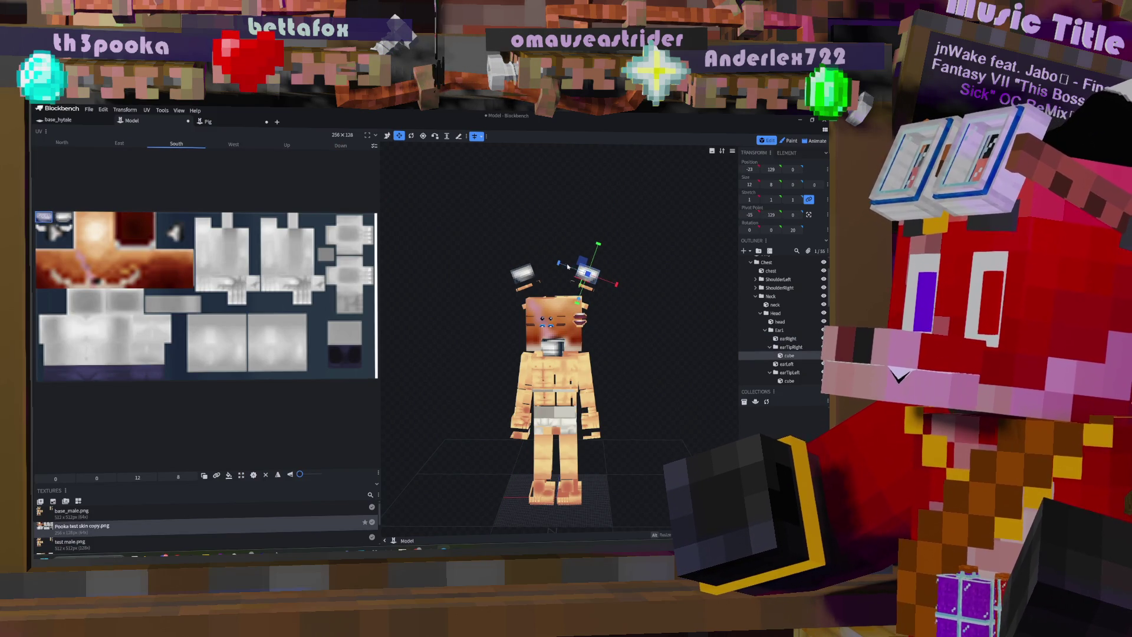
{"action": "left_click_drag", "start_coordinate": [560, 265], "coordinate": [604, 241]}
Step: Lower the ear tip cube to Y 127 and begin making it taller
{"action": "key", "text": "v"}
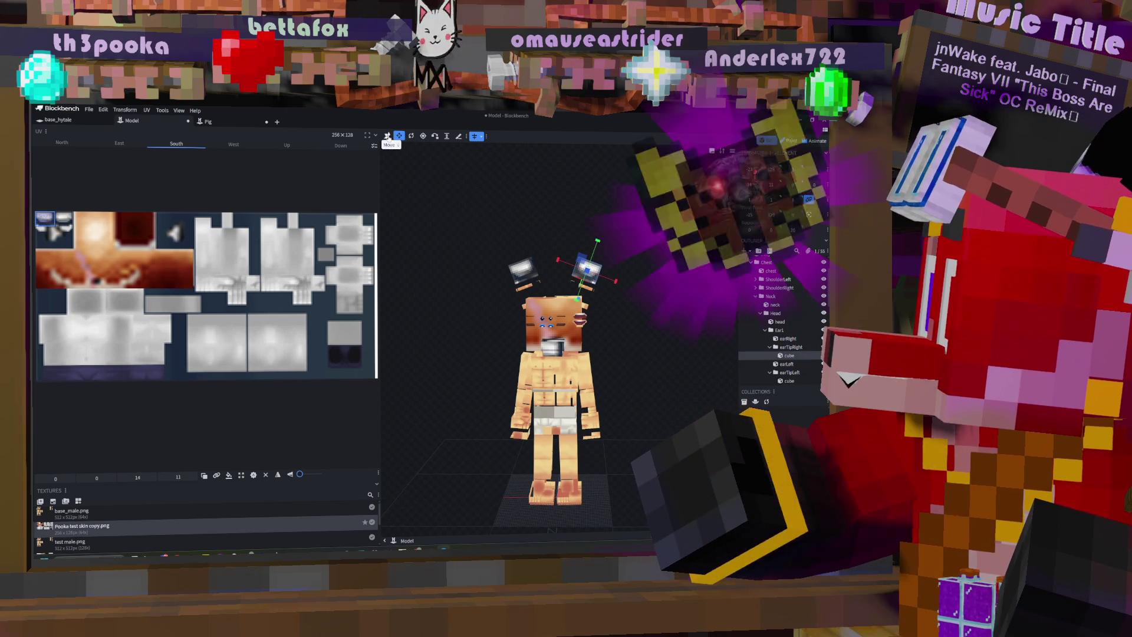
{"action": "mouse_move", "coordinate": [587, 239]}
{"action": "left_mouse_down"}
{"action": "mouse_move", "coordinate": [593, 249]}
{"action": "mouse_move", "coordinate": [556, 275]}
{"action": "left_mouse_up"}
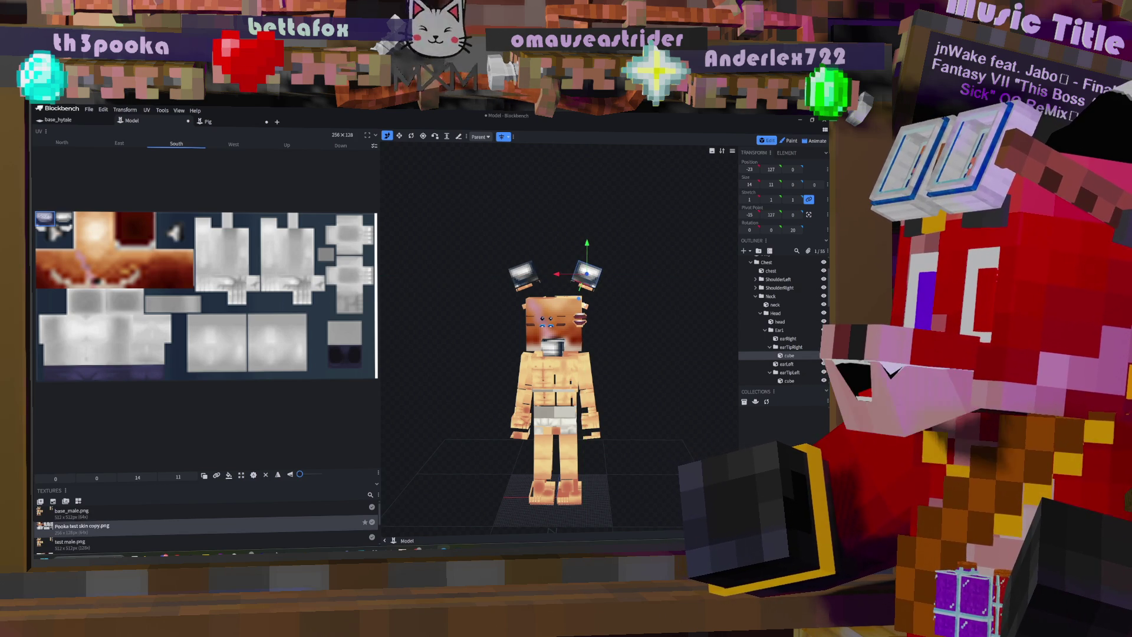
{"action": "key", "text": "s"}
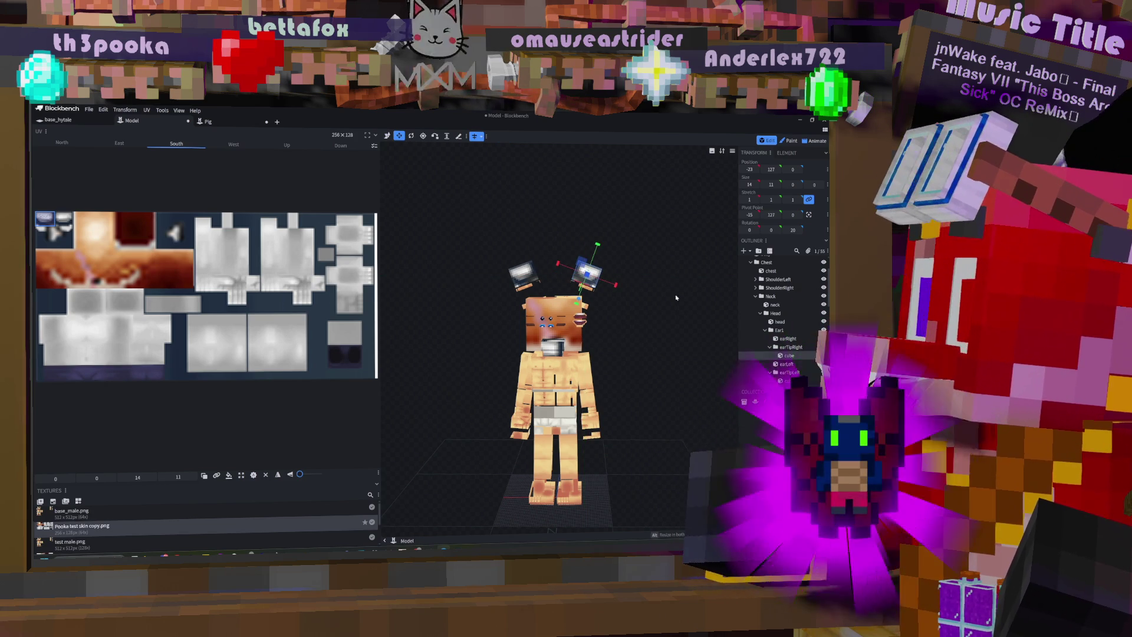
{"action": "left_click_drag", "start_coordinate": [593, 309], "coordinate": [586, 309]}
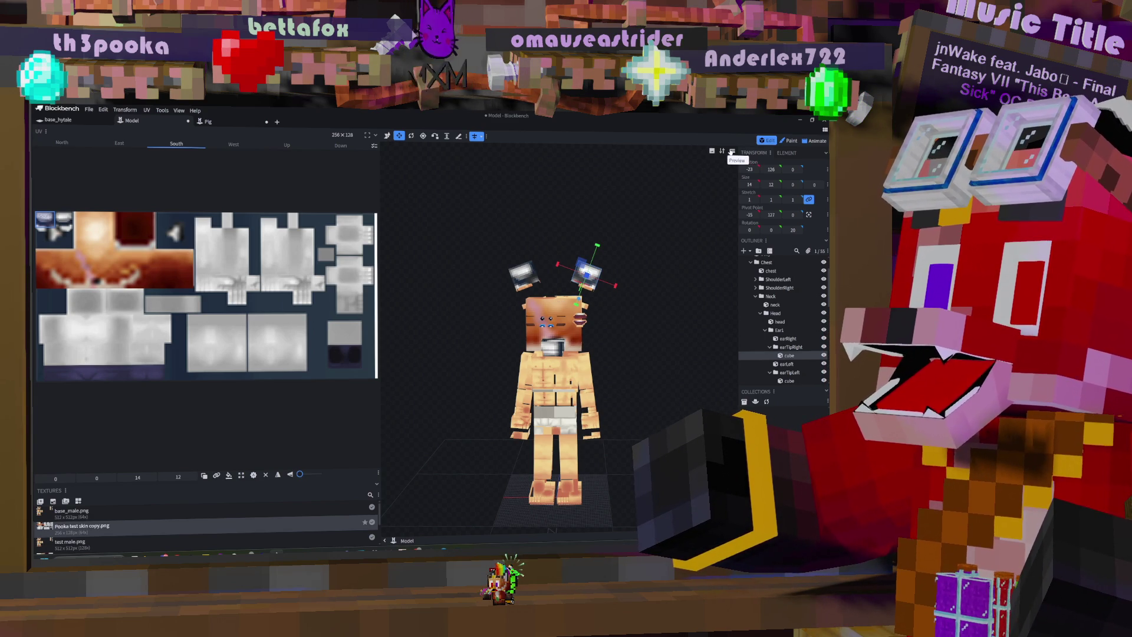
Step: Open the viewport preview options menu
{"action": "left_click", "coordinate": [724, 152]}
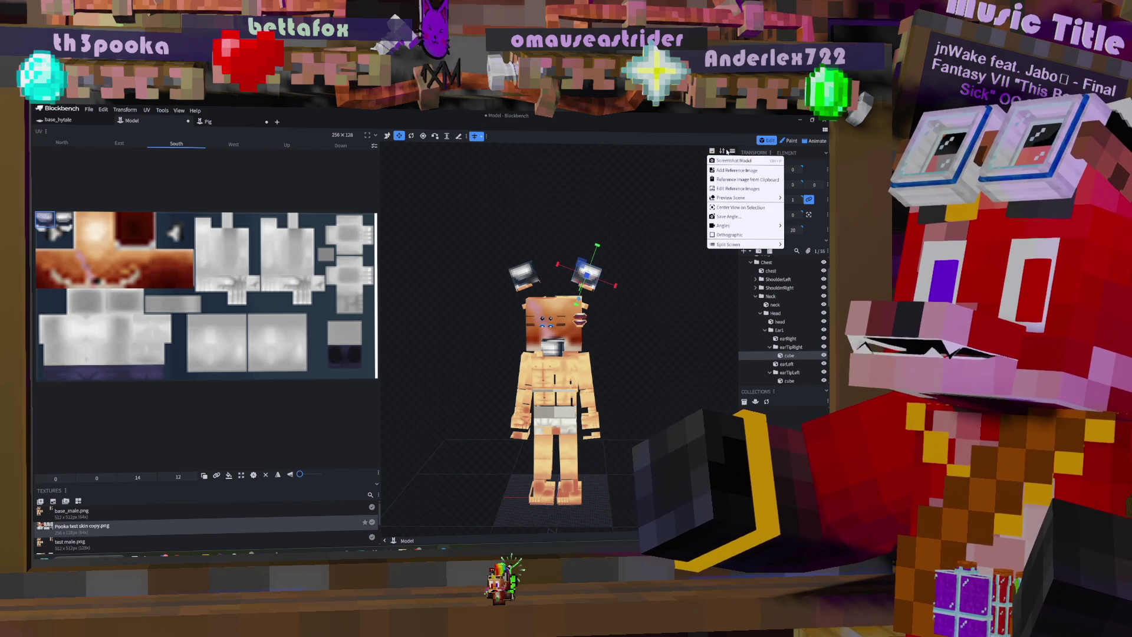
Step: Switch the viewport to Solid with Marker Colors and orbit to a three-quarter view
{"action": "left_click", "coordinate": [712, 151]}
{"action": "left_click", "coordinate": [712, 151]}
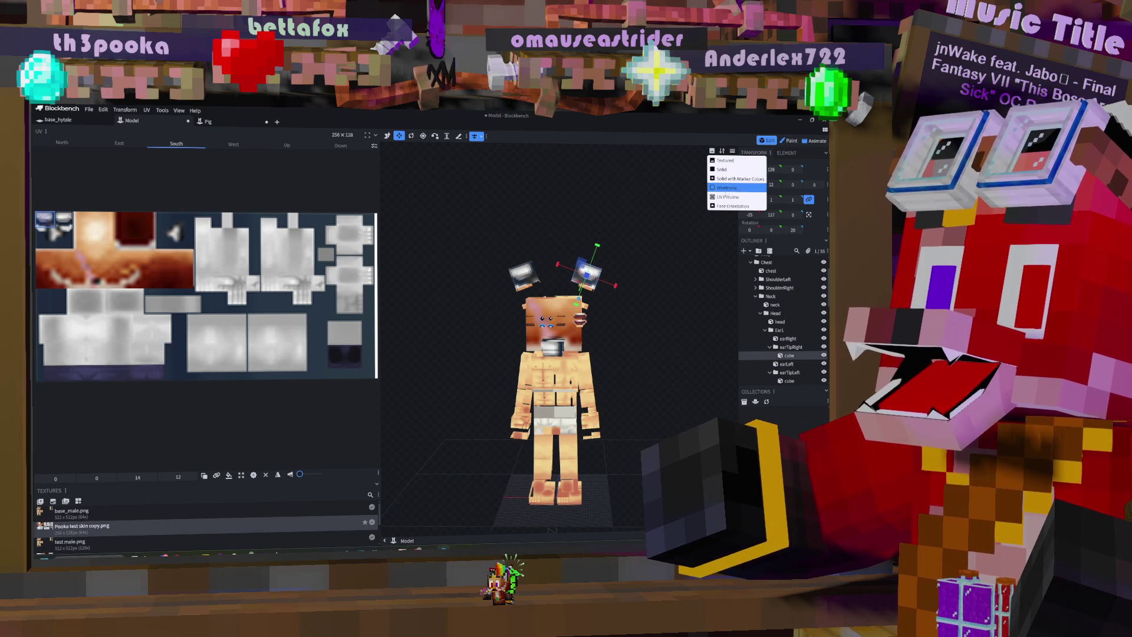
{"action": "left_click", "coordinate": [727, 179]}
{"action": "mouse_move", "coordinate": [654, 272]}
{"action": "left_mouse_down"}
{"action": "mouse_move", "coordinate": [593, 263]}
{"action": "mouse_move", "coordinate": [668, 258]}
{"action": "left_mouse_up"}
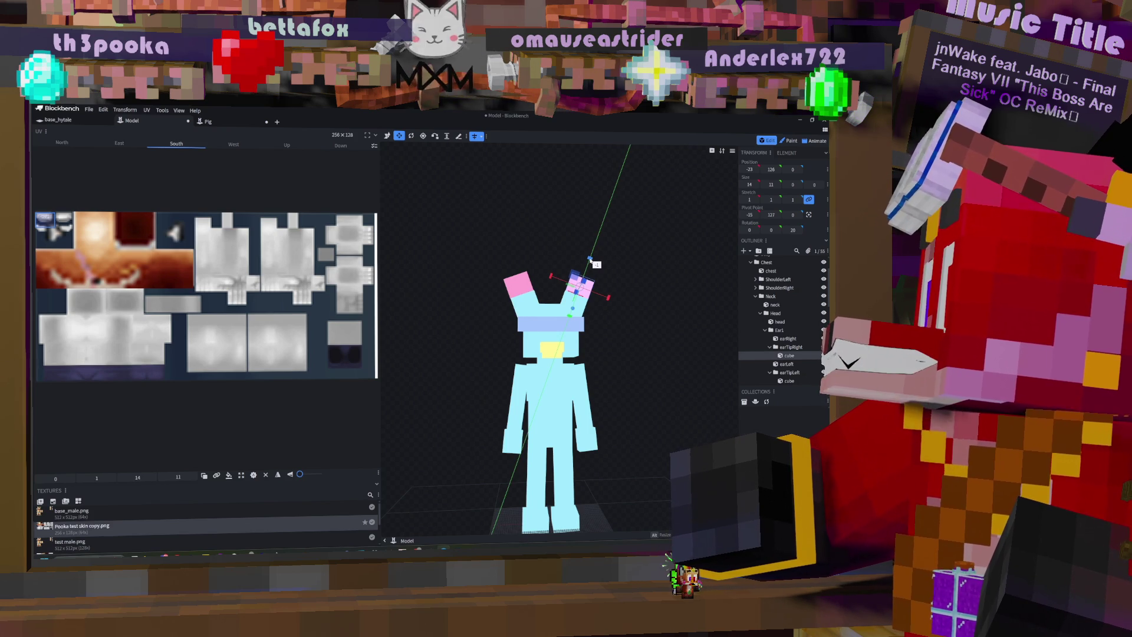
Step: Undo and redo the ear tip's 20° rotation, then add the tip cube to the selection
{"action": "mouse_move", "coordinate": [591, 258]}
{"action": "left_mouse_down"}
{"action": "mouse_move", "coordinate": [498, 287]}
{"action": "mouse_move", "coordinate": [635, 283]}
{"action": "left_mouse_up"}
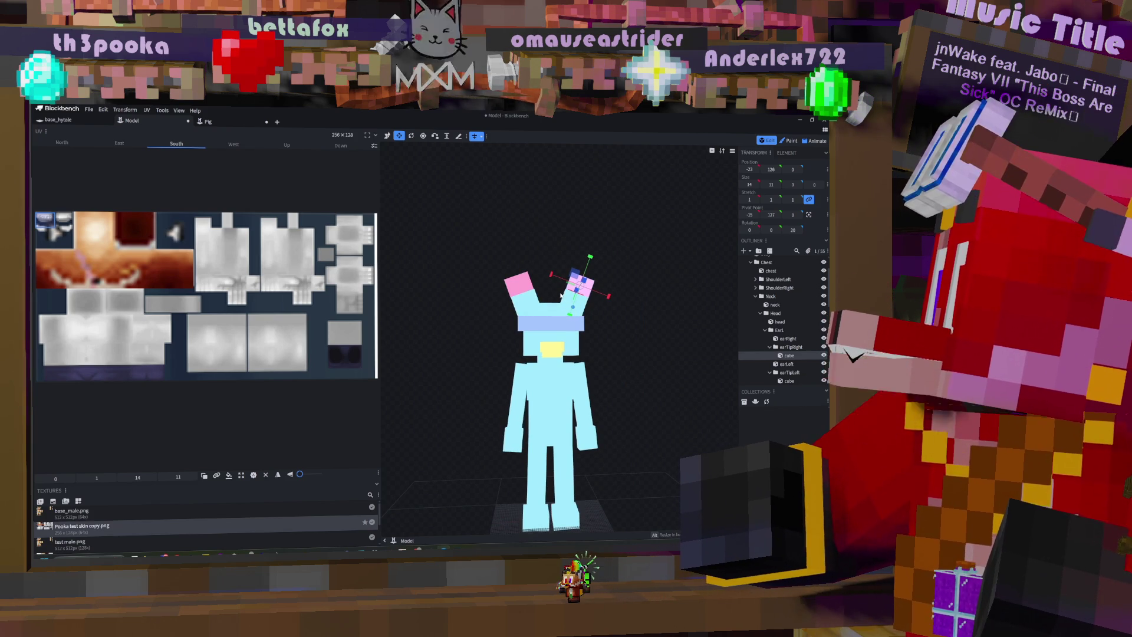
{"action": "key", "text": "ctrl+z"}
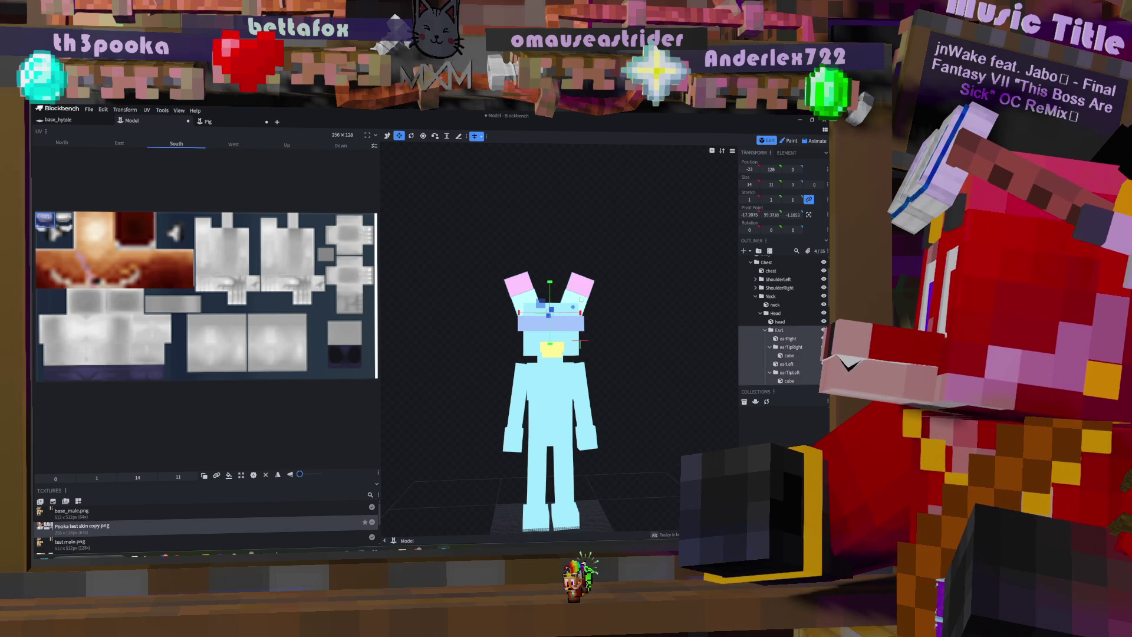
{"action": "key", "text": "ctrl+y"}
{"action": "left_click", "coordinate": [590, 287], "text": "ctrl"}
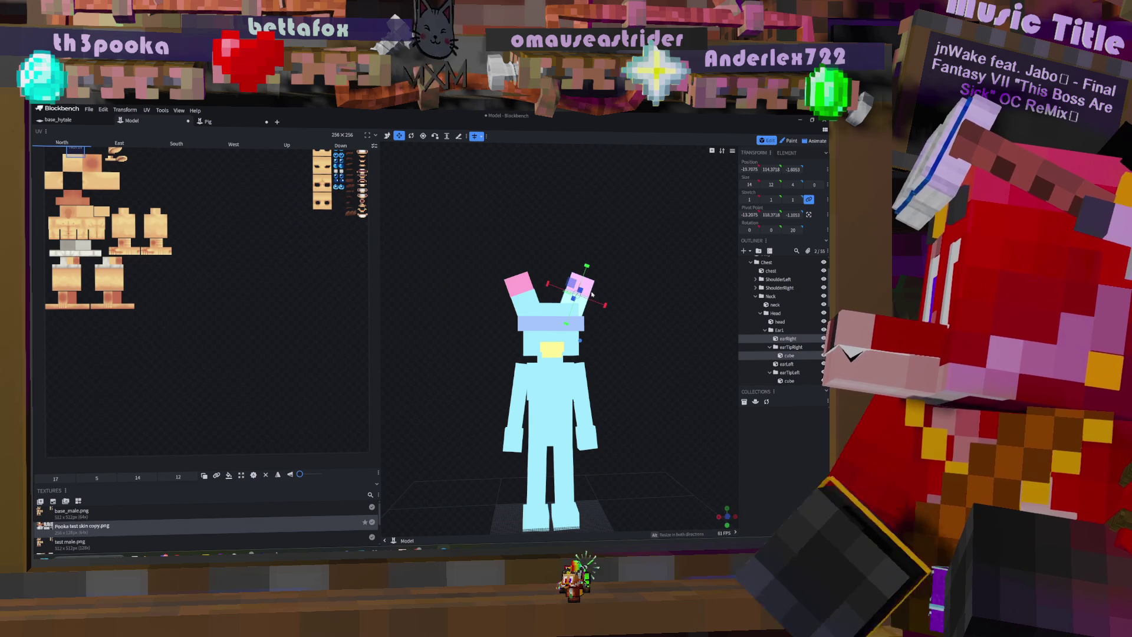
Step: Raise the right ear one unit along local Y, then view the Pig project for reference
{"action": "key", "text": "v"}
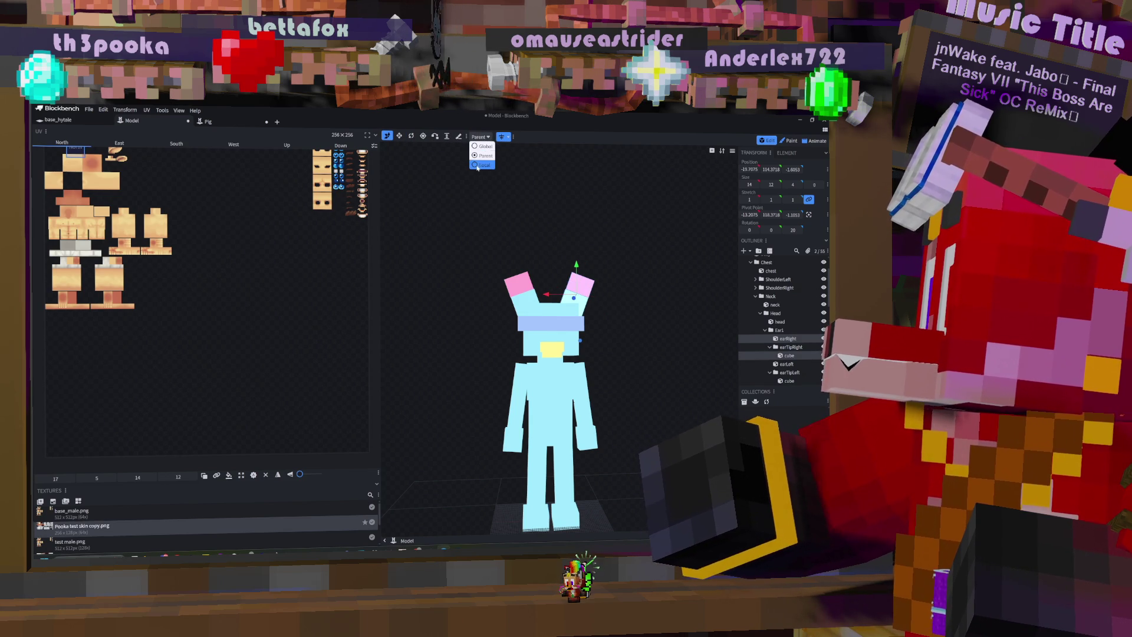
{"action": "left_click", "coordinate": [479, 165]}
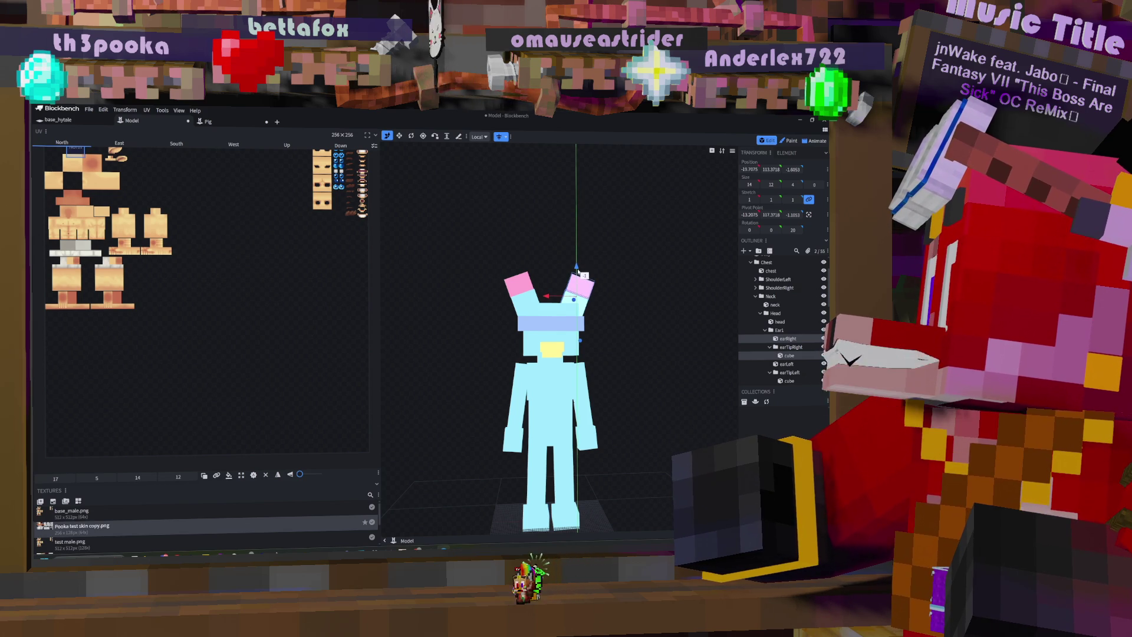
{"action": "mouse_move", "coordinate": [577, 269]}
{"action": "left_mouse_down"}
{"action": "mouse_move", "coordinate": [560, 296]}
{"action": "mouse_move", "coordinate": [654, 259]}
{"action": "mouse_move", "coordinate": [612, 247]}
{"action": "left_mouse_up"}
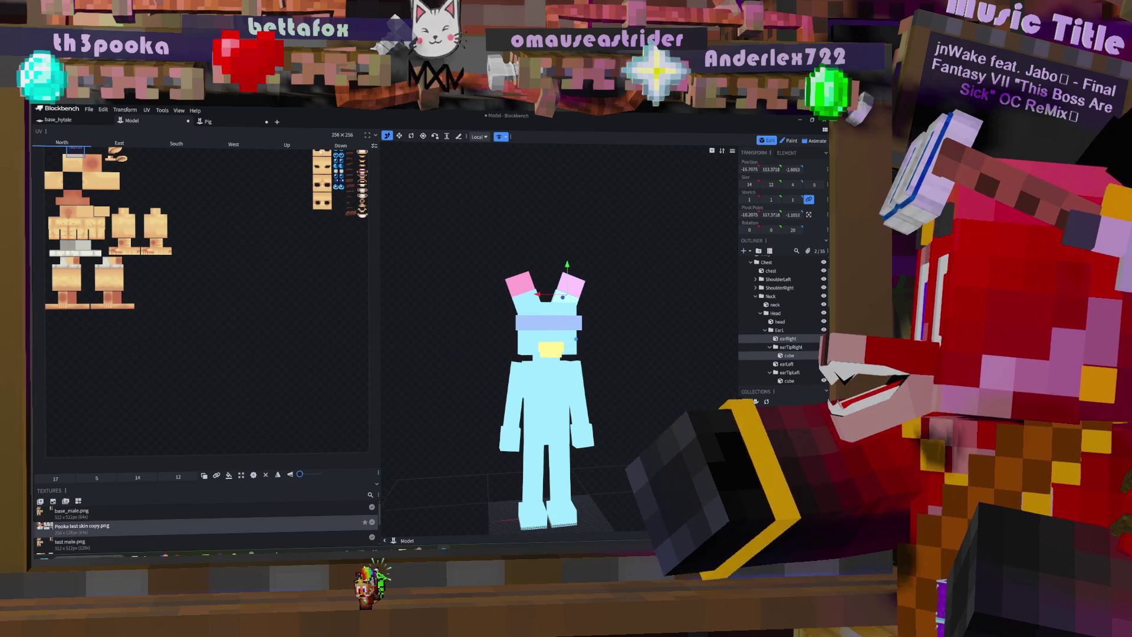
{"action": "key", "text": "ctrl+Tab"}
{"action": "mouse_move", "coordinate": [561, 319]}
{"action": "left_mouse_down"}
{"action": "mouse_move", "coordinate": [654, 288]}
{"action": "mouse_move", "coordinate": [560, 286]}
{"action": "mouse_move", "coordinate": [636, 267]}
{"action": "mouse_move", "coordinate": [618, 266]}
{"action": "mouse_move", "coordinate": [604, 301]}
{"action": "left_mouse_up"}
Step: Back in the Model project, shift the right ear two units outward to Position X -22
{"action": "left_click", "coordinate": [131, 120]}
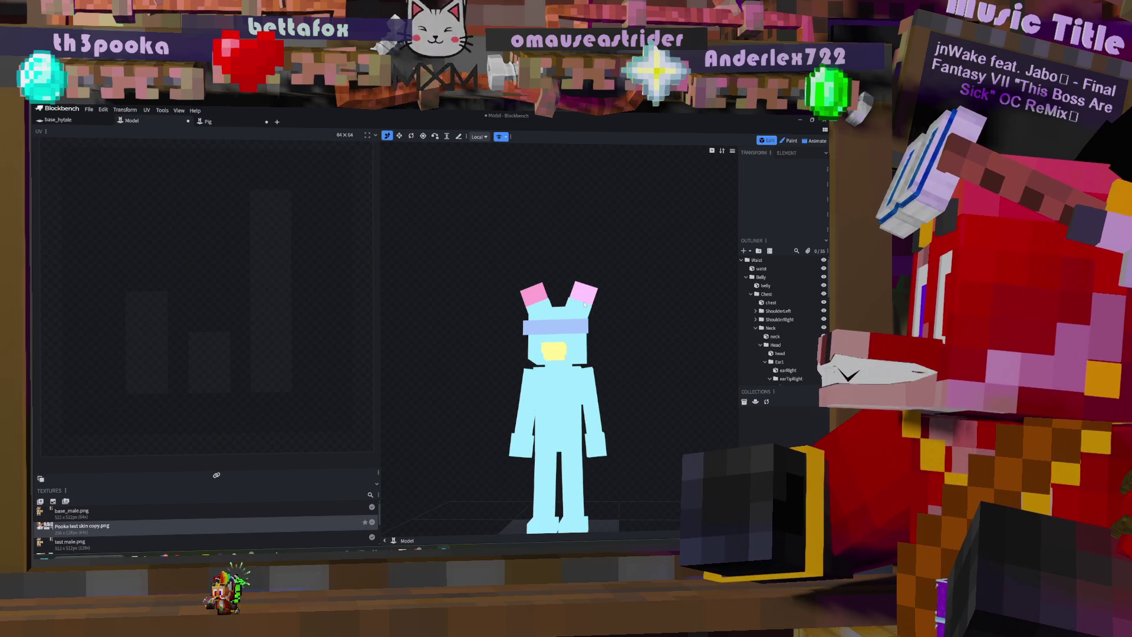
{"action": "left_click", "coordinate": [584, 304]}
{"action": "left_click_drag", "start_coordinate": [549, 305], "coordinate": [555, 305]}
{"action": "left_click_drag", "start_coordinate": [631, 297], "coordinate": [655, 299]}
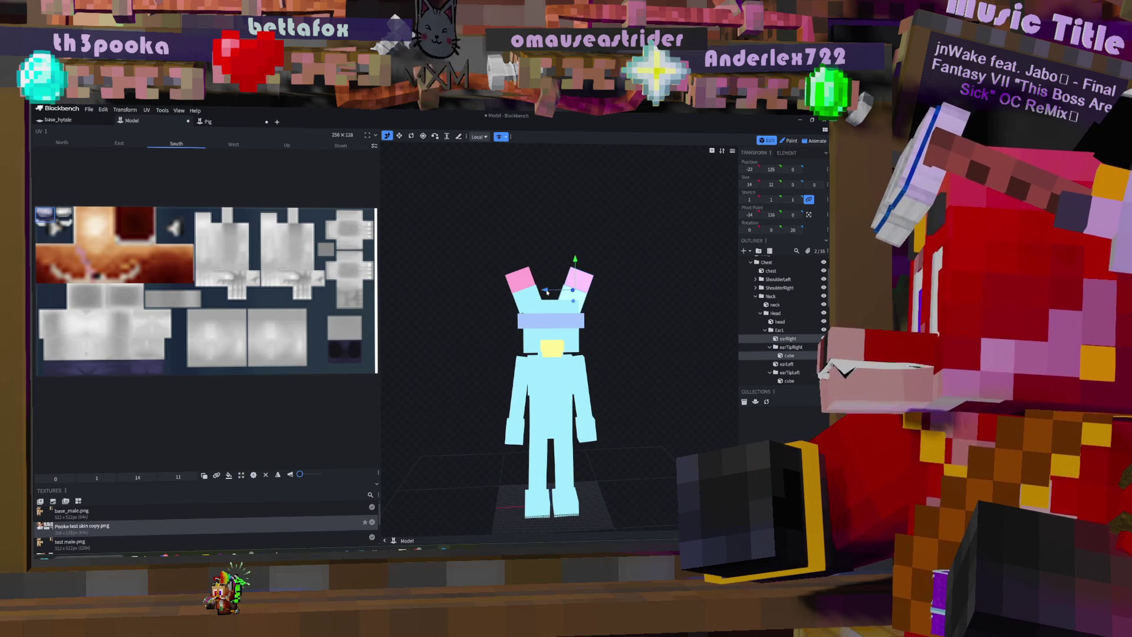
Step: Try the right-click menus on the ear and ear-tip cubes with the Resize tool active
{"action": "left_click", "coordinate": [400, 135]}
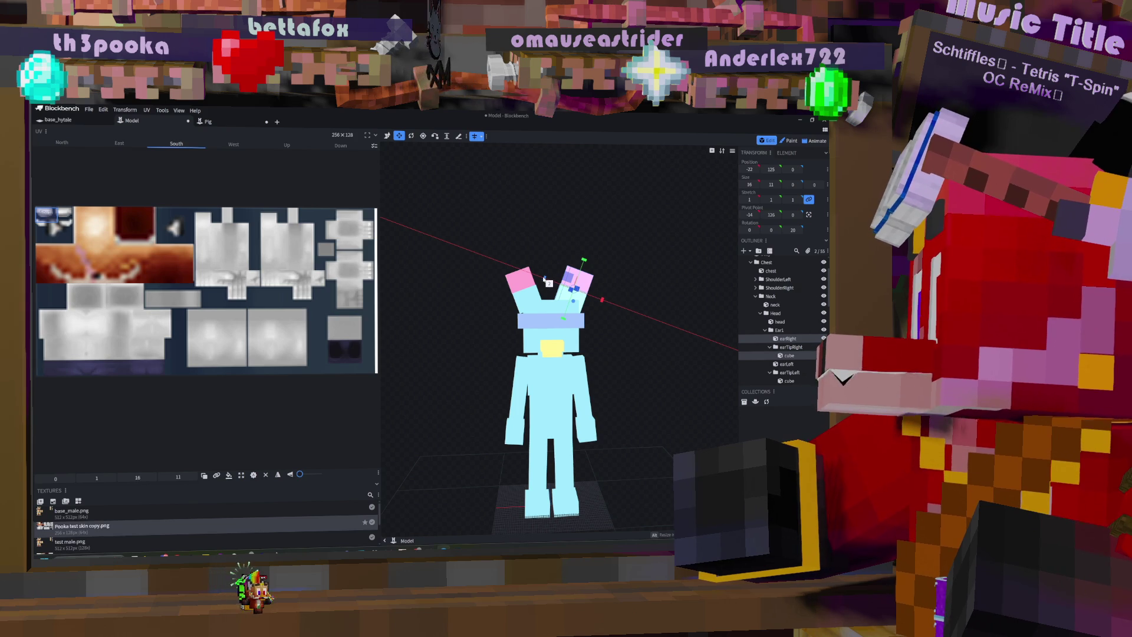
{"action": "mouse_move", "coordinate": [613, 254]}
{"action": "left_mouse_down"}
{"action": "mouse_move", "coordinate": [637, 245]}
{"action": "mouse_move", "coordinate": [479, 221]}
{"action": "mouse_move", "coordinate": [515, 266]}
{"action": "left_mouse_up"}
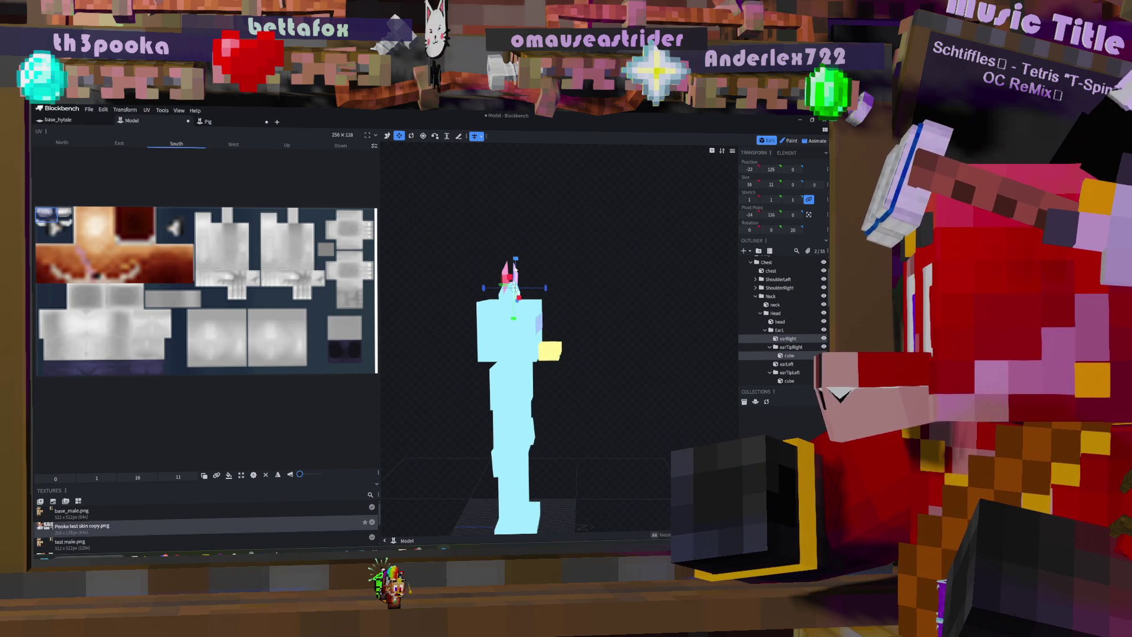
{"action": "right_click", "coordinate": [519, 271]}
{"action": "key", "text": "Escape"}
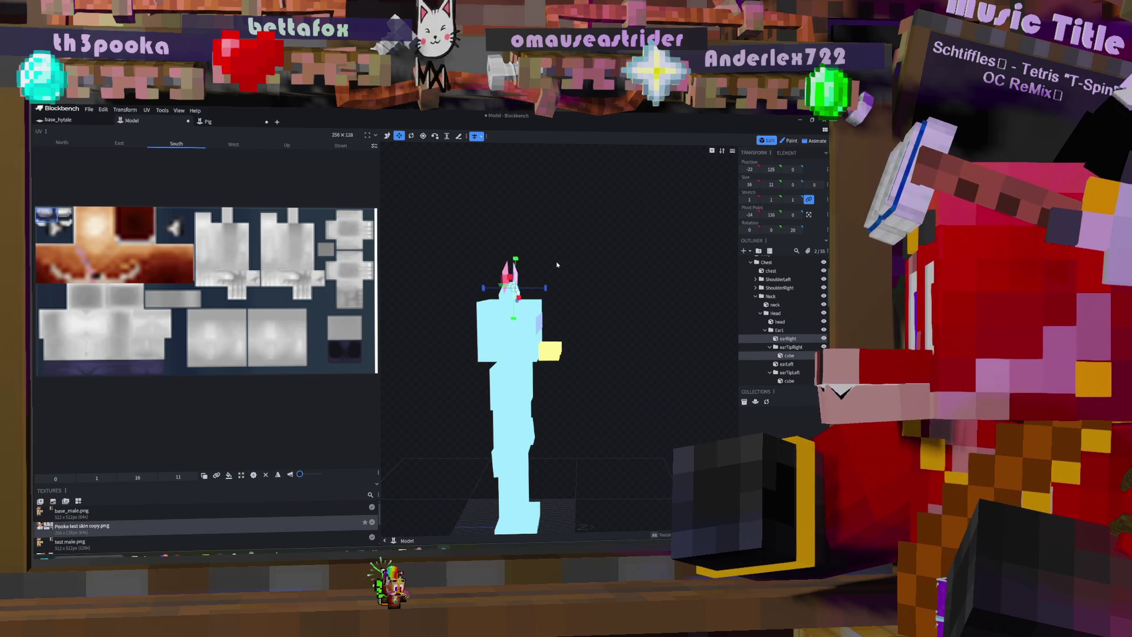
{"action": "left_click_drag", "start_coordinate": [572, 238], "coordinate": [515, 238]}
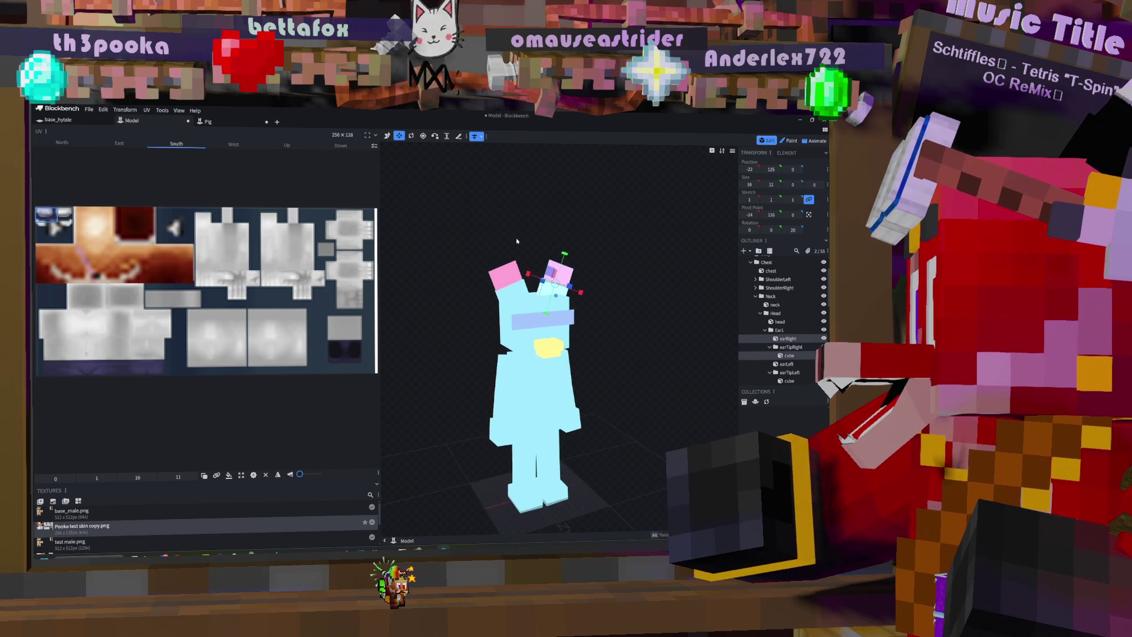
{"action": "right_click", "coordinate": [500, 275]}
{"action": "right_click", "coordinate": [558, 270]}
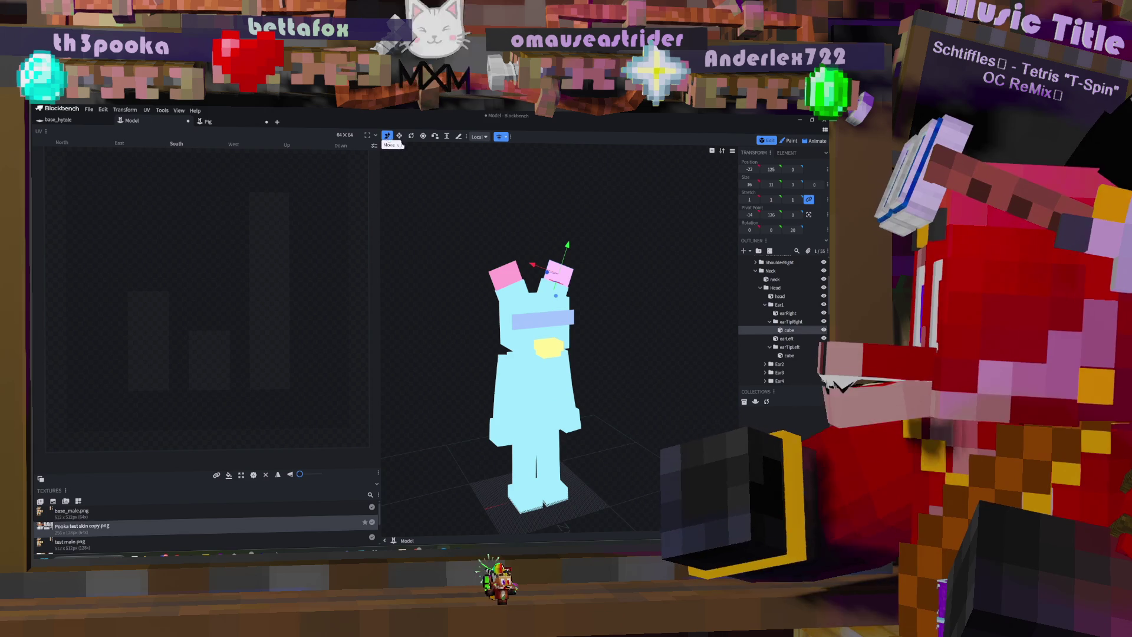
Step: From a side view, tilt the ear cube back on X to -52.5
{"action": "left_click", "coordinate": [387, 137]}
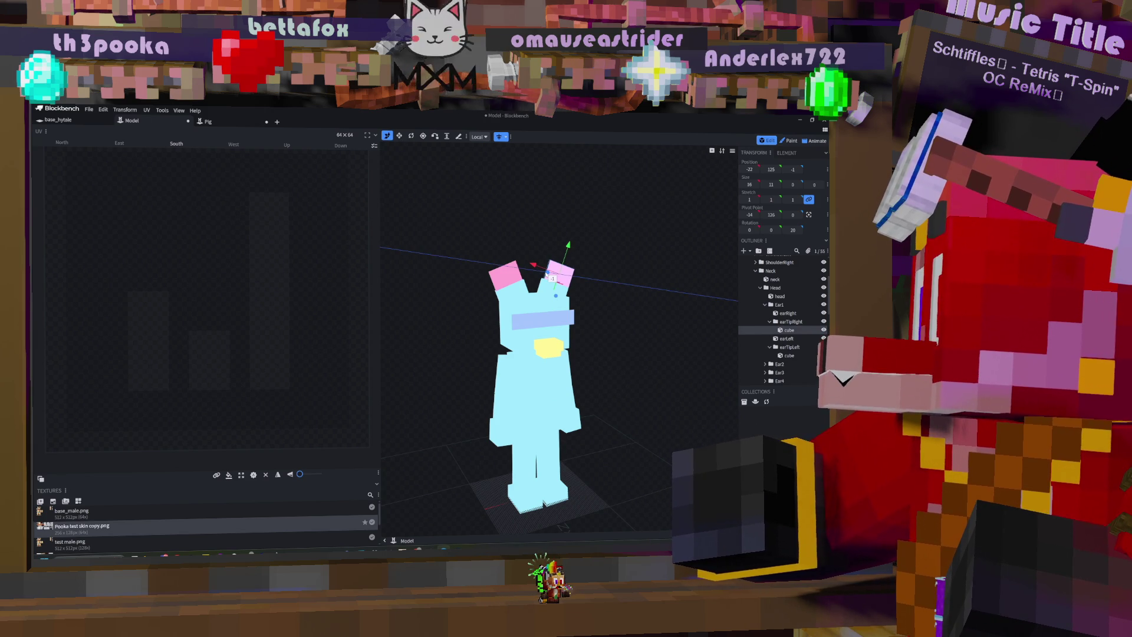
{"action": "key", "text": "KP_3"}
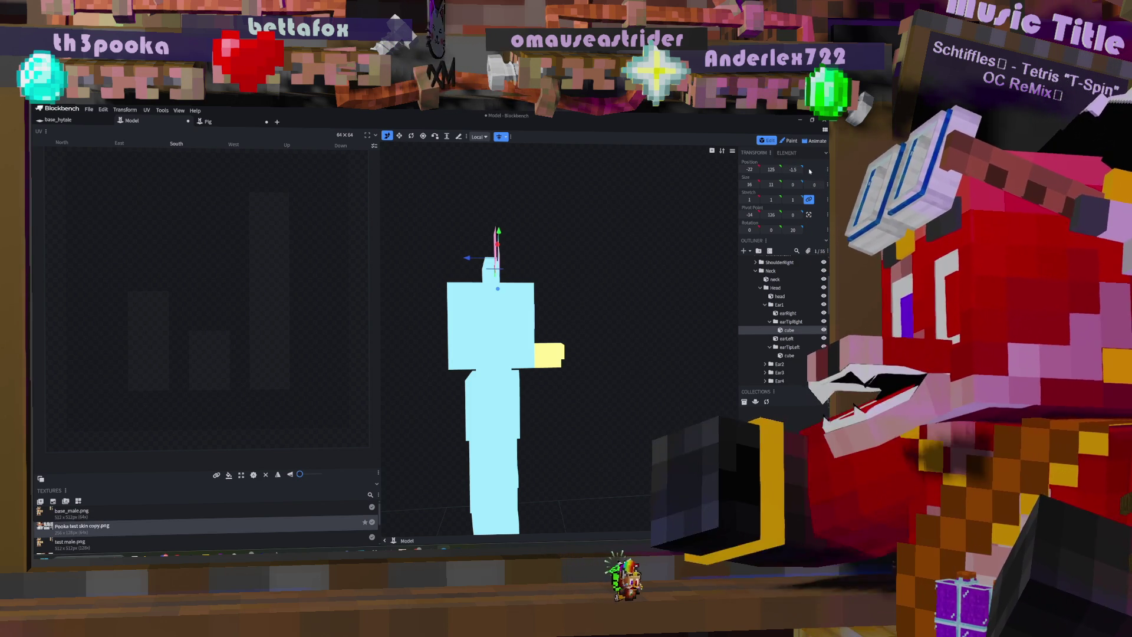
{"action": "mouse_move", "coordinate": [599, 223]}
{"action": "left_mouse_down"}
{"action": "mouse_move", "coordinate": [590, 205]}
{"action": "mouse_move", "coordinate": [459, 238]}
{"action": "left_mouse_up"}
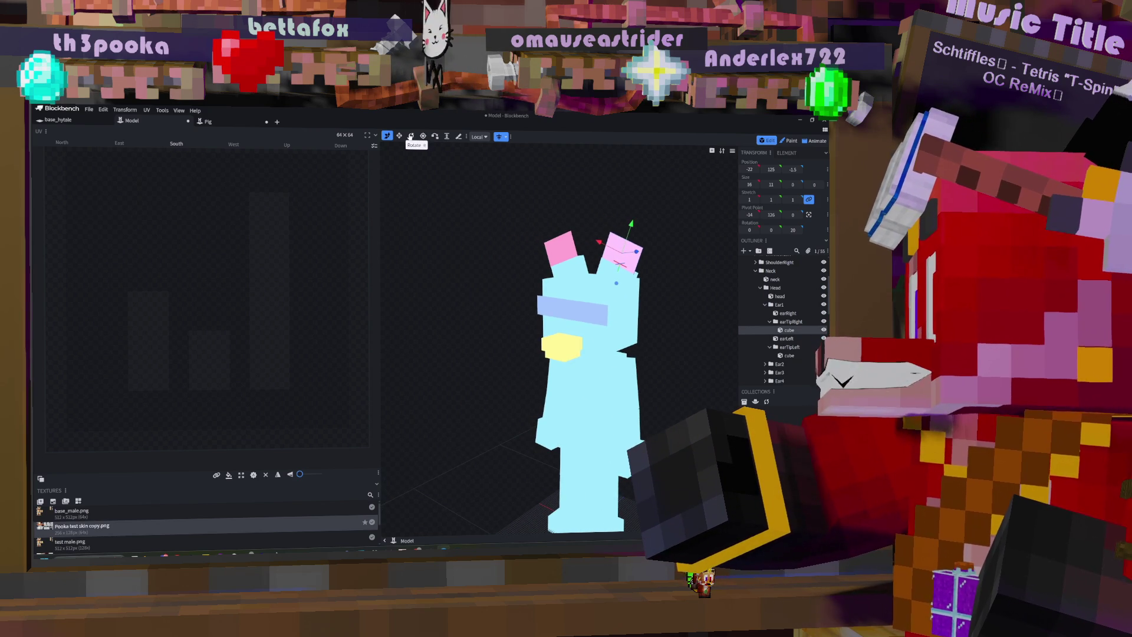
{"action": "left_click_drag", "start_coordinate": [618, 262], "coordinate": [593, 290]}
{"action": "mouse_move", "coordinate": [660, 240]}
{"action": "left_mouse_down"}
{"action": "mouse_move", "coordinate": [607, 208]}
{"action": "mouse_move", "coordinate": [609, 195]}
{"action": "mouse_move", "coordinate": [627, 192]}
{"action": "mouse_move", "coordinate": [653, 227]}
{"action": "mouse_move", "coordinate": [642, 289]}
{"action": "mouse_move", "coordinate": [599, 280]}
{"action": "mouse_move", "coordinate": [621, 271]}
{"action": "left_mouse_up"}
Step: Undo the -52.5 ear tilt and select the earRight bone
{"action": "key", "text": "ctrl+z"}
{"action": "left_click", "coordinate": [620, 272]}
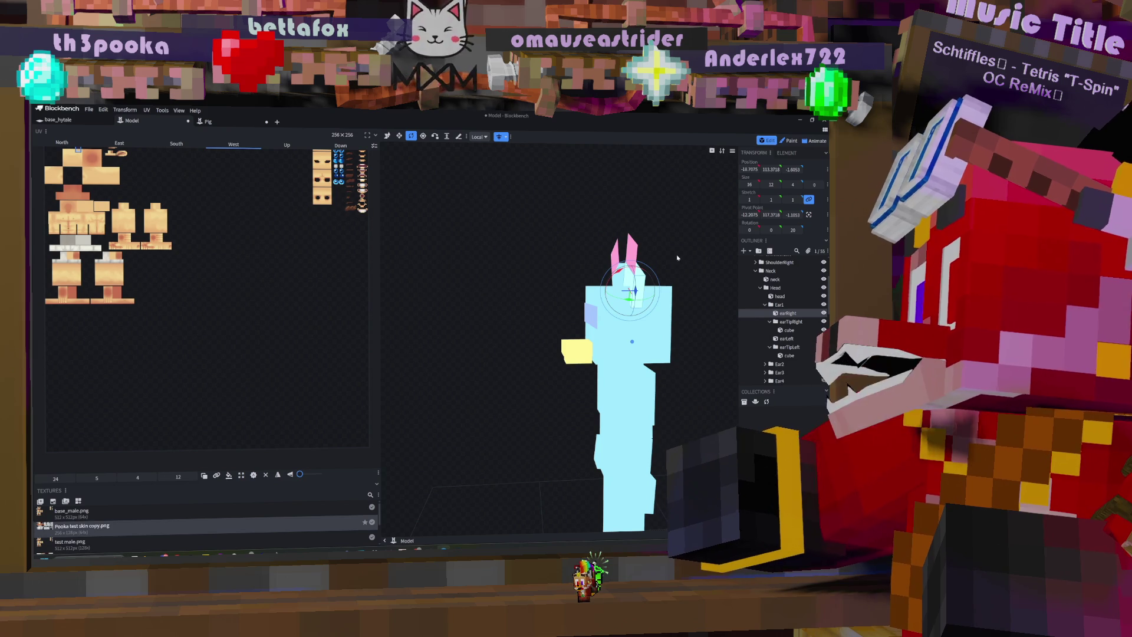
{"action": "left_click_drag", "start_coordinate": [683, 241], "coordinate": [648, 243]}
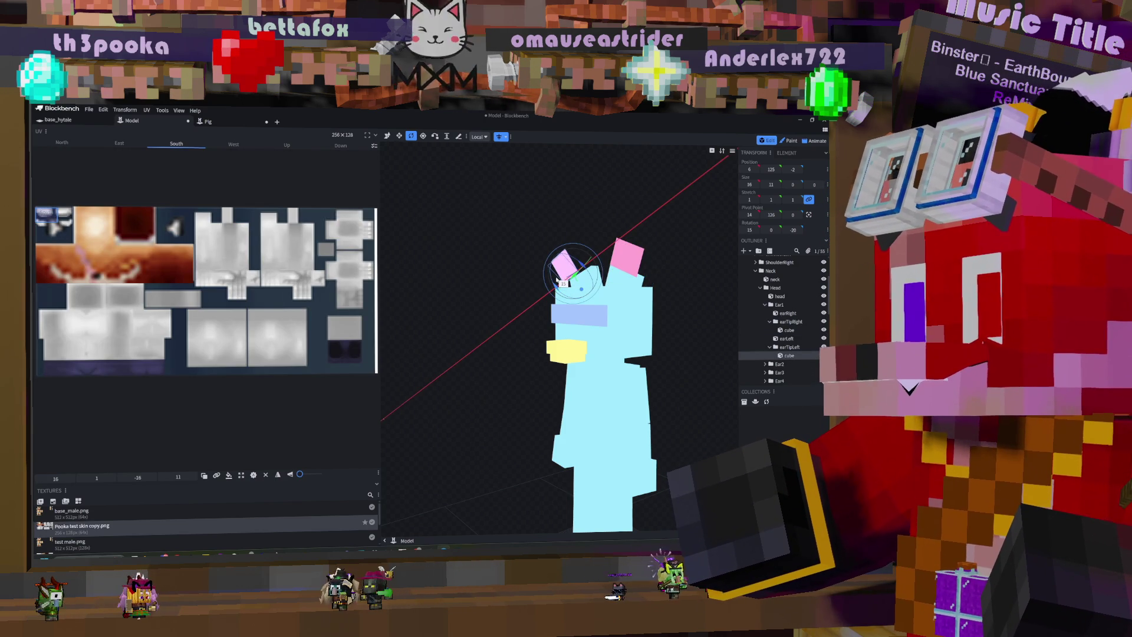
Step: Undo two ear-tip edits and push the left ear tip along Z
{"action": "key", "text": "ctrl+z"}
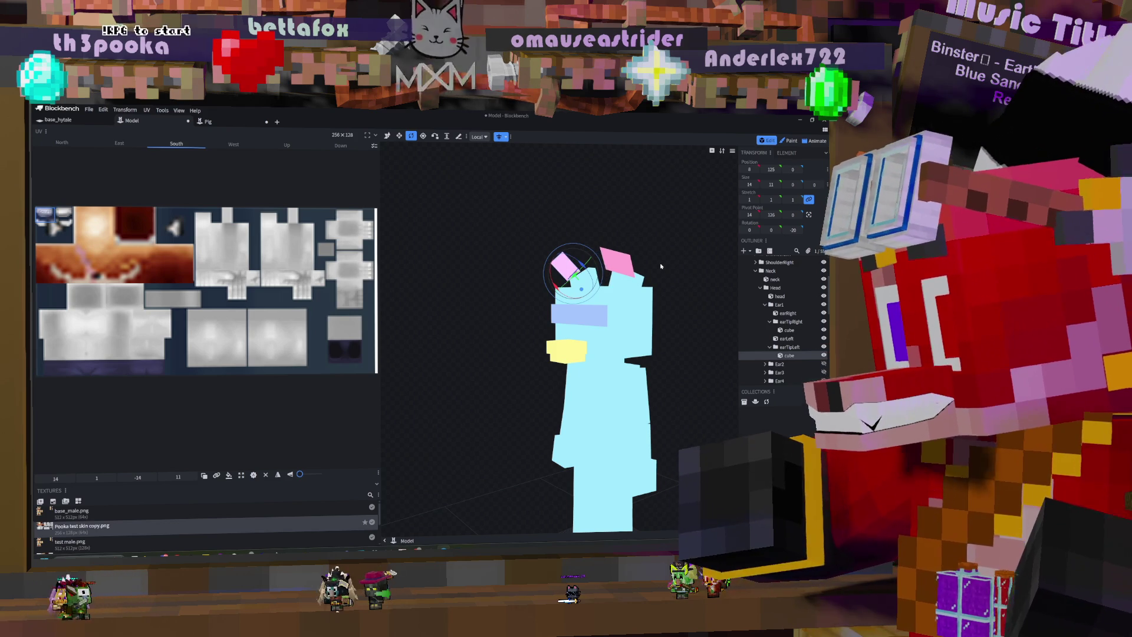
{"action": "key", "text": "ctrl+z"}
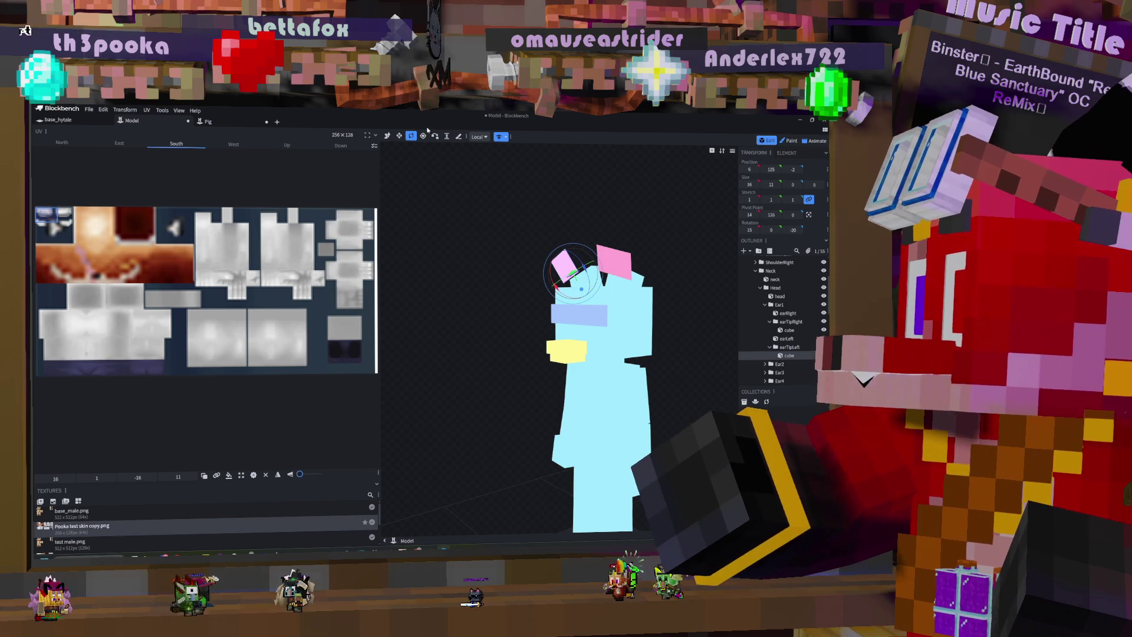
{"action": "key", "text": "v"}
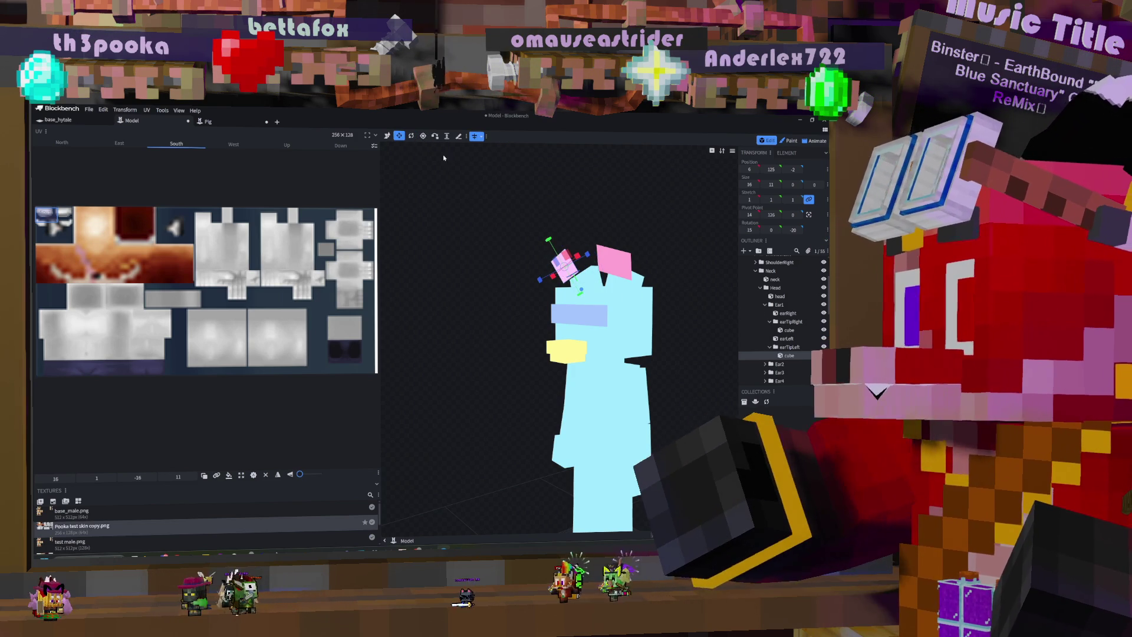
{"action": "key", "text": "v"}
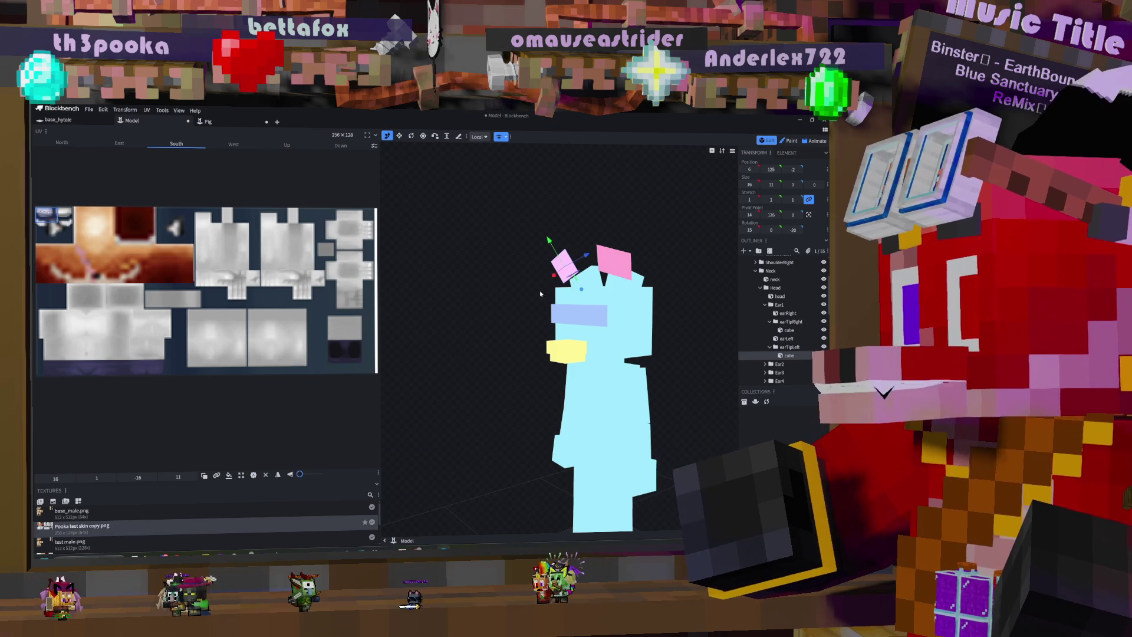
{"action": "mouse_move", "coordinate": [587, 255]}
{"action": "left_mouse_down"}
{"action": "mouse_move", "coordinate": [614, 264]}
{"action": "mouse_move", "coordinate": [807, 251]}
{"action": "left_mouse_up"}
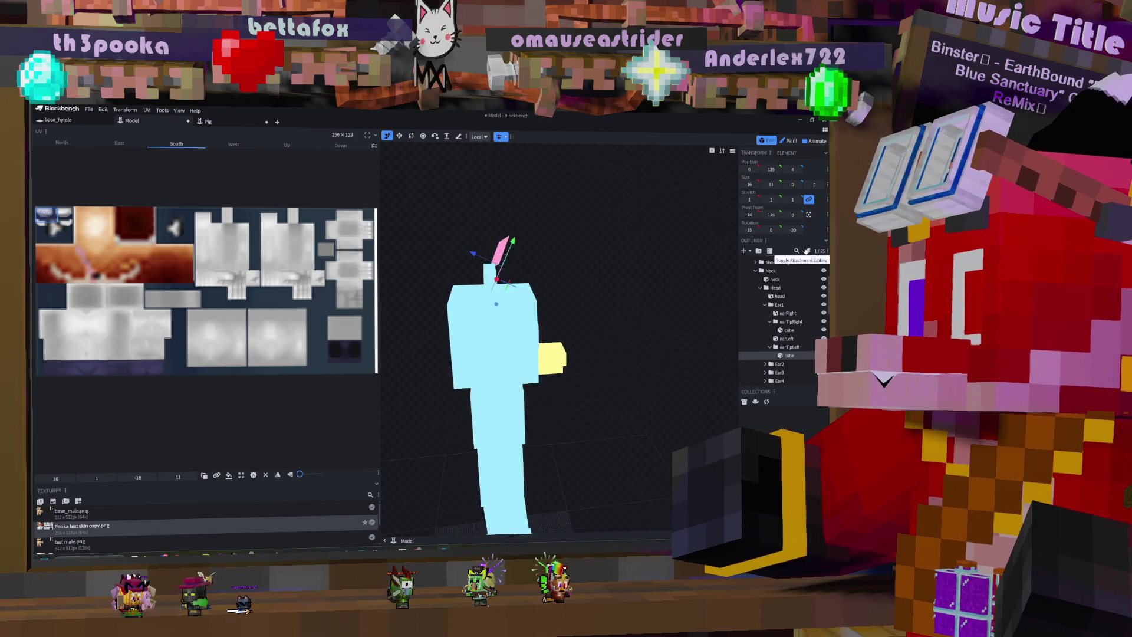
Step: Rotate the left ear tip slightly, checking the angle from different views
{"action": "left_click", "coordinate": [411, 137]}
{"action": "left_click_drag", "start_coordinate": [513, 301], "coordinate": [520, 305]}
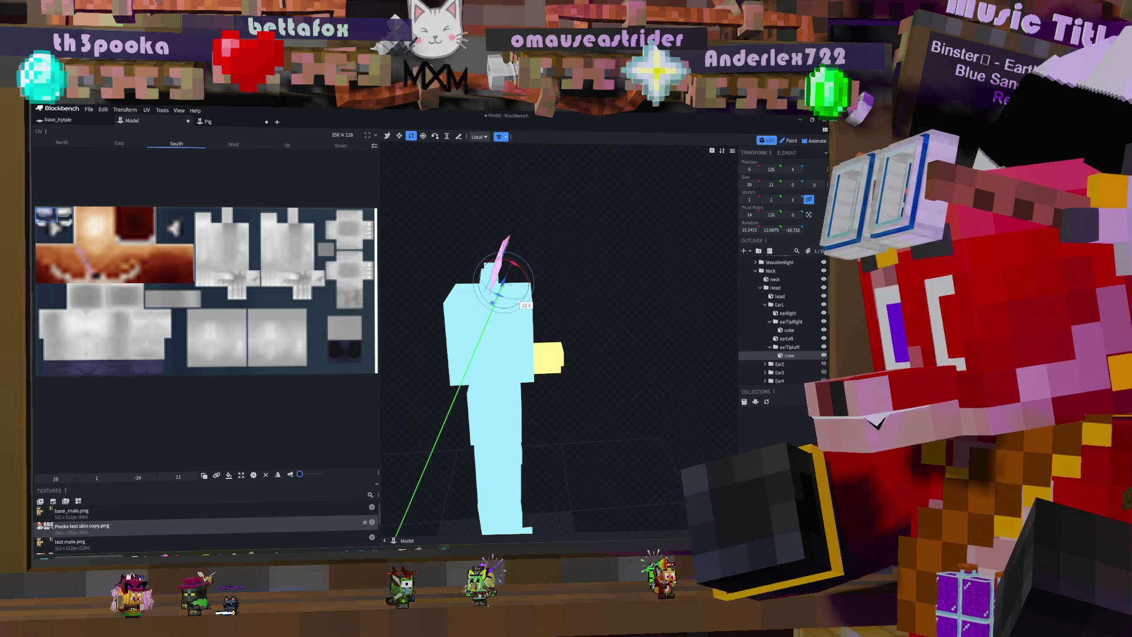
{"action": "mouse_move", "coordinate": [535, 233]}
{"action": "left_mouse_down"}
{"action": "mouse_move", "coordinate": [519, 236]}
{"action": "mouse_move", "coordinate": [544, 231]}
{"action": "left_mouse_up"}
{"action": "left_click_drag", "start_coordinate": [530, 278], "coordinate": [523, 284]}
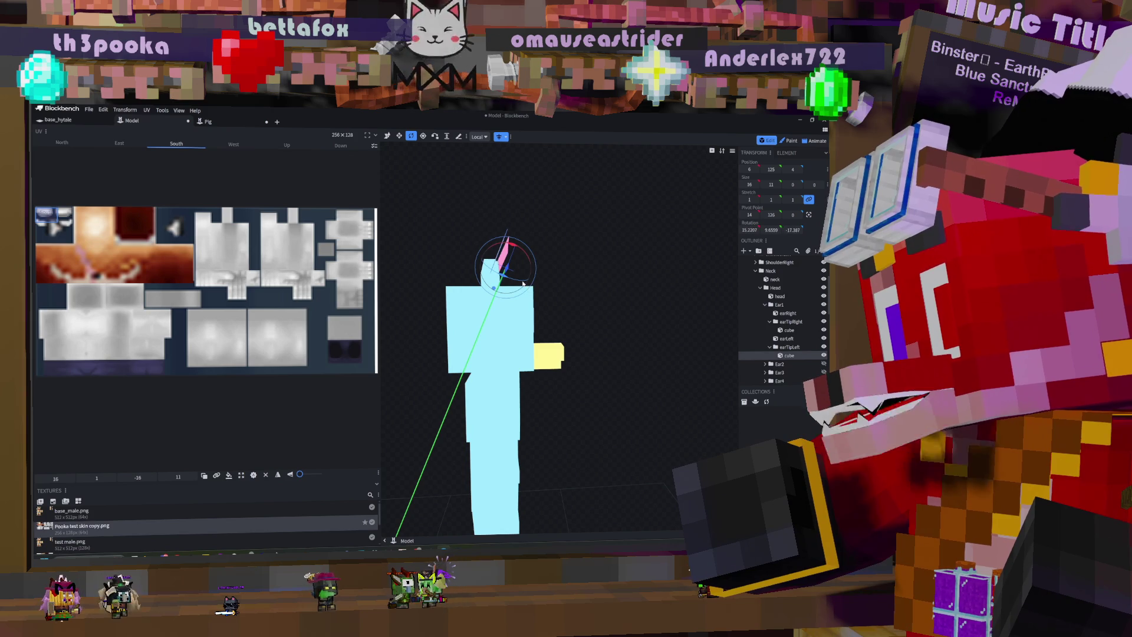
{"action": "mouse_move", "coordinate": [538, 237]}
{"action": "left_mouse_down"}
{"action": "mouse_move", "coordinate": [479, 221]}
{"action": "mouse_move", "coordinate": [534, 227]}
{"action": "mouse_move", "coordinate": [524, 239]}
{"action": "mouse_move", "coordinate": [504, 233]}
{"action": "left_mouse_up"}
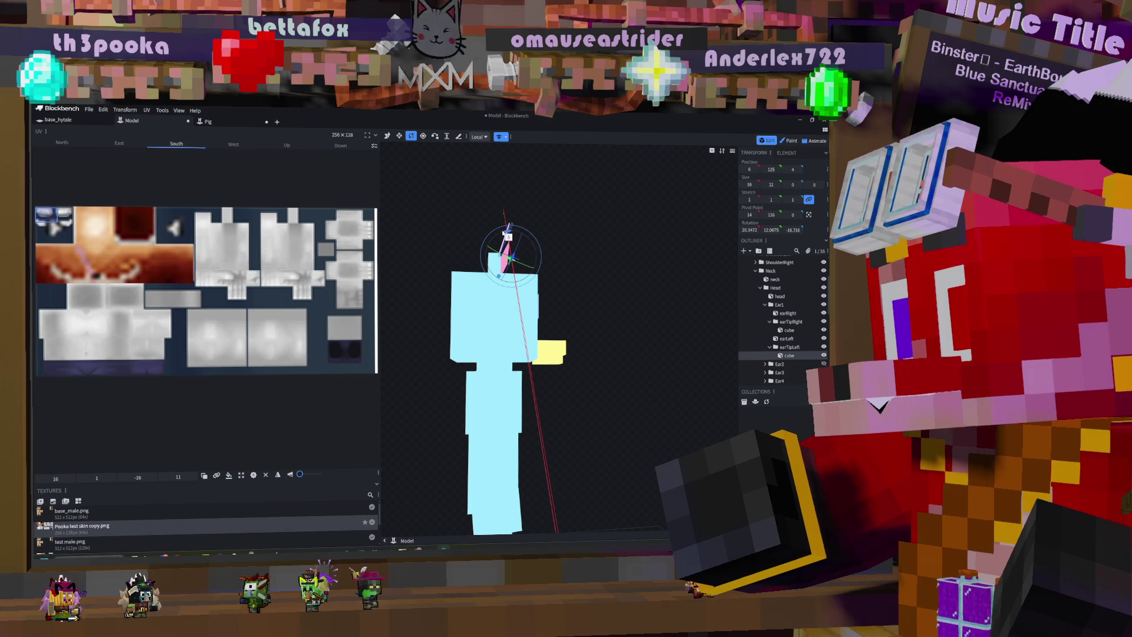
Step: Set the left ear tip's Position Z to 3.5
{"action": "key", "text": "v"}
{"action": "key", "text": "v"}
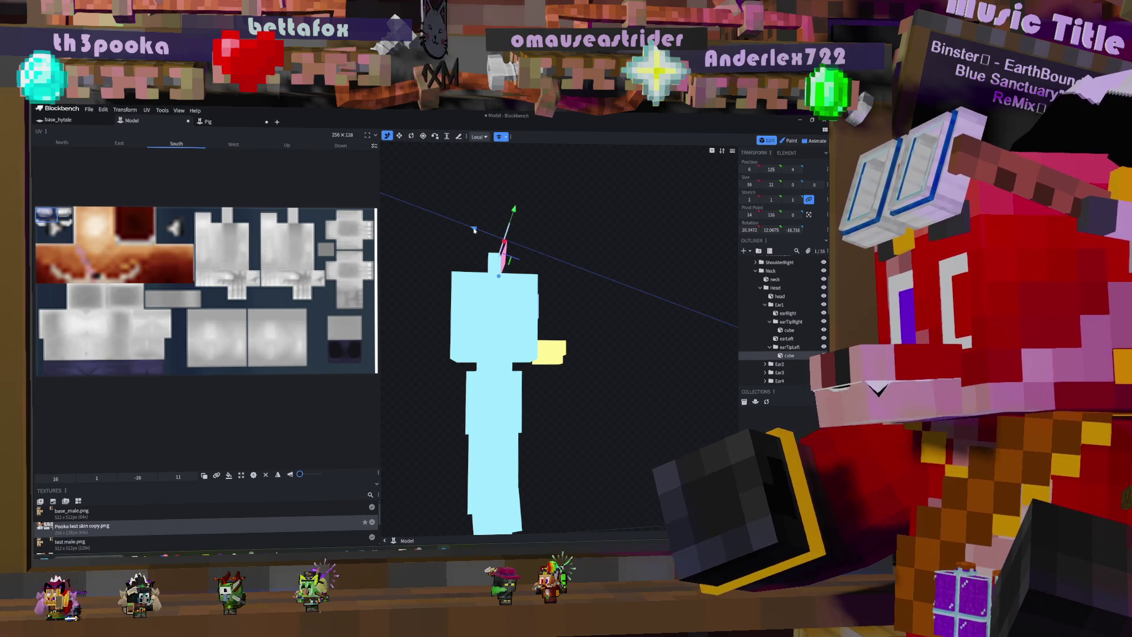
{"action": "left_click", "coordinate": [793, 170]}
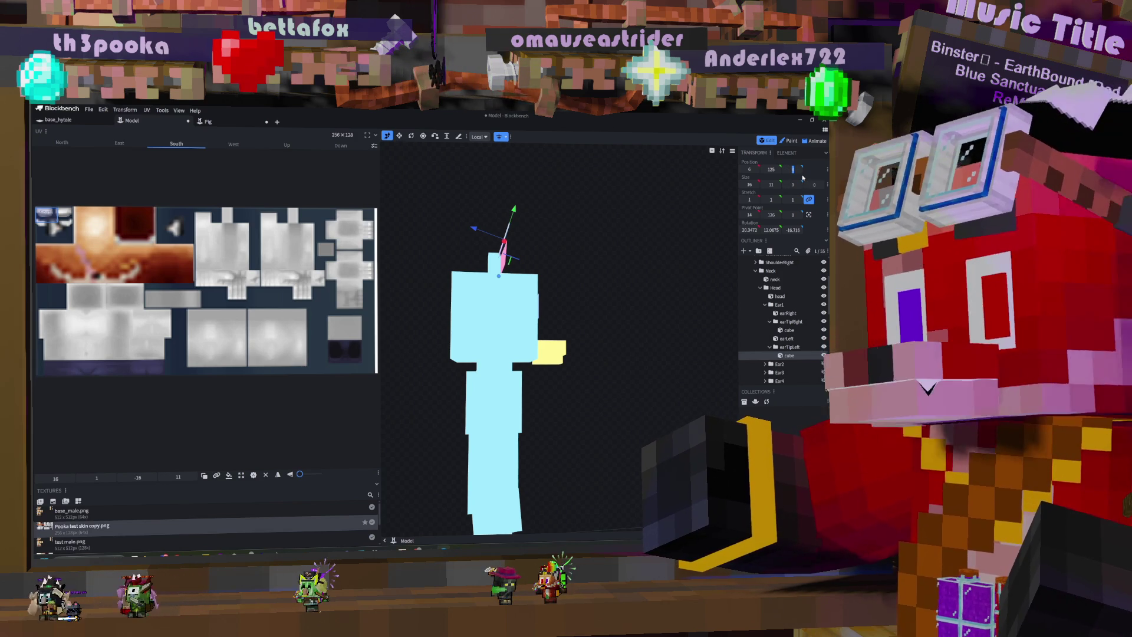
{"action": "key", "text": "BackSpace"}
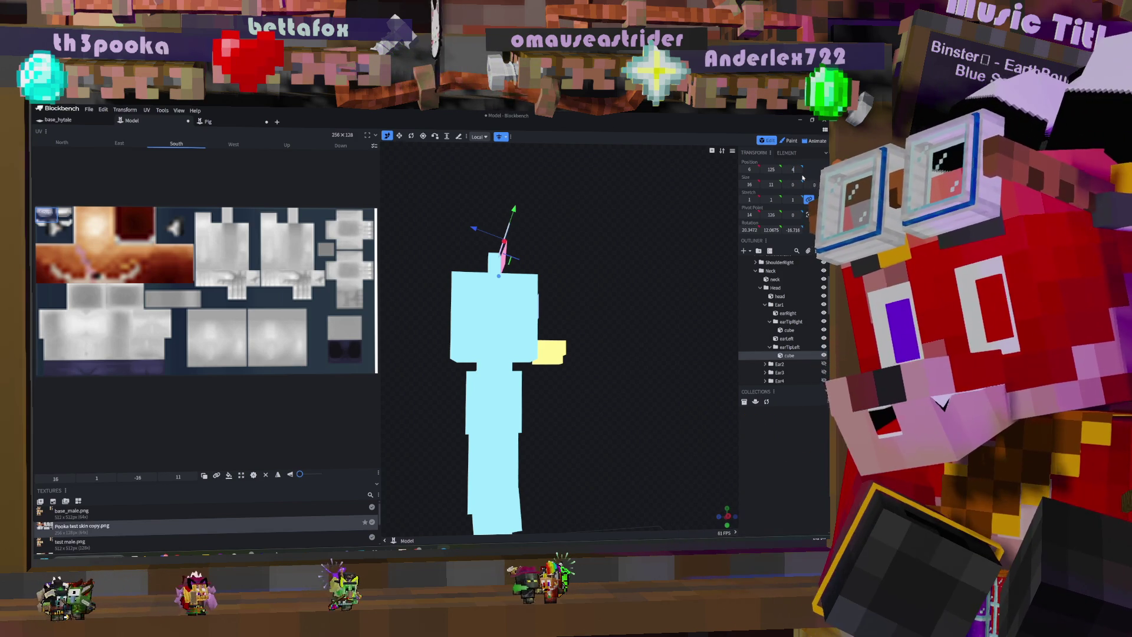
{"action": "type", "text": "3.5"}
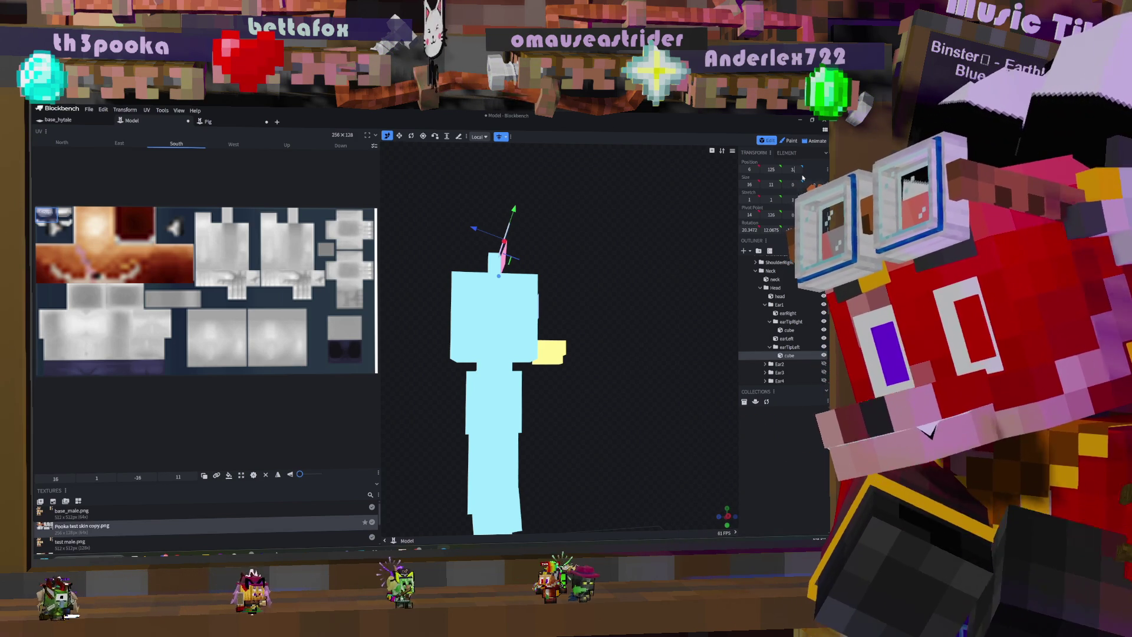
{"action": "left_click_drag", "start_coordinate": [560, 277], "coordinate": [628, 274]}
Step: Try the Solid view mode, then render the model as Wireframe and orbit it
{"action": "left_click", "coordinate": [721, 150]}
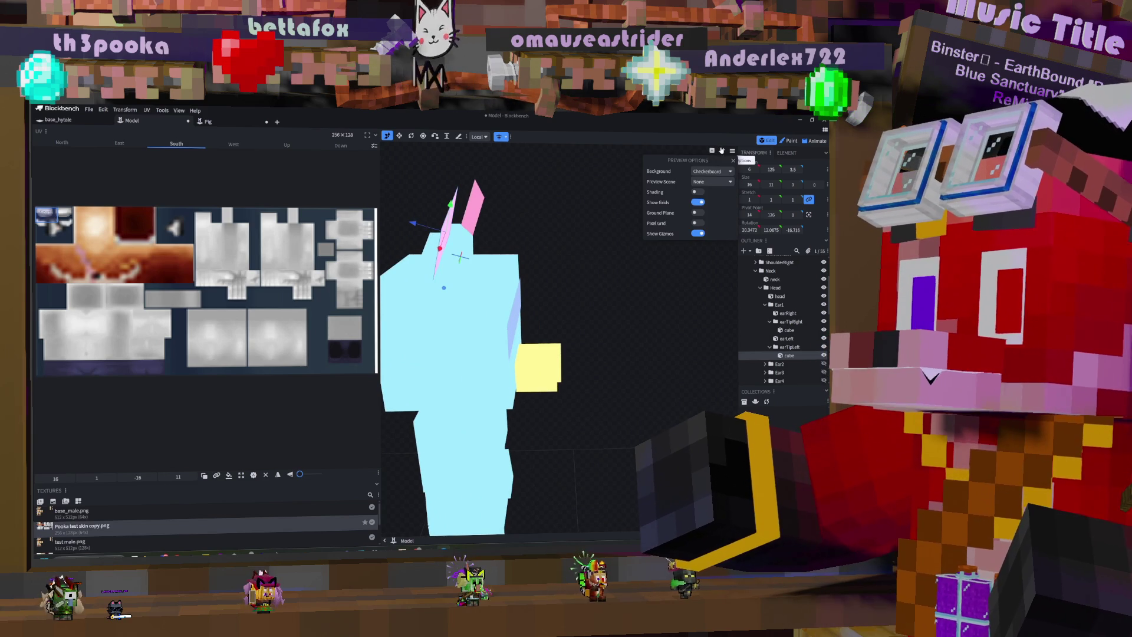
{"action": "left_click", "coordinate": [732, 152]}
{"action": "left_click", "coordinate": [713, 151]}
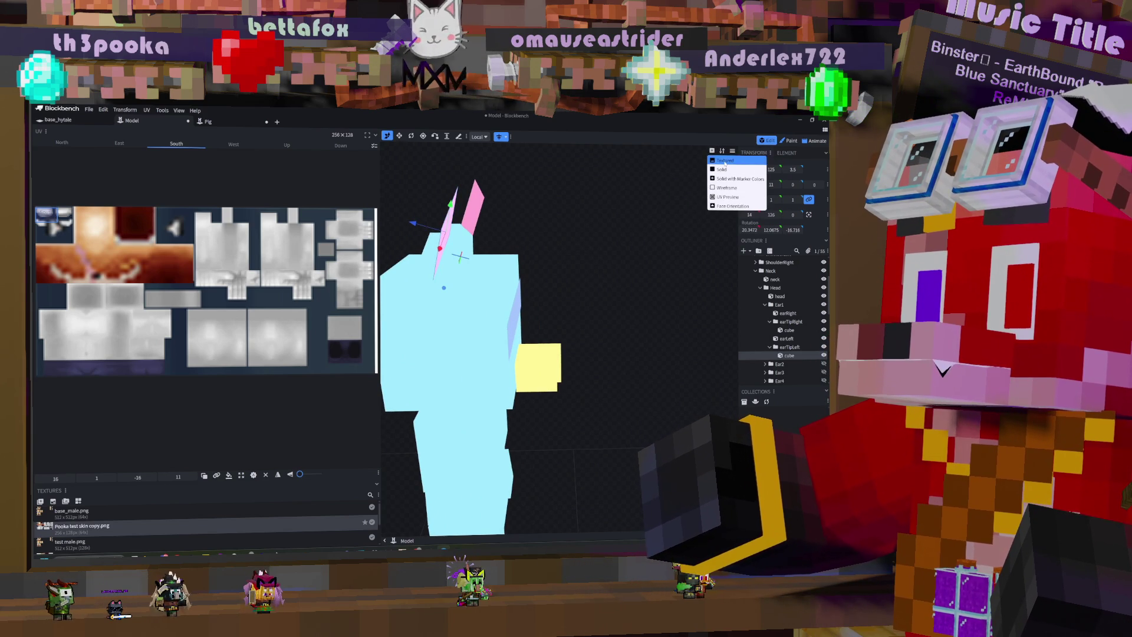
{"action": "left_click", "coordinate": [720, 169]}
{"action": "left_click", "coordinate": [711, 151]}
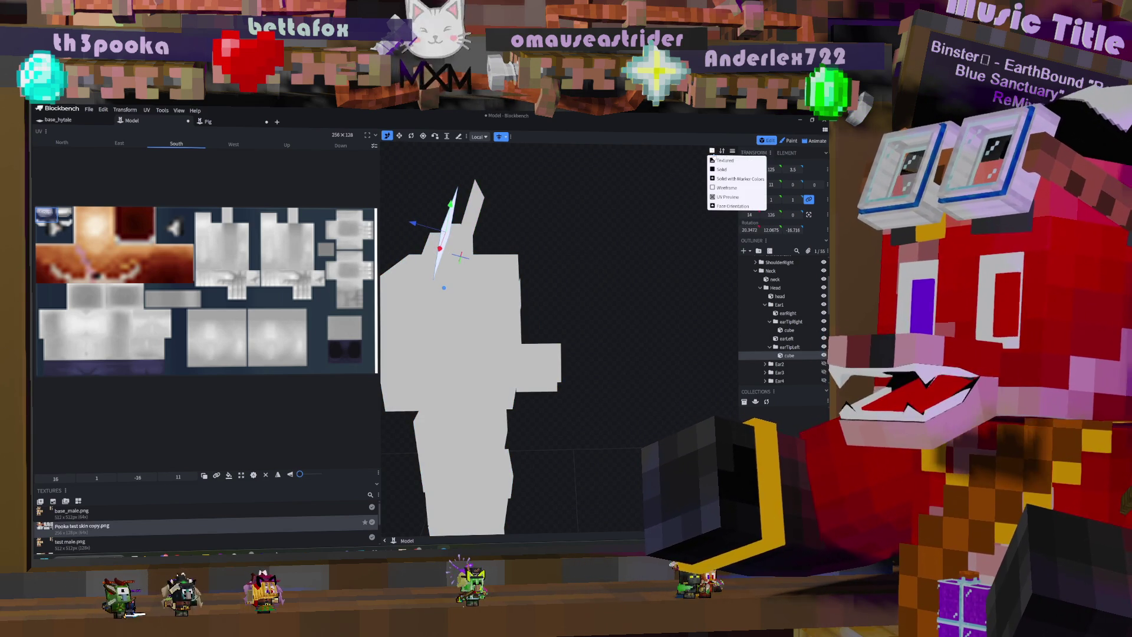
{"action": "left_click", "coordinate": [736, 188]}
{"action": "left_click_drag", "start_coordinate": [654, 203], "coordinate": [622, 217]}
Step: Tilt the left ear tip with the Rotate tool, then undo the tilt
{"action": "key", "text": "r"}
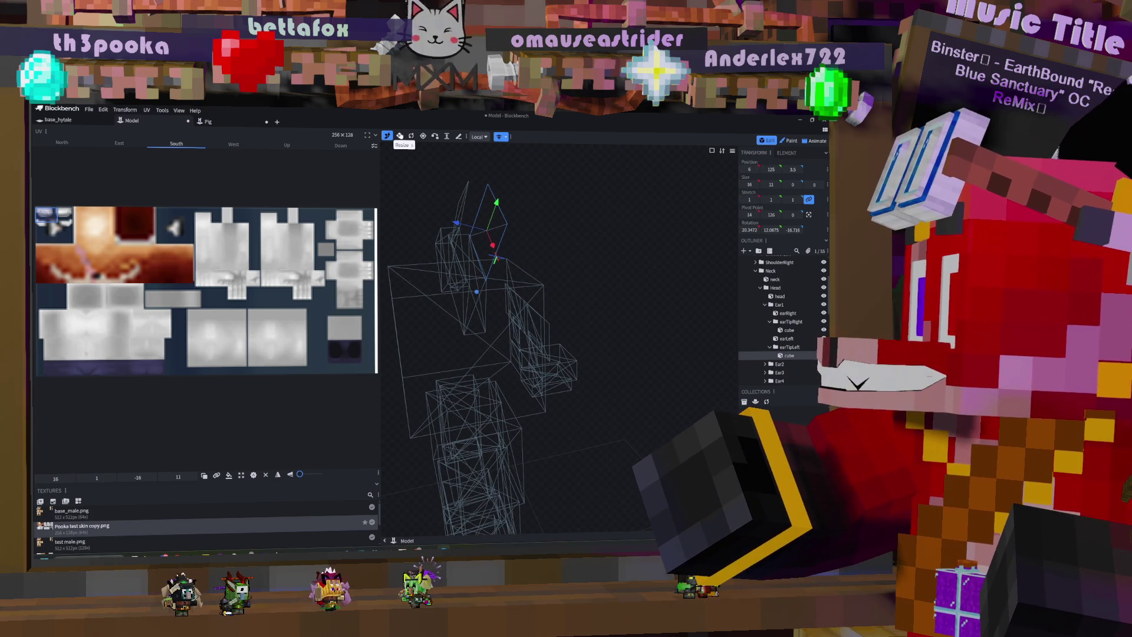
{"action": "left_click_drag", "start_coordinate": [516, 281], "coordinate": [523, 273]}
{"action": "mouse_move", "coordinate": [582, 214]}
{"action": "left_mouse_down"}
{"action": "mouse_move", "coordinate": [483, 204]}
{"action": "mouse_move", "coordinate": [586, 238]}
{"action": "left_mouse_up"}
{"action": "key", "text": "ctrl+z"}
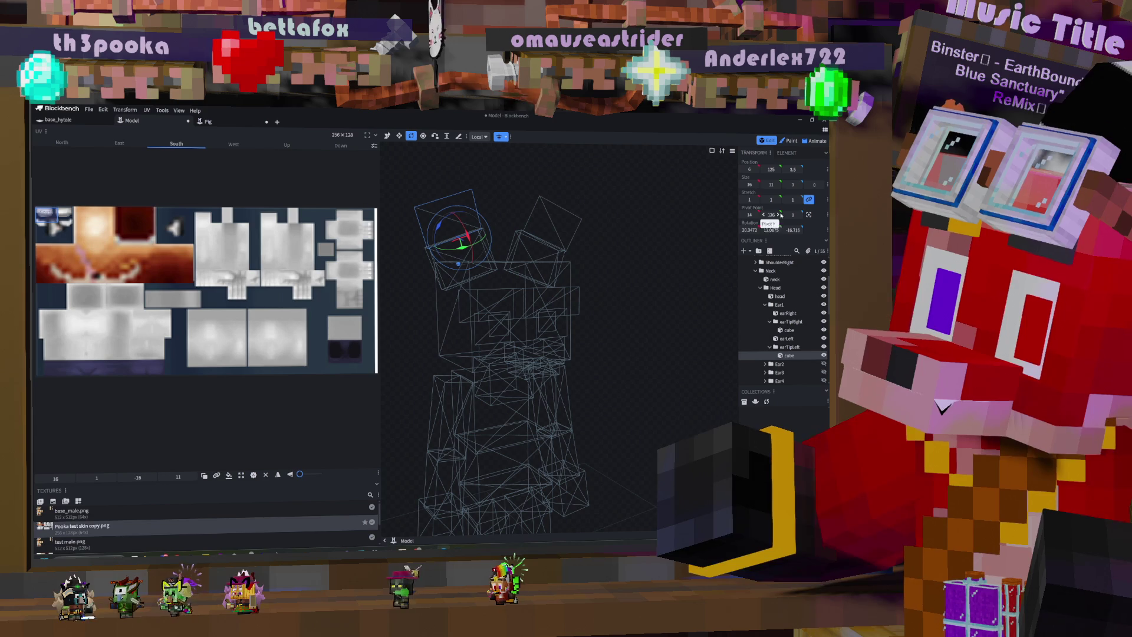
{"action": "mouse_move", "coordinate": [567, 207]}
{"action": "left_mouse_down"}
{"action": "mouse_move", "coordinate": [557, 178]}
{"action": "mouse_move", "coordinate": [588, 185]}
{"action": "mouse_move", "coordinate": [581, 206]}
{"action": "left_mouse_up"}
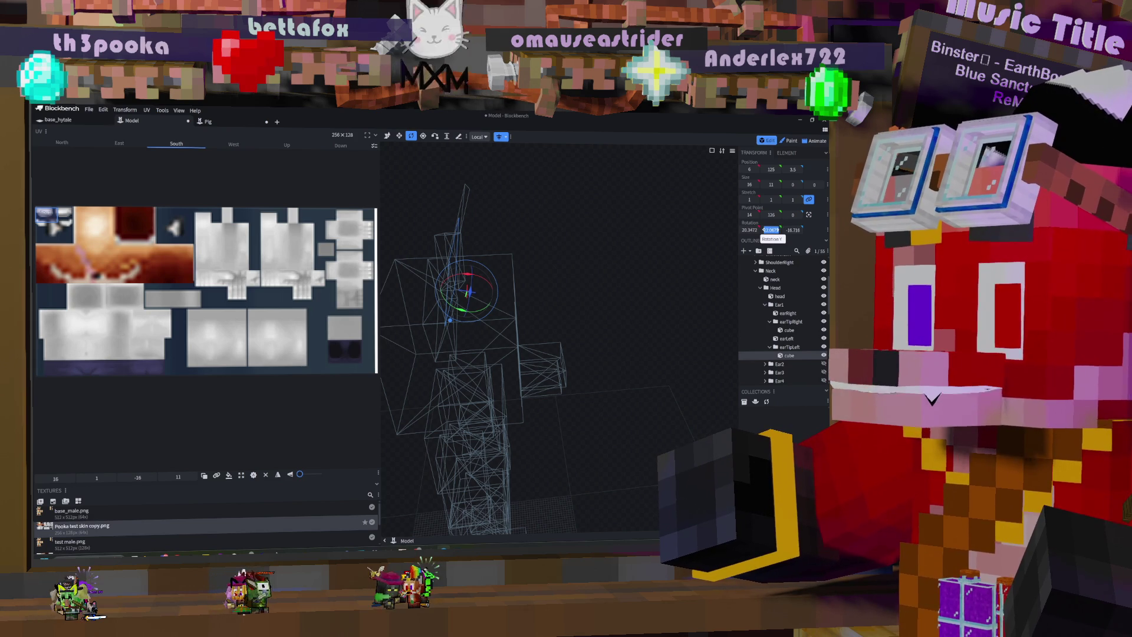
Step: Fine-tune the left ear tip's Rotation Y value, aiming for a 20, 12, -16 tilt
{"action": "left_click_drag", "start_coordinate": [770, 230], "coordinate": [768, 230]}
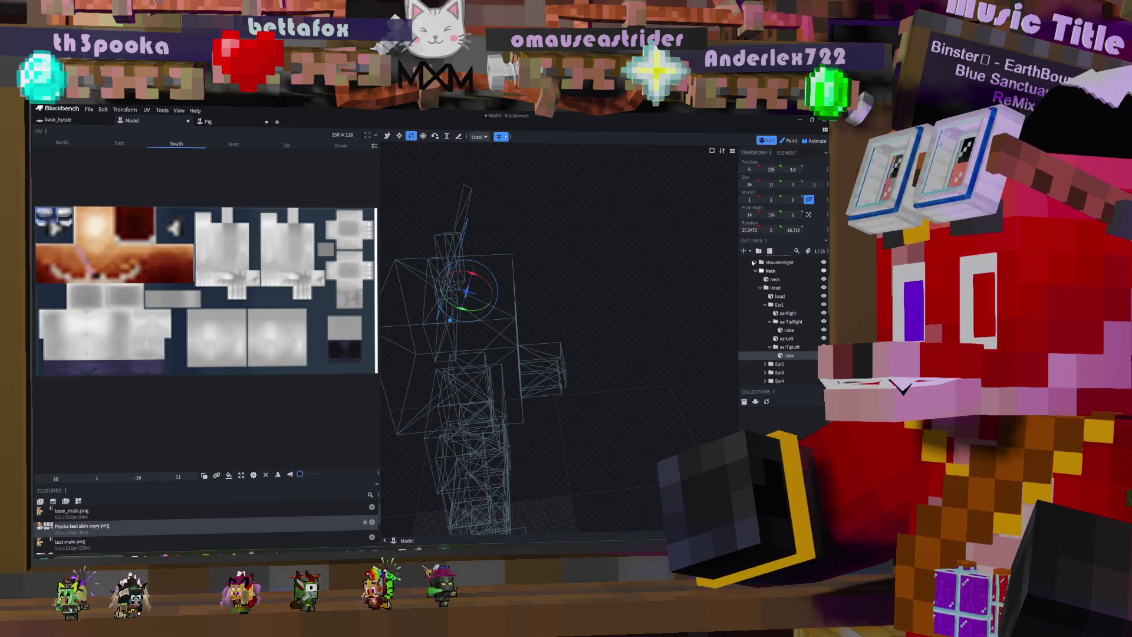
{"action": "key", "text": "ctrl+z"}
{"action": "left_click_drag", "start_coordinate": [612, 229], "coordinate": [581, 206]}
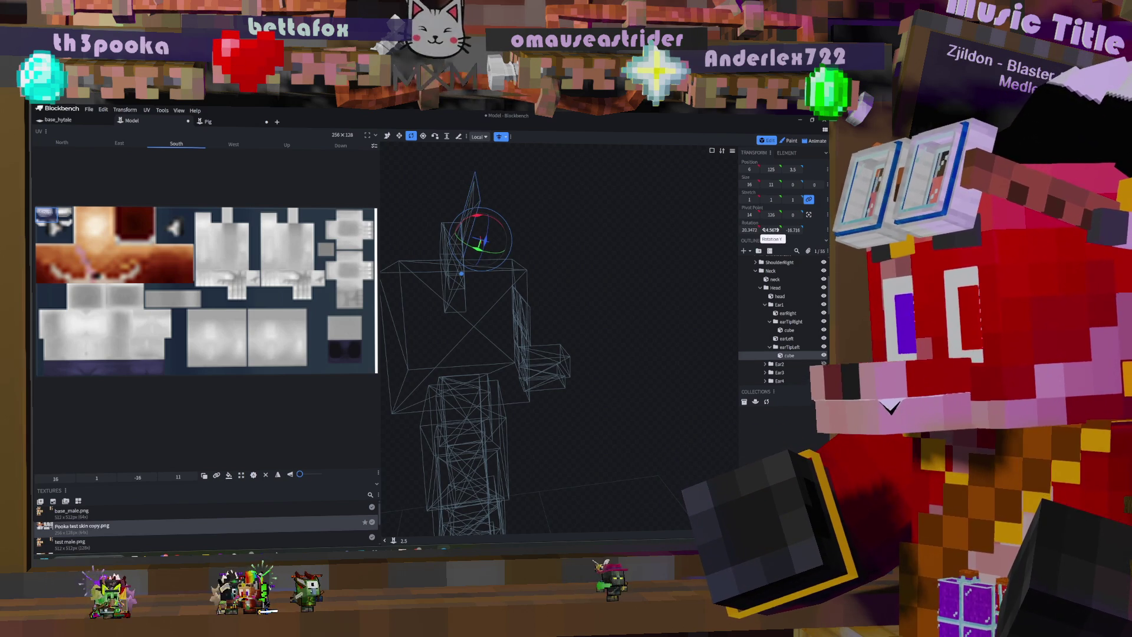
{"action": "left_click_drag", "start_coordinate": [565, 216], "coordinate": [575, 209]}
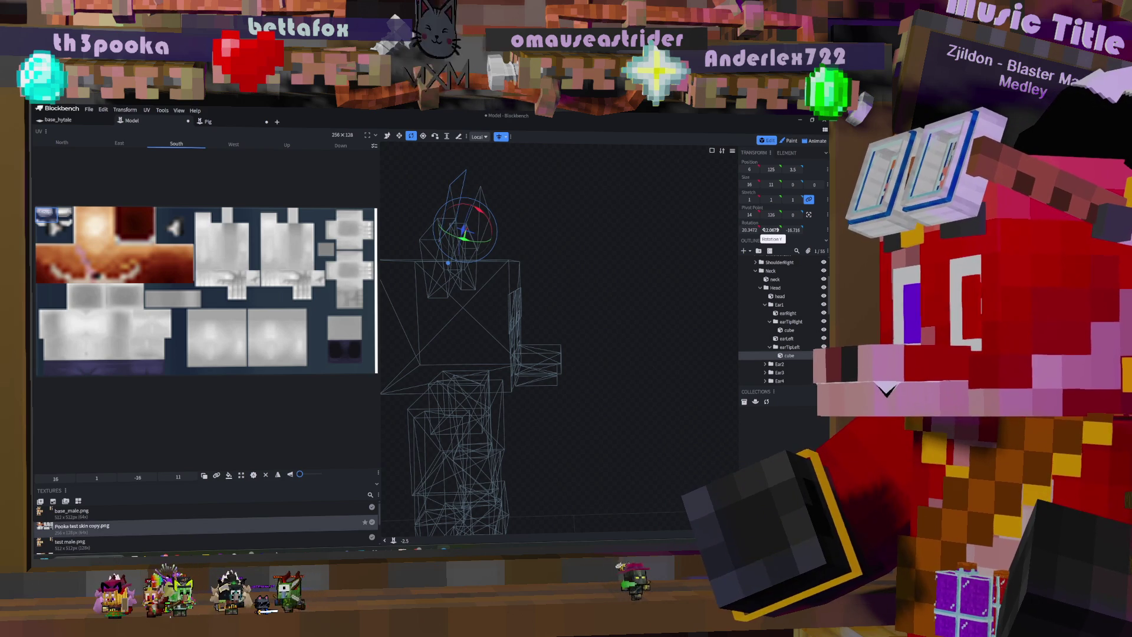
{"action": "left_click_drag", "start_coordinate": [560, 209], "coordinate": [564, 207]}
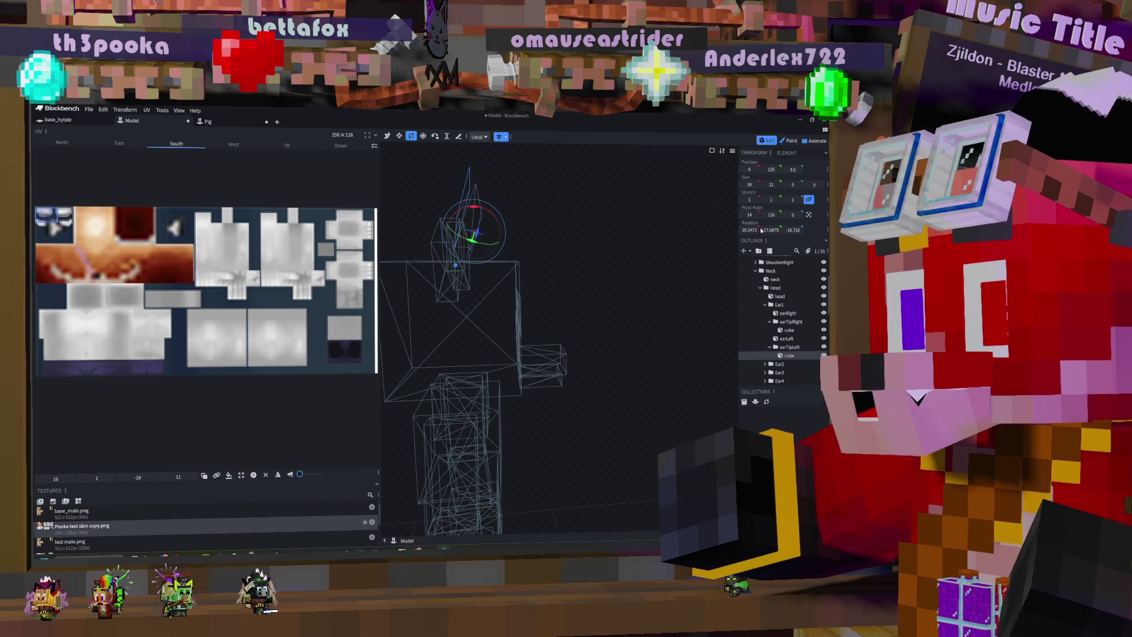
{"action": "left_click_drag", "start_coordinate": [760, 230], "coordinate": [764, 230]}
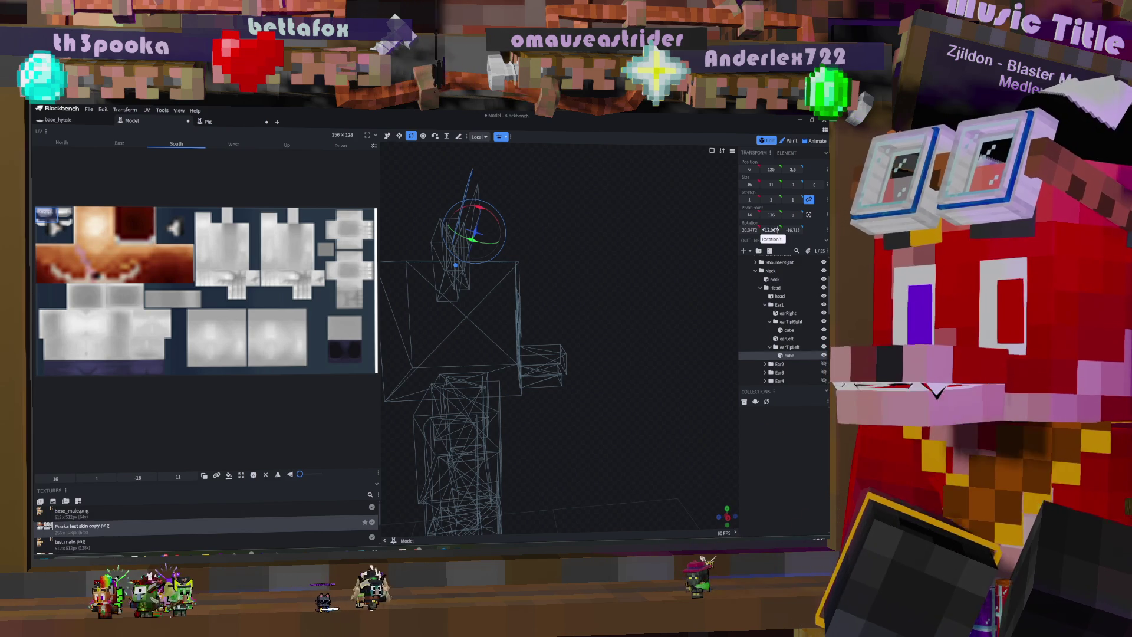
{"action": "left_click_drag", "start_coordinate": [772, 230], "coordinate": [771, 228]}
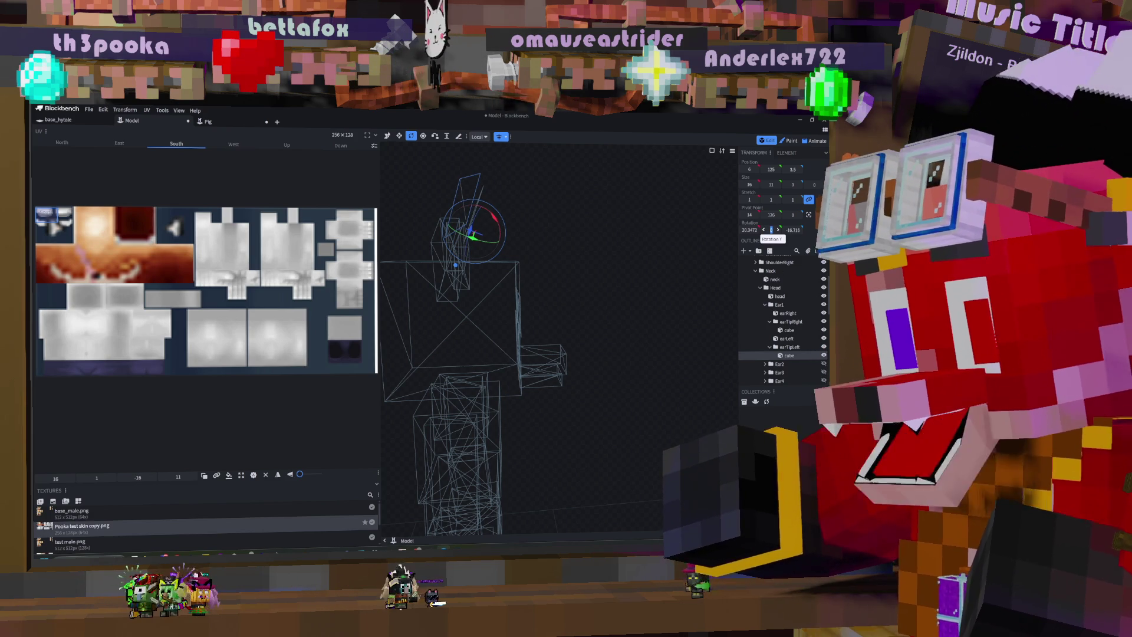
{"action": "left_click_drag", "start_coordinate": [771, 230], "coordinate": [769, 230]}
{"action": "mouse_move", "coordinate": [651, 202]}
{"action": "left_mouse_down"}
{"action": "mouse_move", "coordinate": [603, 224]}
{"action": "mouse_move", "coordinate": [603, 213]}
{"action": "mouse_move", "coordinate": [607, 235]}
{"action": "mouse_move", "coordinate": [561, 242]}
{"action": "mouse_move", "coordinate": [586, 246]}
{"action": "mouse_move", "coordinate": [578, 327]}
{"action": "mouse_move", "coordinate": [549, 286]}
{"action": "mouse_move", "coordinate": [501, 255]}
{"action": "mouse_move", "coordinate": [566, 285]}
{"action": "left_mouse_up"}
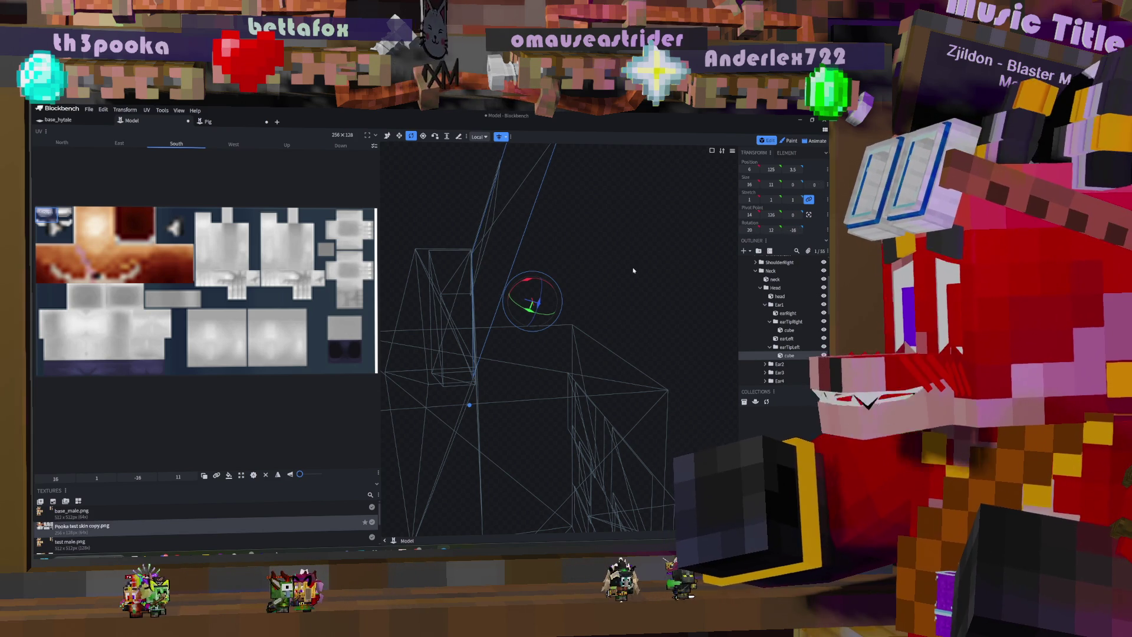
{"action": "mouse_move", "coordinate": [643, 259]}
{"action": "left_mouse_down"}
{"action": "mouse_move", "coordinate": [610, 222]}
{"action": "mouse_move", "coordinate": [629, 226]}
{"action": "left_mouse_up"}
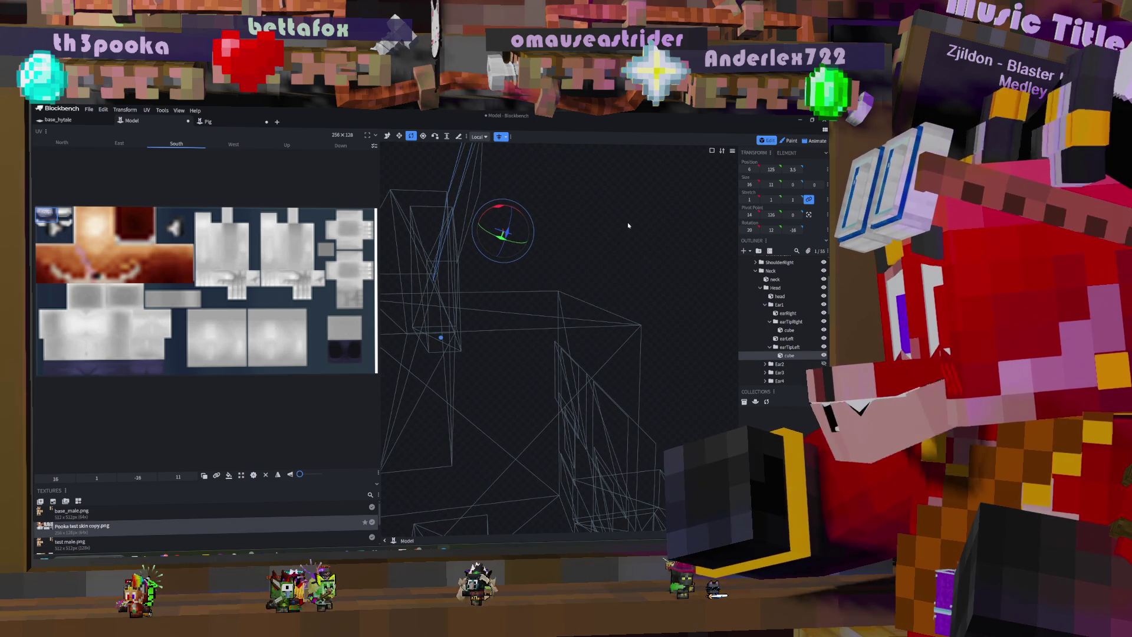
Step: Set the left ear tip's Rotation Y to 13
{"action": "left_click", "coordinate": [778, 231]}
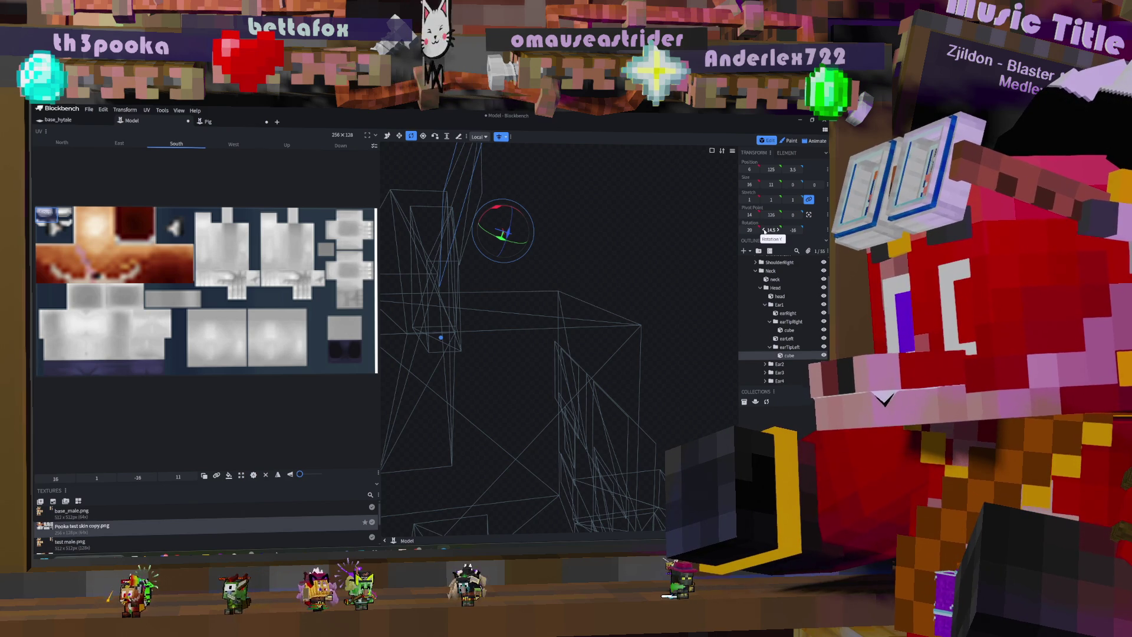
{"action": "double_click", "coordinate": [771, 230]}
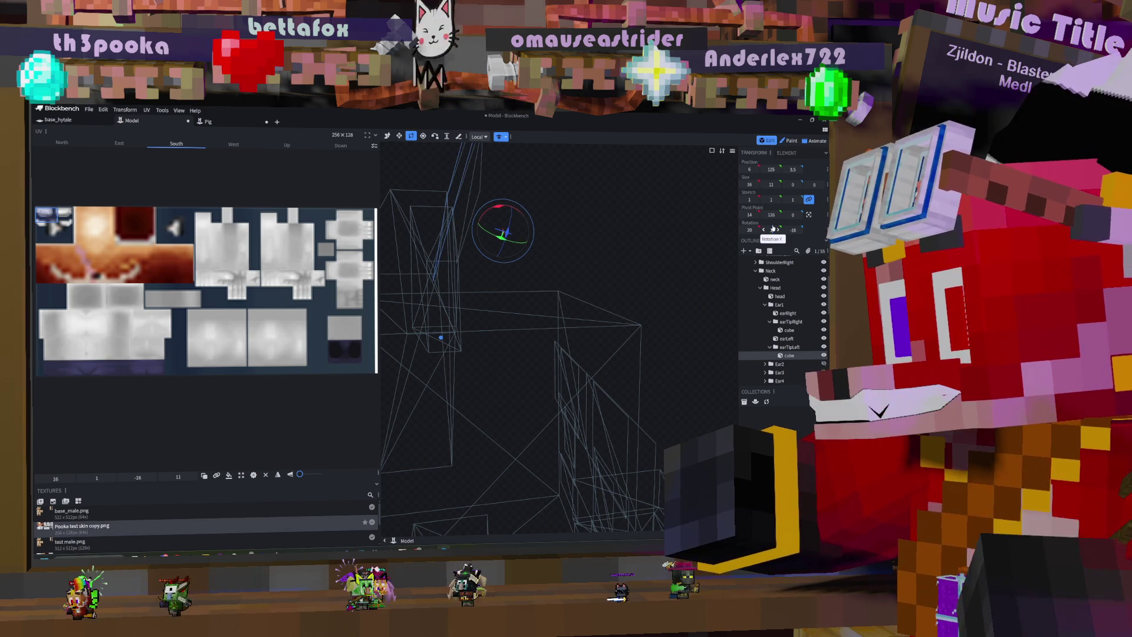
{"action": "type", "text": "13"}
{"action": "key", "text": "Return"}
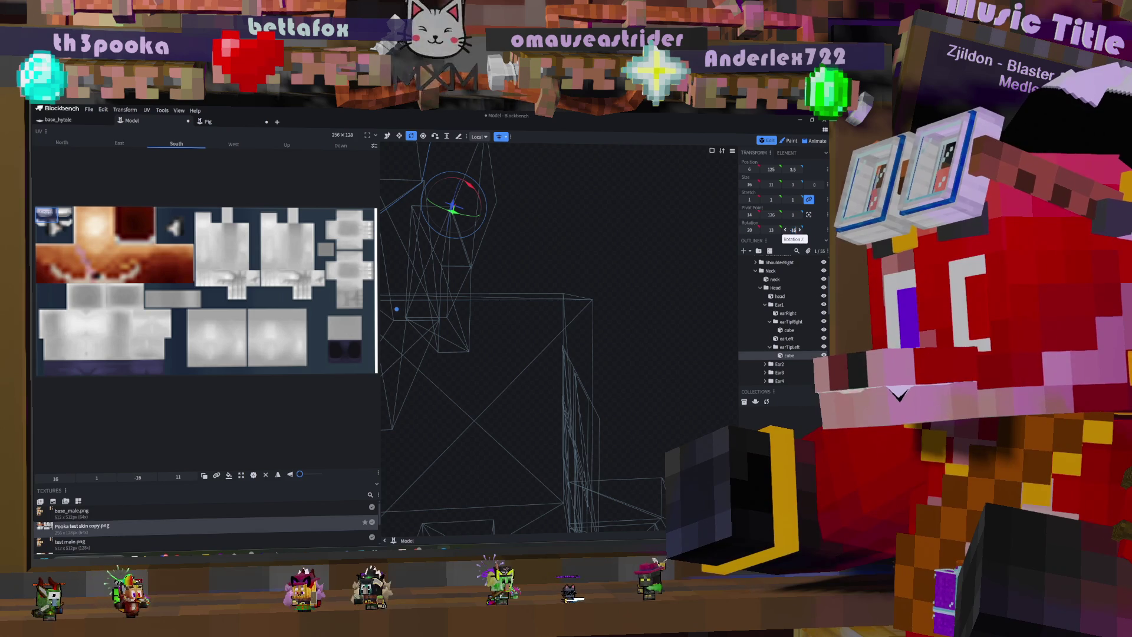
Step: Scroll the Rotation Z value to -15.5 and orbit to check the tip
{"action": "scroll", "coordinate": [786, 235], "scroll_direction": "up", "scroll_amount": 1}
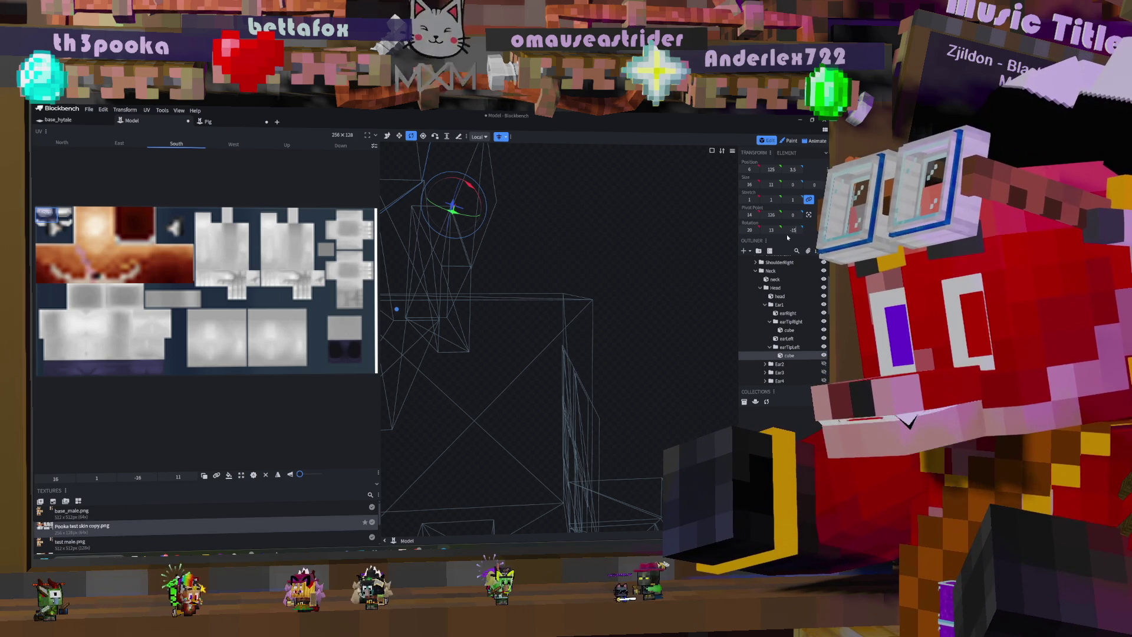
{"action": "scroll", "coordinate": [787, 235], "scroll_direction": "down", "scroll_amount": 2, "text": "shift"}
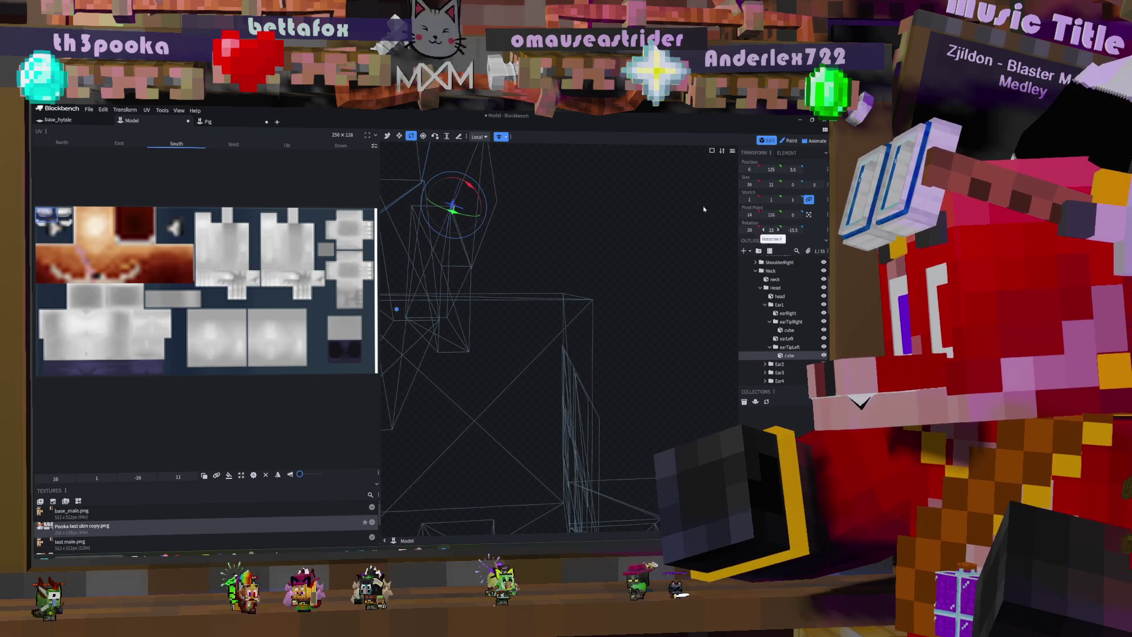
{"action": "scroll", "coordinate": [556, 248], "scroll_direction": "down", "scroll_amount": 2}
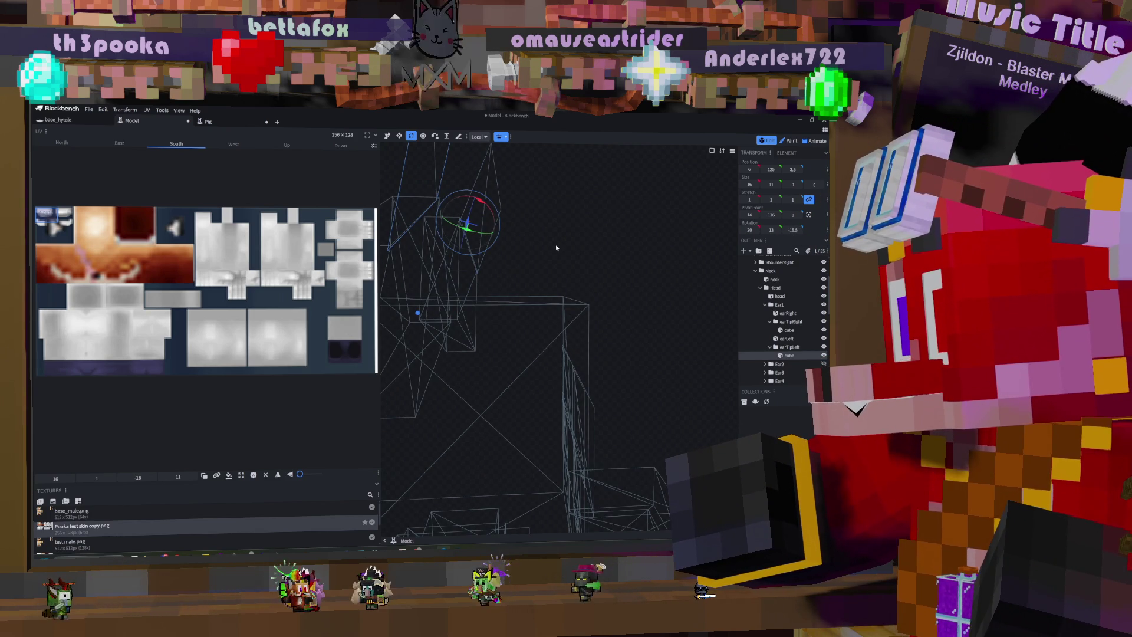
{"action": "left_click_drag", "start_coordinate": [556, 248], "coordinate": [454, 230]}
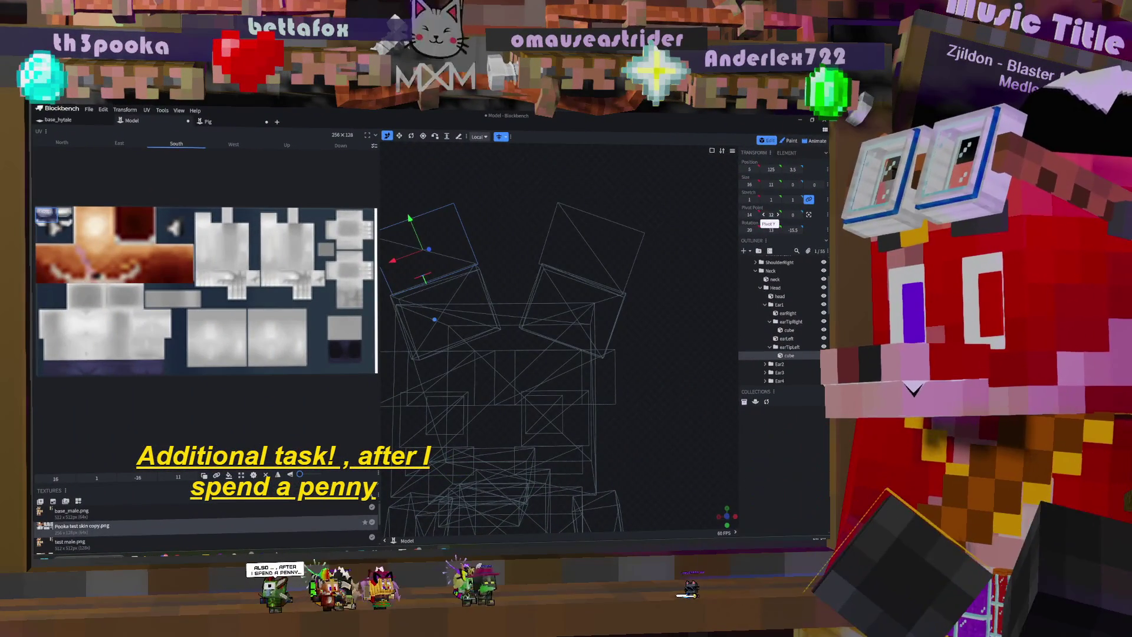
Step: Nudge the left tip's pivot Y up to about 12.5, inspect the ears, and select the right tip
{"action": "left_click", "coordinate": [778, 215]}
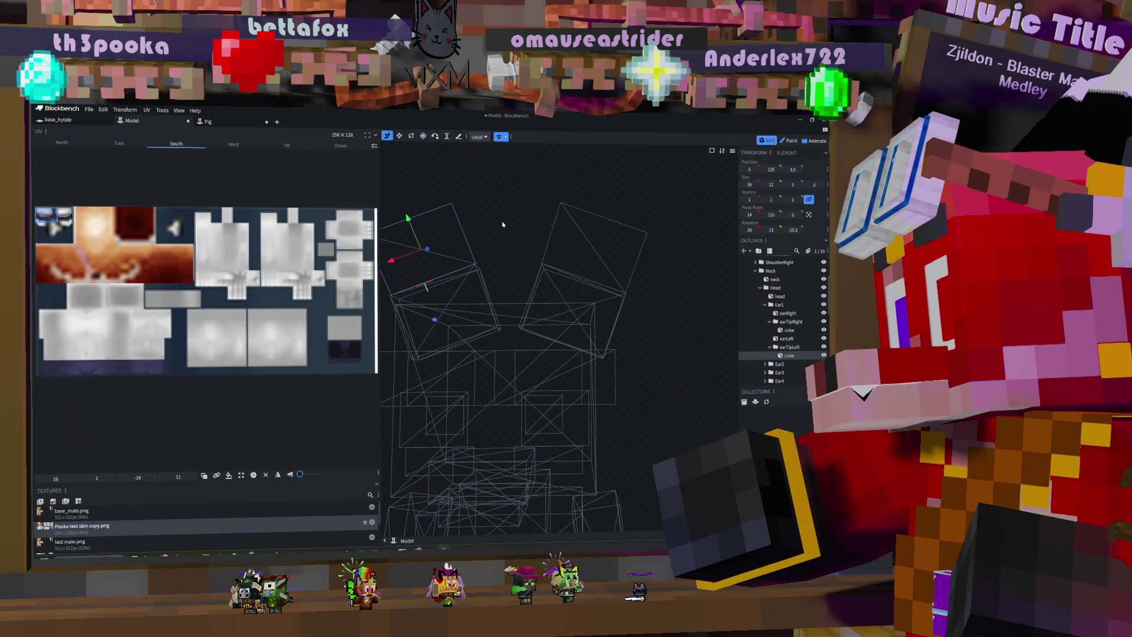
{"action": "mouse_move", "coordinate": [505, 227]}
{"action": "right_mouse_down"}
{"action": "mouse_move", "coordinate": [543, 228]}
{"action": "mouse_move", "coordinate": [583, 260]}
{"action": "right_mouse_up"}
{"action": "left_click_drag", "start_coordinate": [582, 260], "coordinate": [643, 275]}
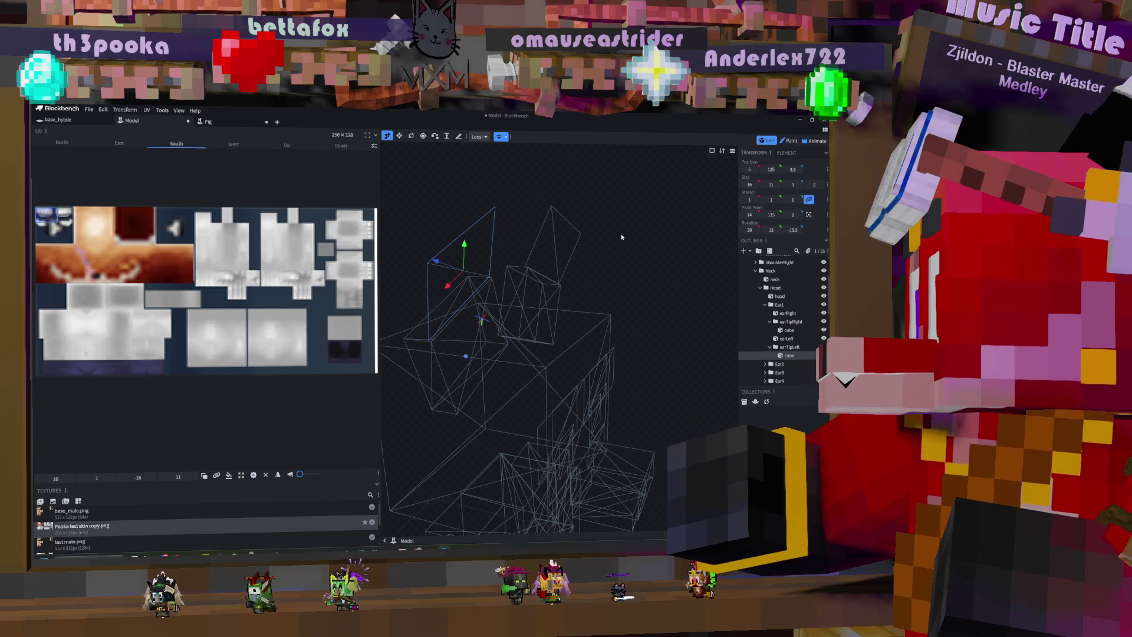
{"action": "left_click_drag", "start_coordinate": [644, 187], "coordinate": [594, 233]}
{"action": "mouse_move", "coordinate": [616, 262]}
{"action": "left_mouse_down"}
{"action": "mouse_move", "coordinate": [594, 260]}
{"action": "mouse_move", "coordinate": [676, 290]}
{"action": "mouse_move", "coordinate": [683, 339]}
{"action": "mouse_move", "coordinate": [713, 346]}
{"action": "mouse_move", "coordinate": [698, 321]}
{"action": "mouse_move", "coordinate": [674, 331]}
{"action": "mouse_move", "coordinate": [678, 353]}
{"action": "mouse_move", "coordinate": [693, 335]}
{"action": "mouse_move", "coordinate": [672, 359]}
{"action": "mouse_move", "coordinate": [717, 325]}
{"action": "mouse_move", "coordinate": [664, 306]}
{"action": "mouse_move", "coordinate": [657, 371]}
{"action": "mouse_move", "coordinate": [693, 357]}
{"action": "mouse_move", "coordinate": [674, 339]}
{"action": "mouse_move", "coordinate": [689, 353]}
{"action": "left_mouse_up"}
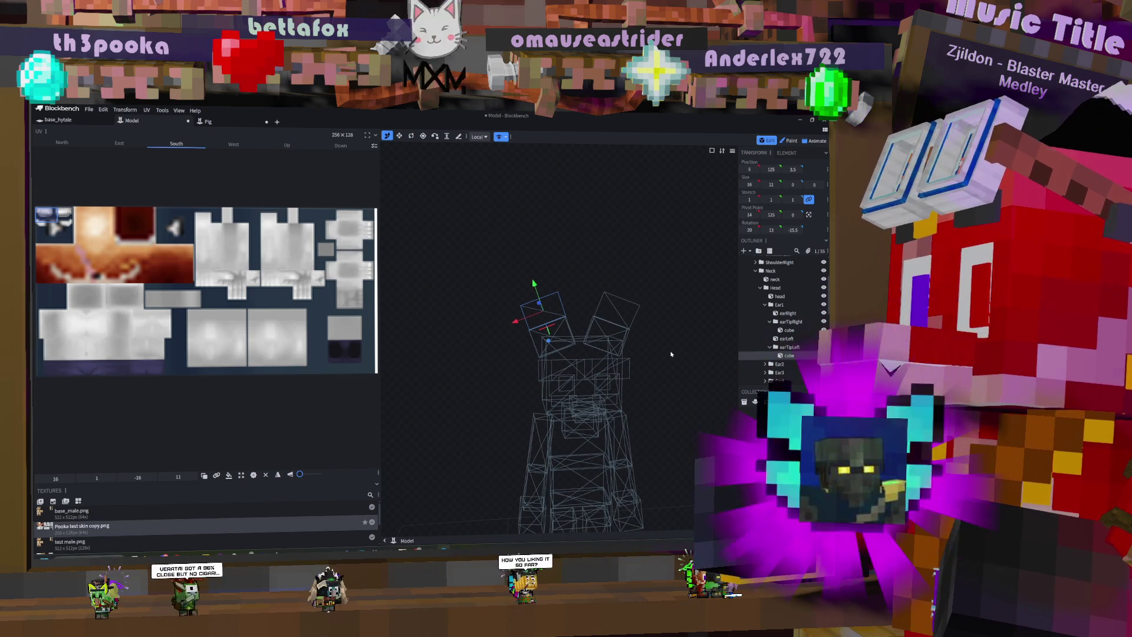
{"action": "mouse_move", "coordinate": [669, 354]}
{"action": "left_mouse_down"}
{"action": "mouse_move", "coordinate": [664, 368]}
{"action": "mouse_move", "coordinate": [682, 374]}
{"action": "mouse_move", "coordinate": [669, 420]}
{"action": "mouse_move", "coordinate": [660, 411]}
{"action": "left_mouse_up"}
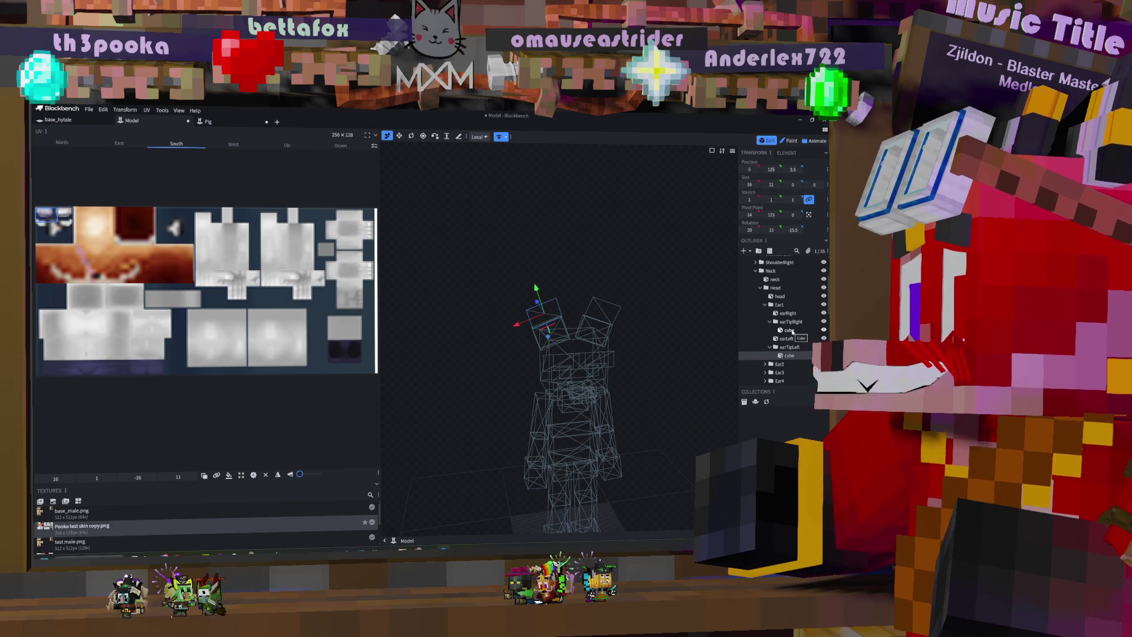
{"action": "left_click", "coordinate": [789, 331]}
Step: Select earRight, try rotating it around X, then undo the rotation
{"action": "right_click", "coordinate": [793, 332]}
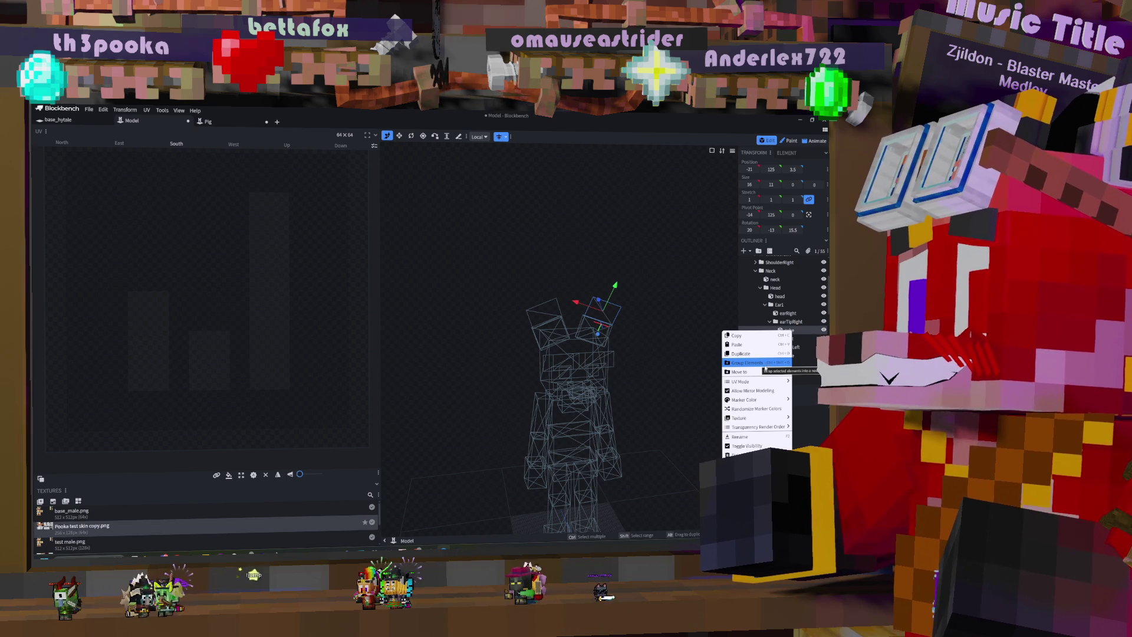
{"action": "mouse_move", "coordinate": [754, 399]}
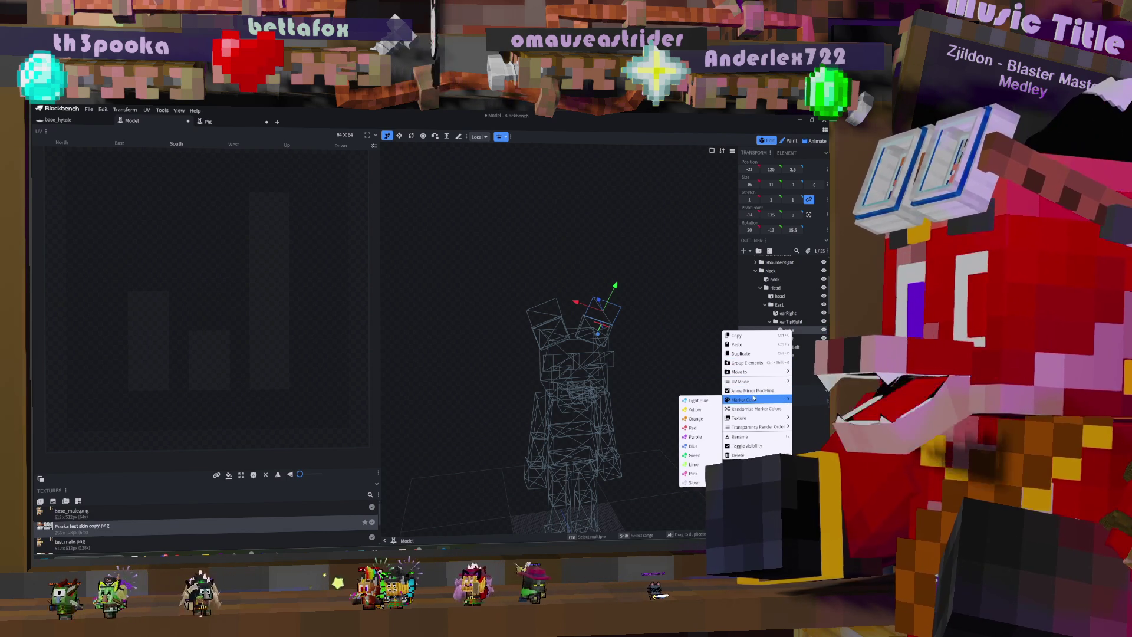
{"action": "left_click", "coordinate": [786, 313]}
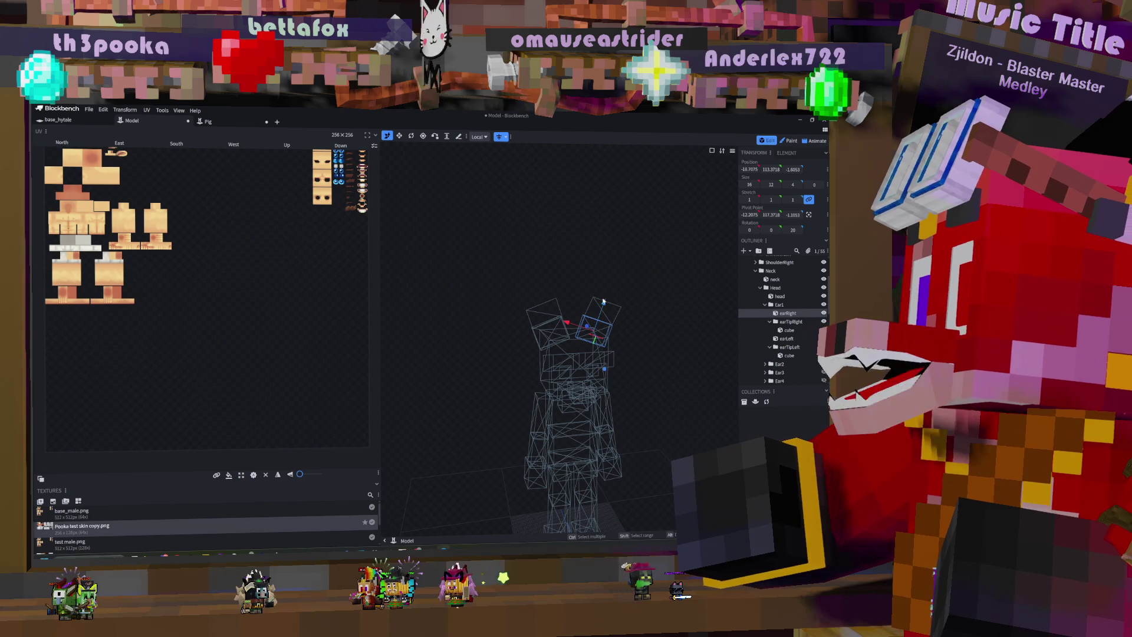
{"action": "left_click", "coordinate": [411, 136]}
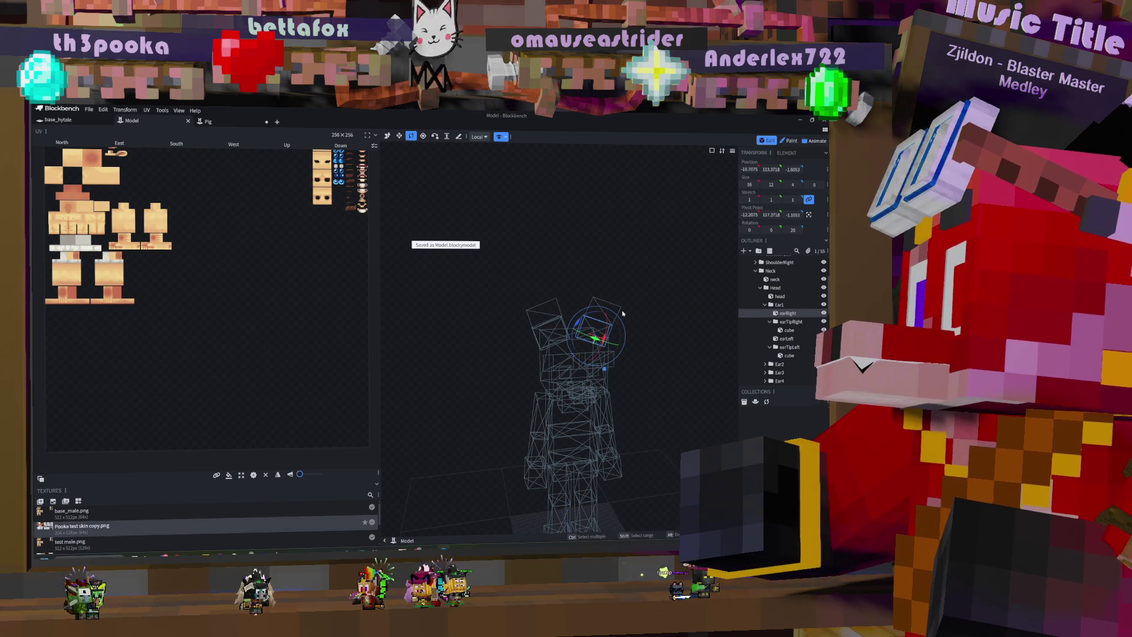
{"action": "left_click_drag", "start_coordinate": [623, 263], "coordinate": [619, 316]}
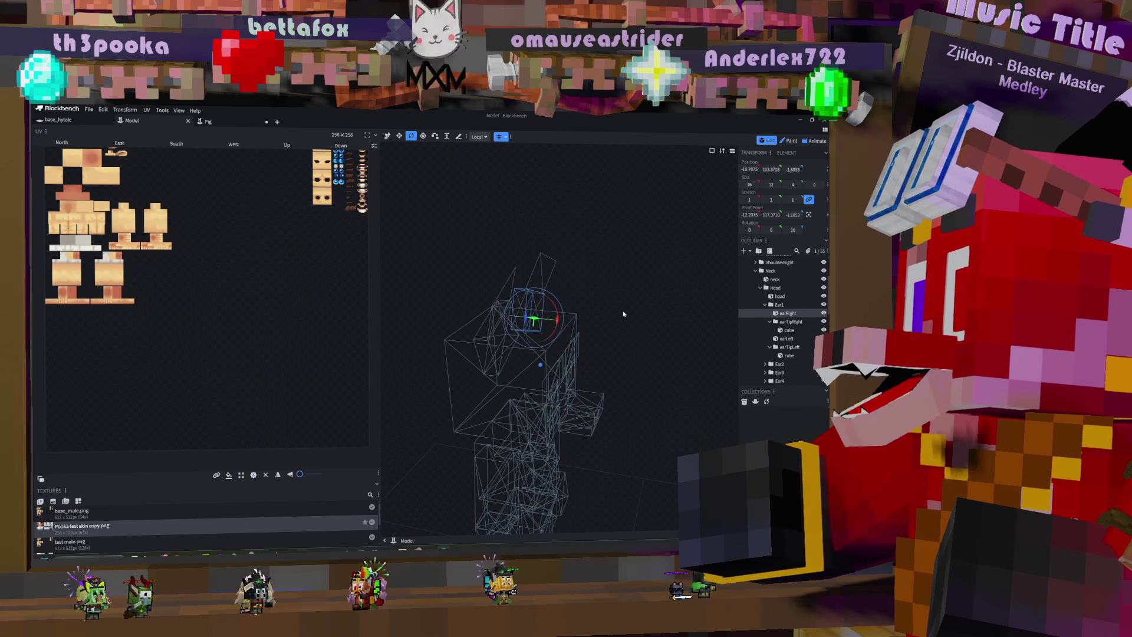
{"action": "left_click_drag", "start_coordinate": [550, 309], "coordinate": [637, 303]}
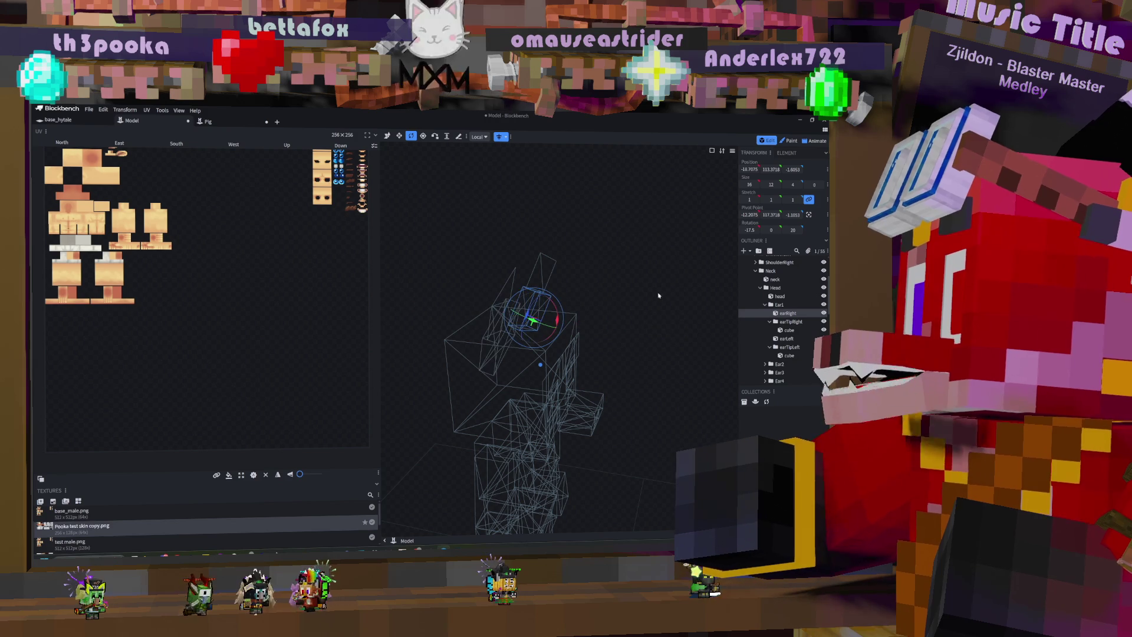
{"action": "key", "text": "ctrl+z"}
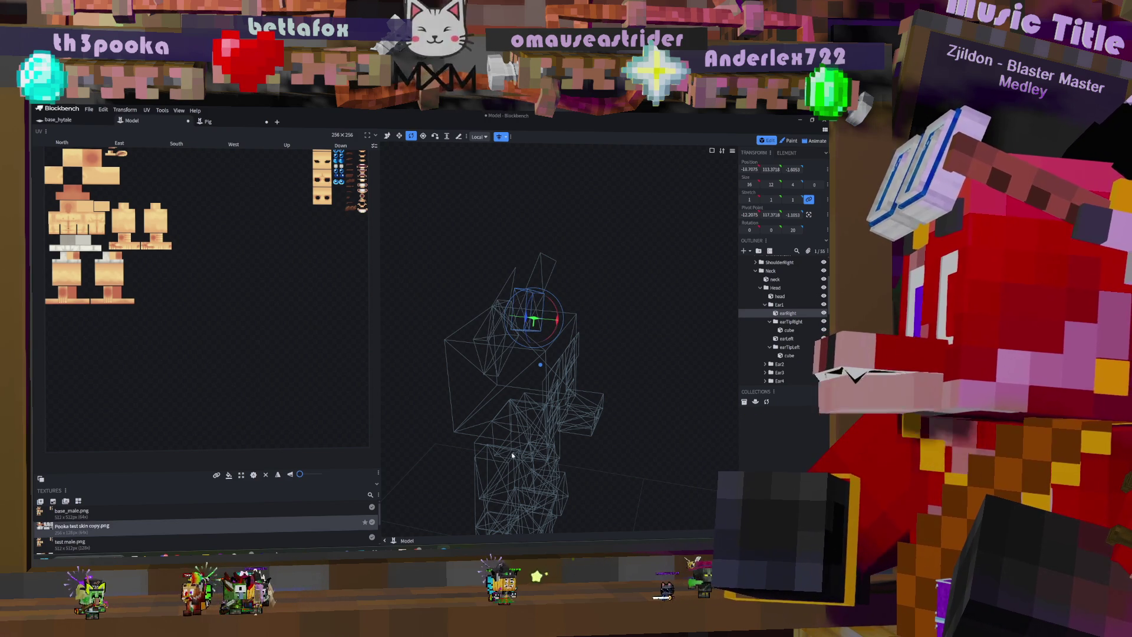
Step: Select the chest with the Move tool, switch to Animate mode, and select the Ear1 bone
{"action": "left_click", "coordinate": [470, 446]}
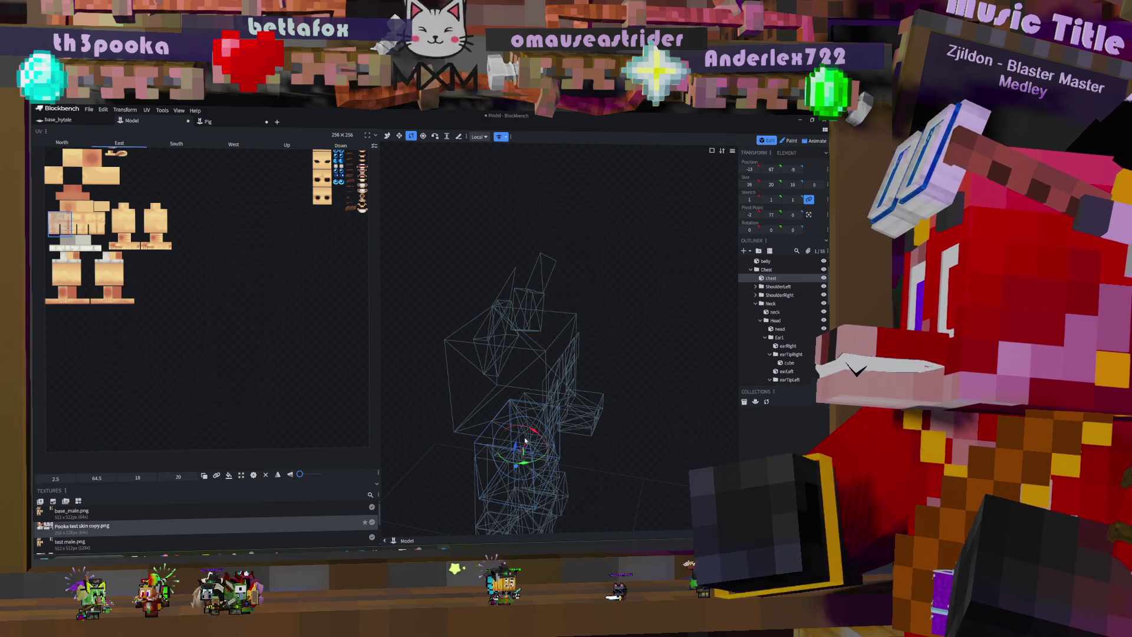
{"action": "left_click", "coordinate": [387, 136]}
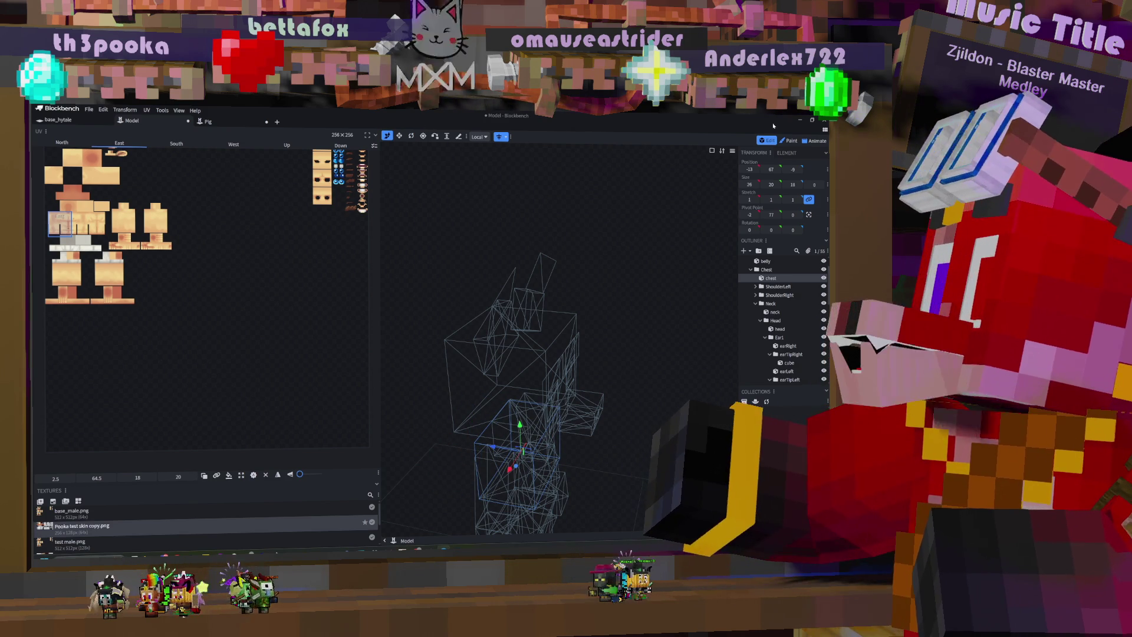
{"action": "left_click", "coordinate": [814, 142]}
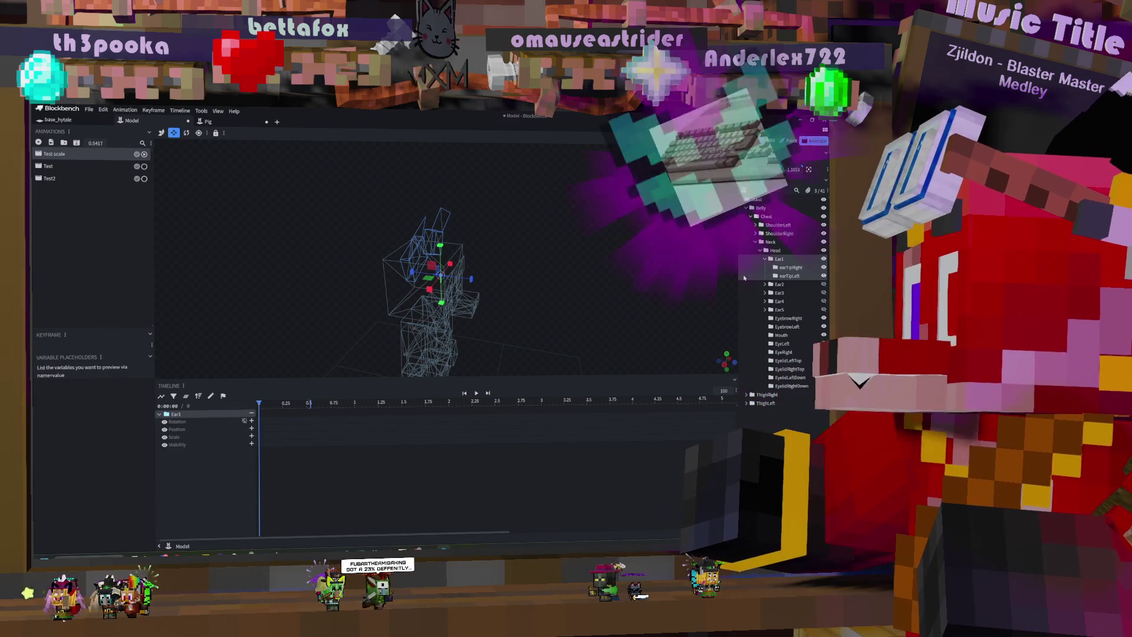
{"action": "left_click", "coordinate": [778, 260]}
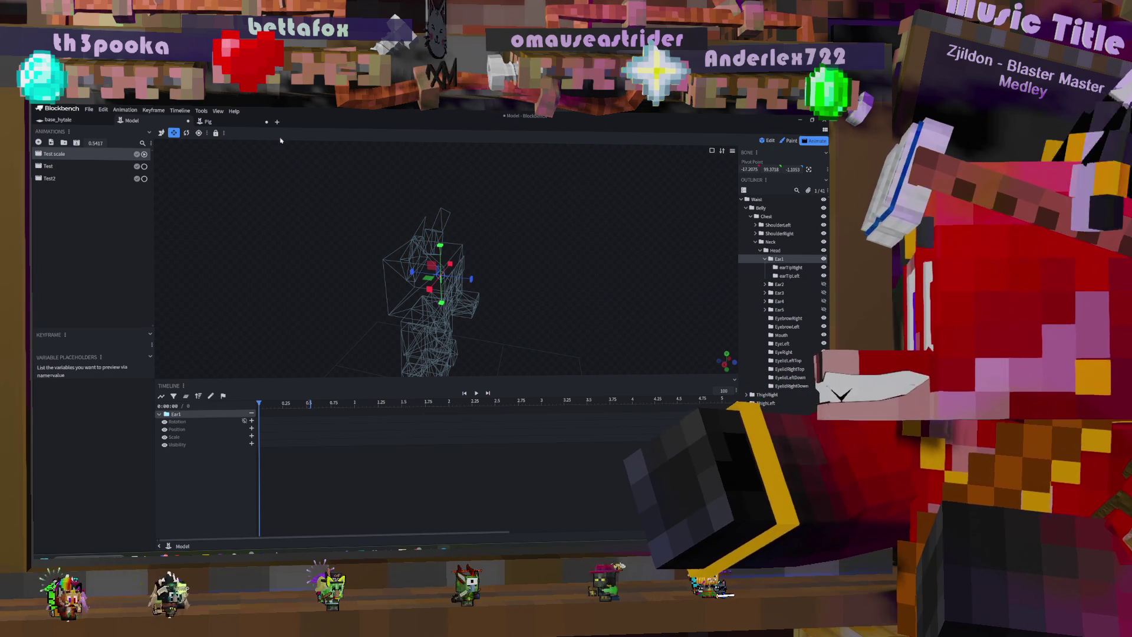
Step: Test-move Ear1 along its Z axis, undo it, and select earTipRight
{"action": "left_click", "coordinate": [161, 133]}
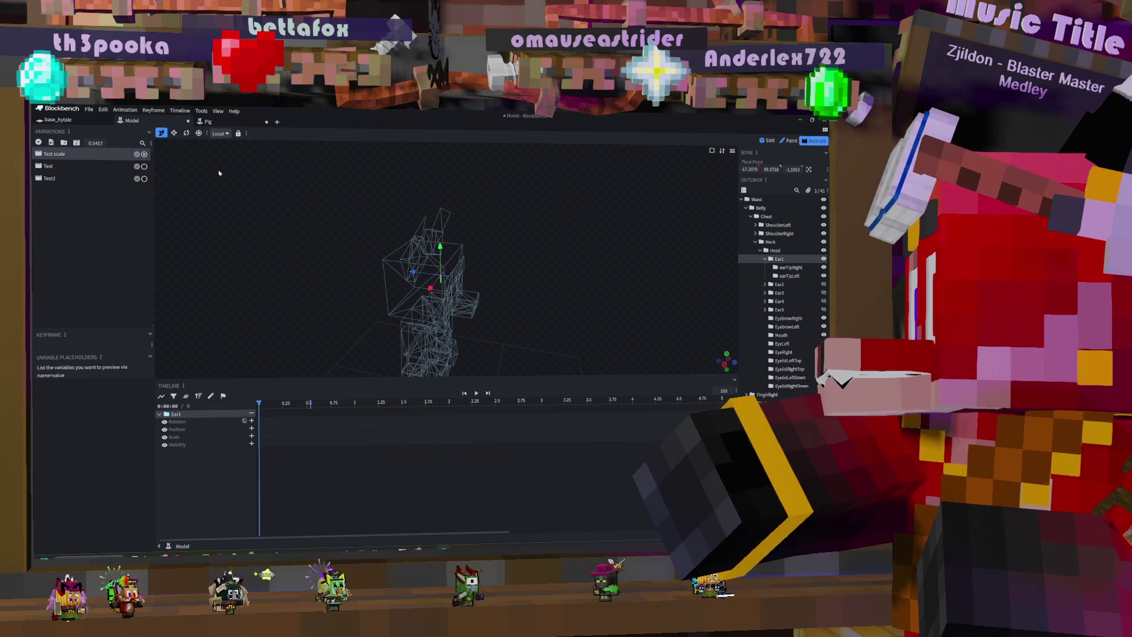
{"action": "left_click_drag", "start_coordinate": [413, 272], "coordinate": [375, 266]}
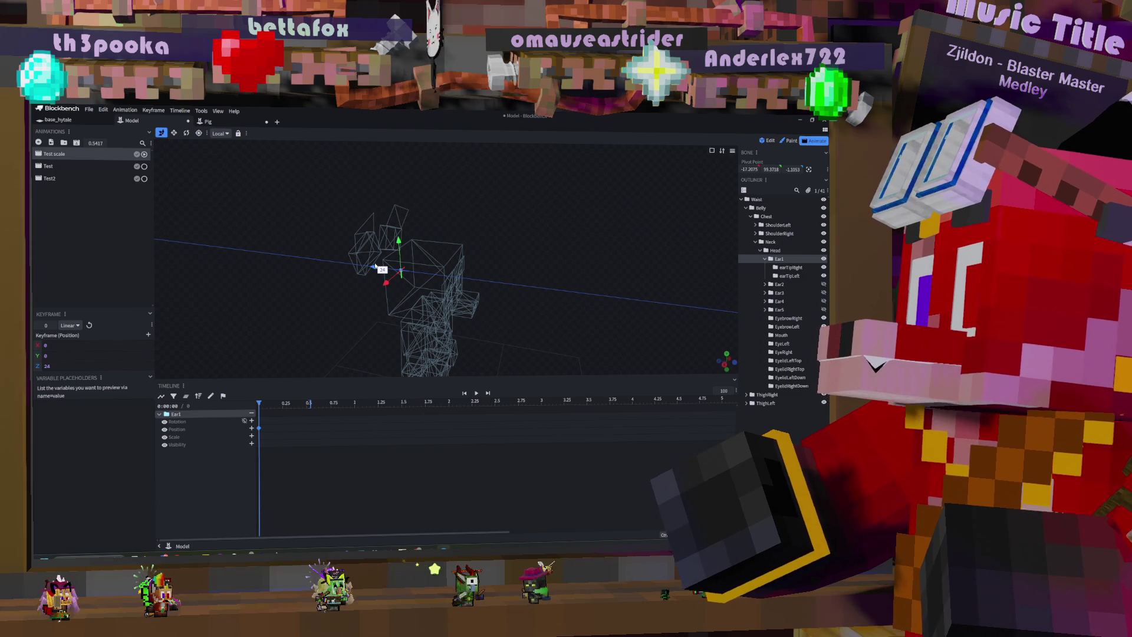
{"action": "key", "text": "ctrl+z"}
{"action": "left_click", "coordinate": [439, 230]}
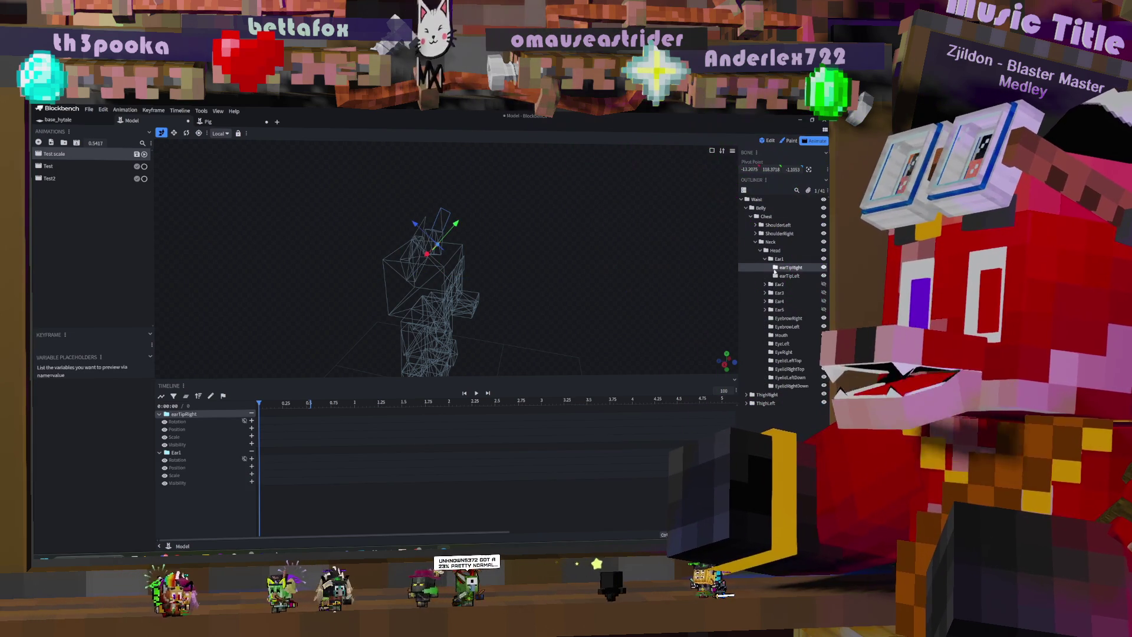
Step: Select the Ear1, Ear2, Ear3, Ear5 and Ear4 bones in turn to add timeline tracks
{"action": "left_click", "coordinate": [765, 260]}
{"action": "left_click", "coordinate": [777, 259]}
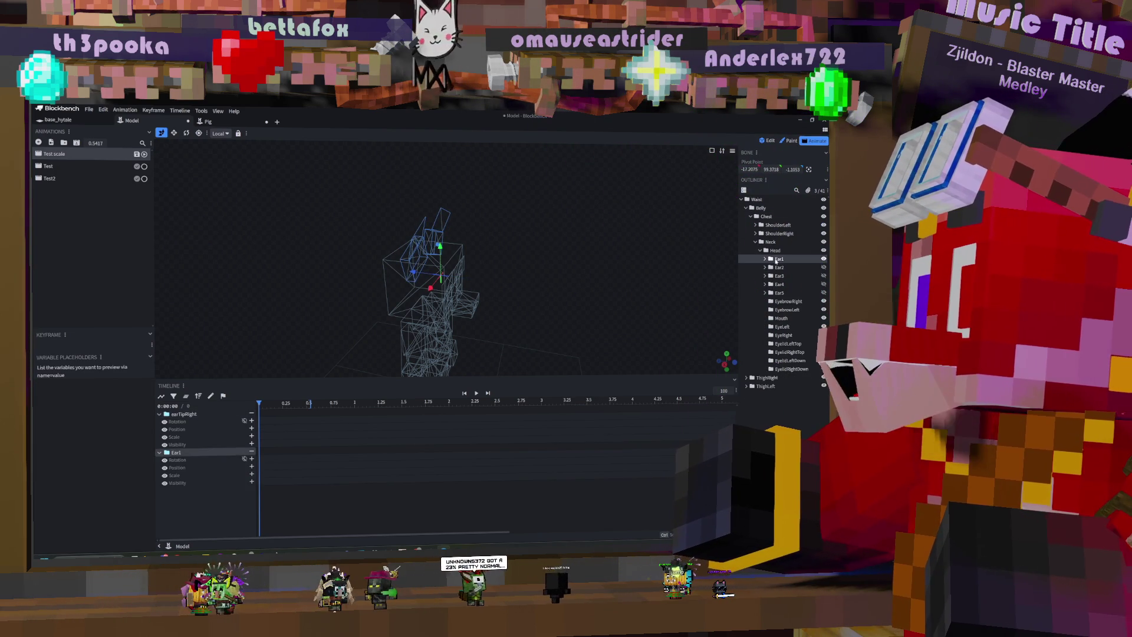
{"action": "left_click", "coordinate": [779, 269]}
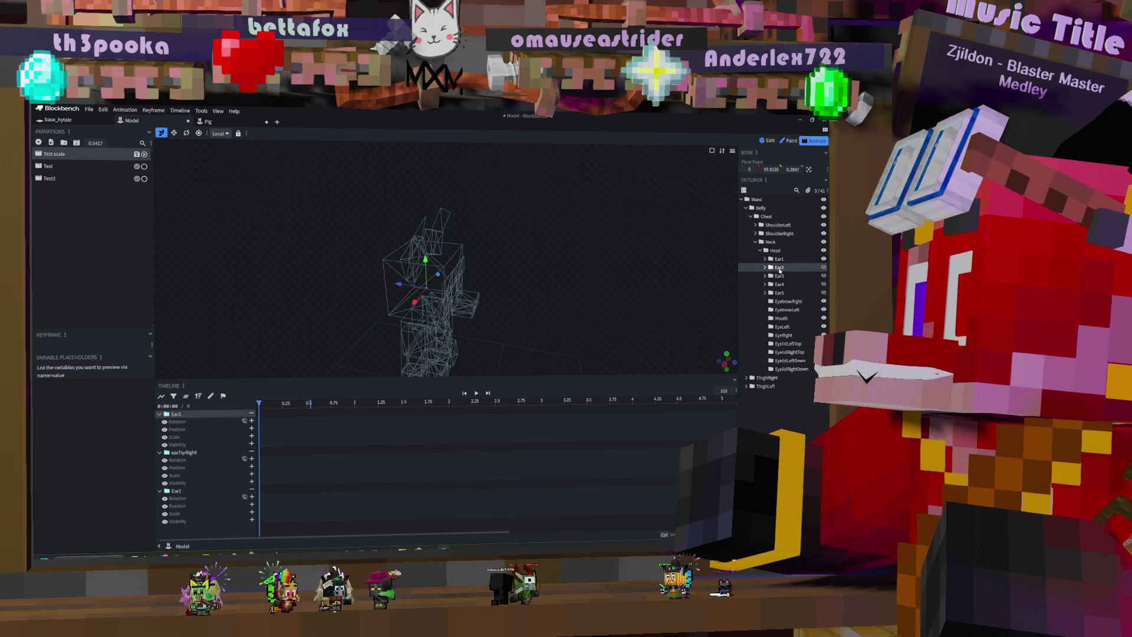
{"action": "left_click", "coordinate": [780, 276]}
{"action": "left_click", "coordinate": [779, 293]}
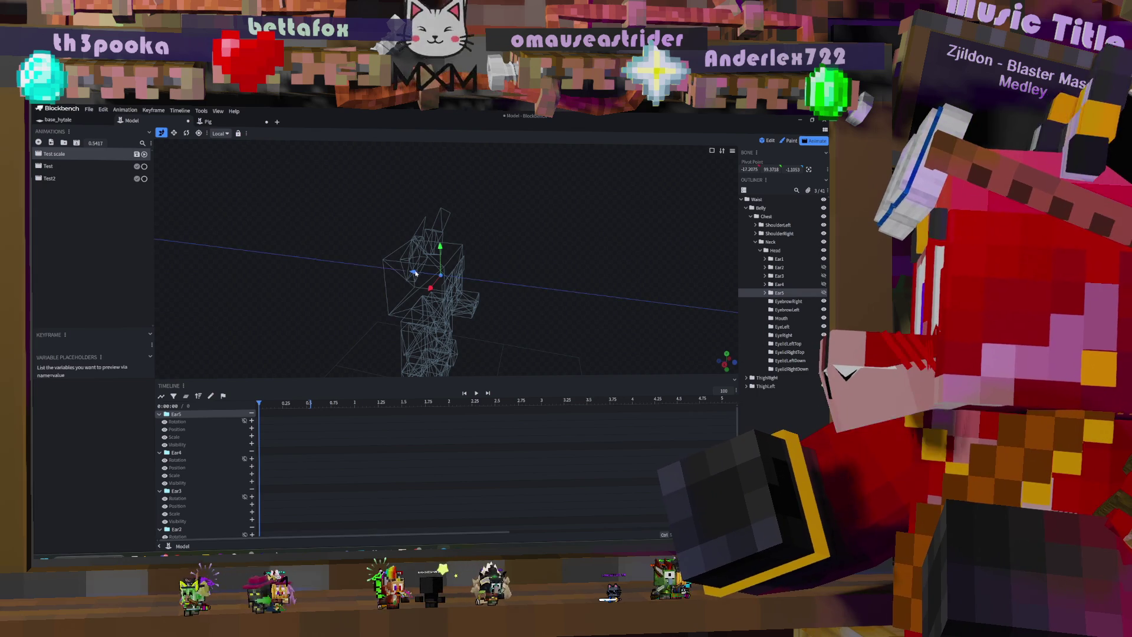
{"action": "left_click", "coordinate": [779, 285]}
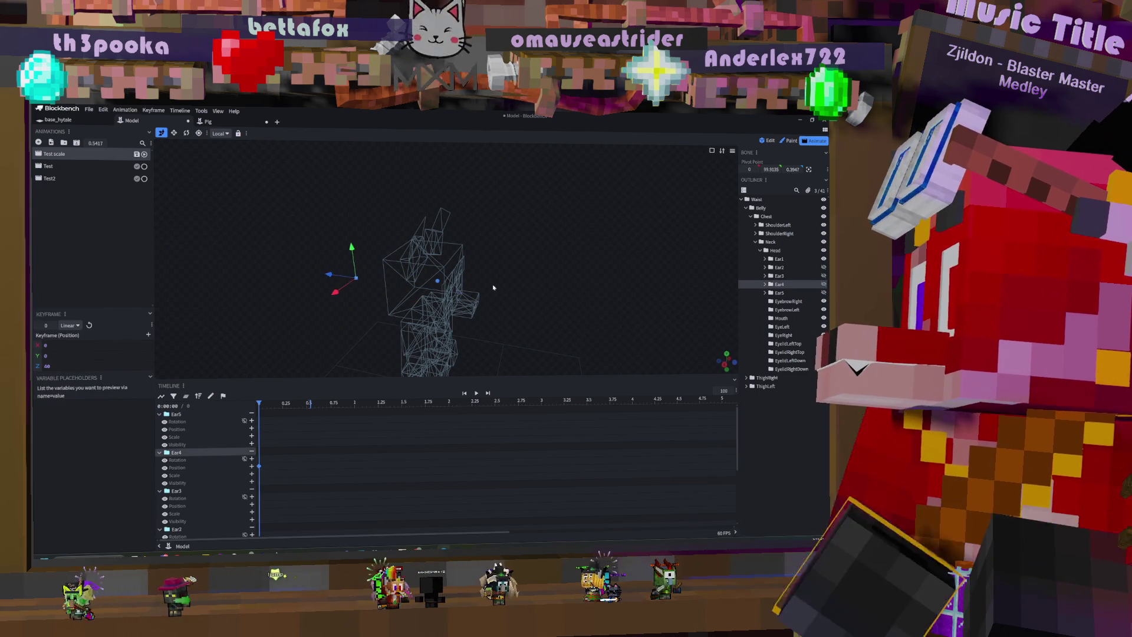
Step: Reselect Ear3, Ear2, Ear1 and earTipRight, ending on the whole Ear1 group
{"action": "left_click", "coordinate": [470, 287]}
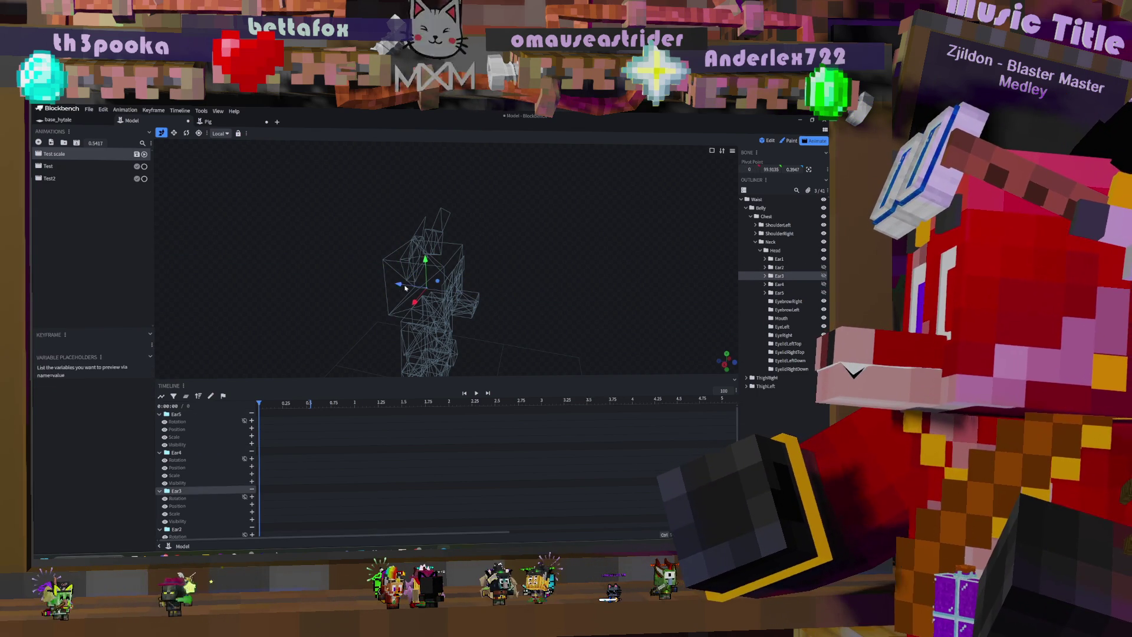
{"action": "left_click", "coordinate": [779, 268]}
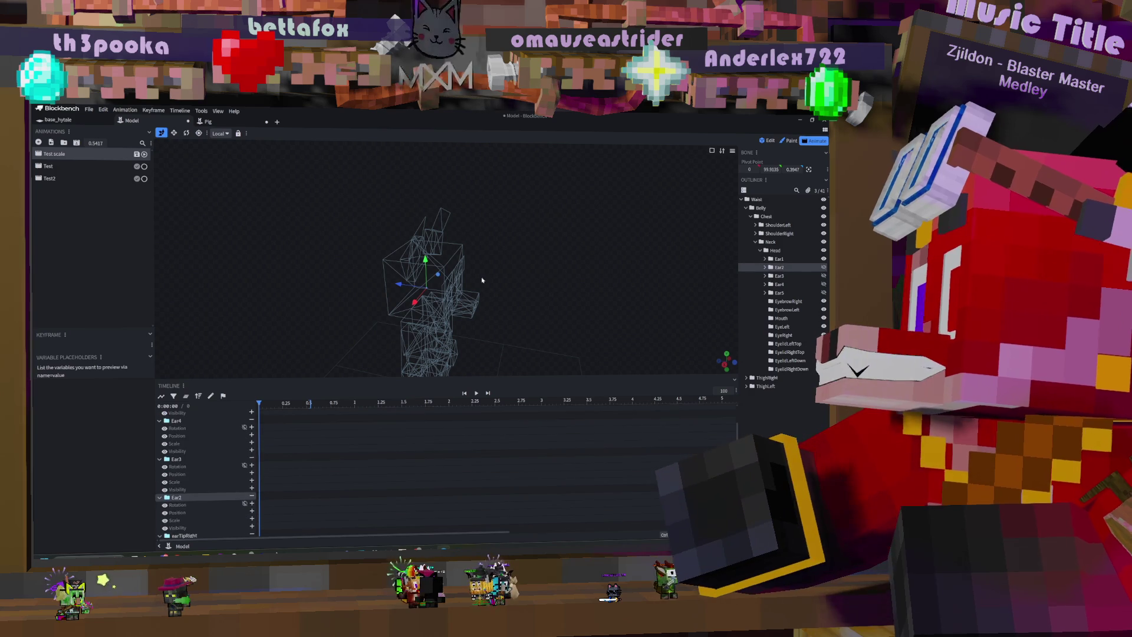
{"action": "left_click", "coordinate": [785, 260]}
{"action": "left_click", "coordinate": [765, 258]}
{"action": "left_click", "coordinate": [786, 270]}
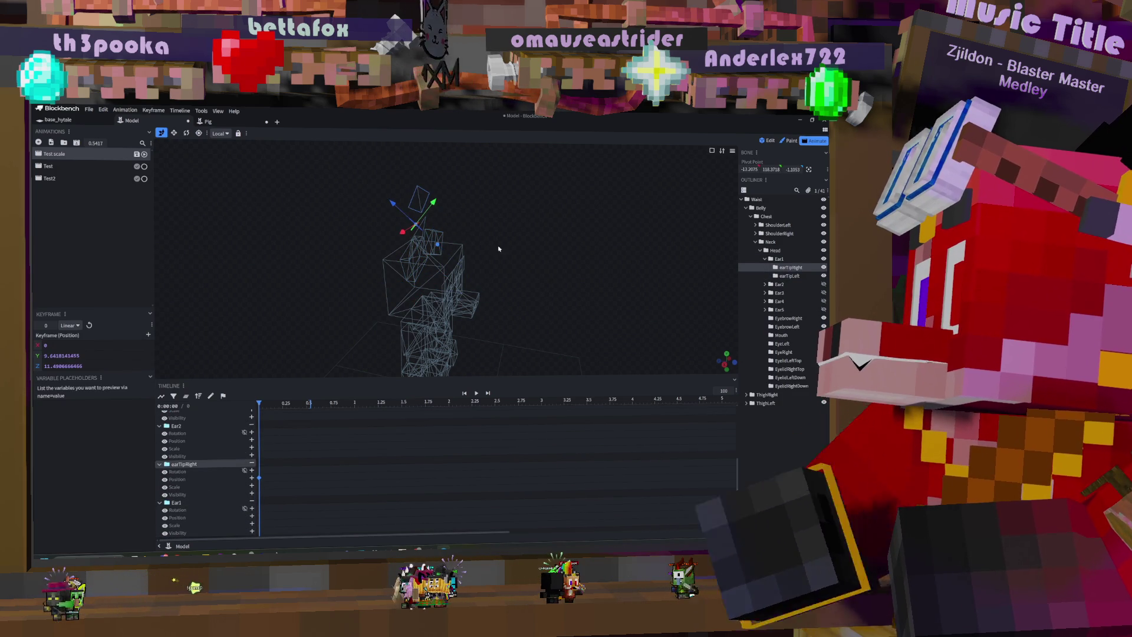
{"action": "left_click", "coordinate": [777, 259]}
Step: View the rig front-on and test-rotate the Head bone
{"action": "mouse_move", "coordinate": [613, 233]}
{"action": "left_mouse_down"}
{"action": "mouse_move", "coordinate": [544, 199]}
{"action": "mouse_move", "coordinate": [584, 210]}
{"action": "left_mouse_up"}
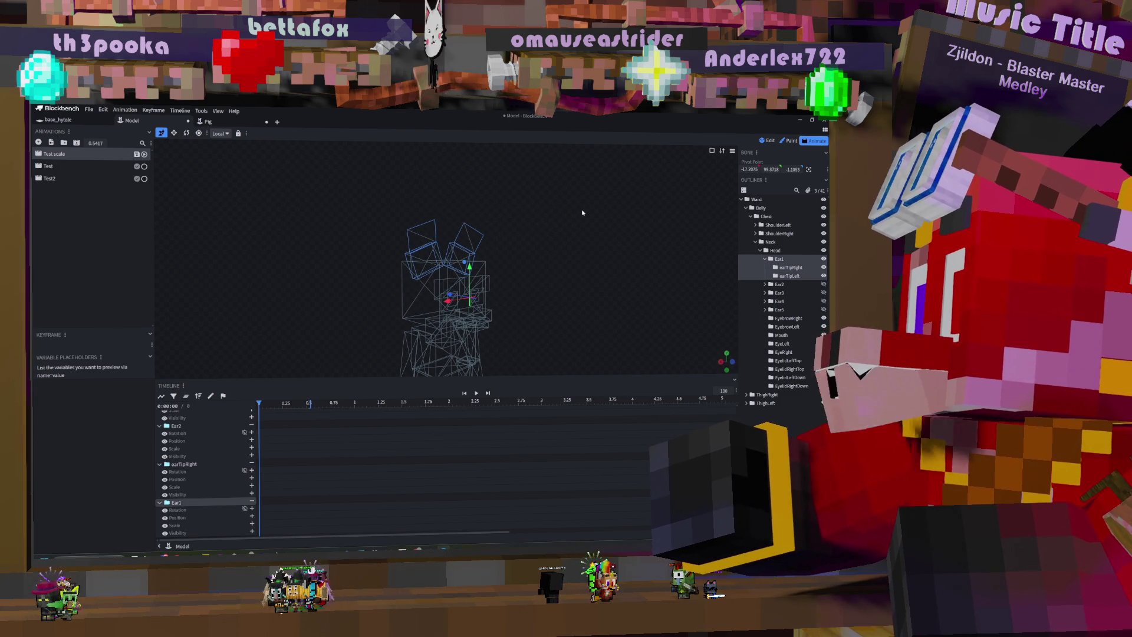
{"action": "left_click", "coordinate": [775, 250]}
{"action": "mouse_move", "coordinate": [441, 309]}
{"action": "left_mouse_down"}
{"action": "mouse_move", "coordinate": [392, 298]}
{"action": "mouse_move", "coordinate": [472, 283]}
{"action": "left_mouse_up"}
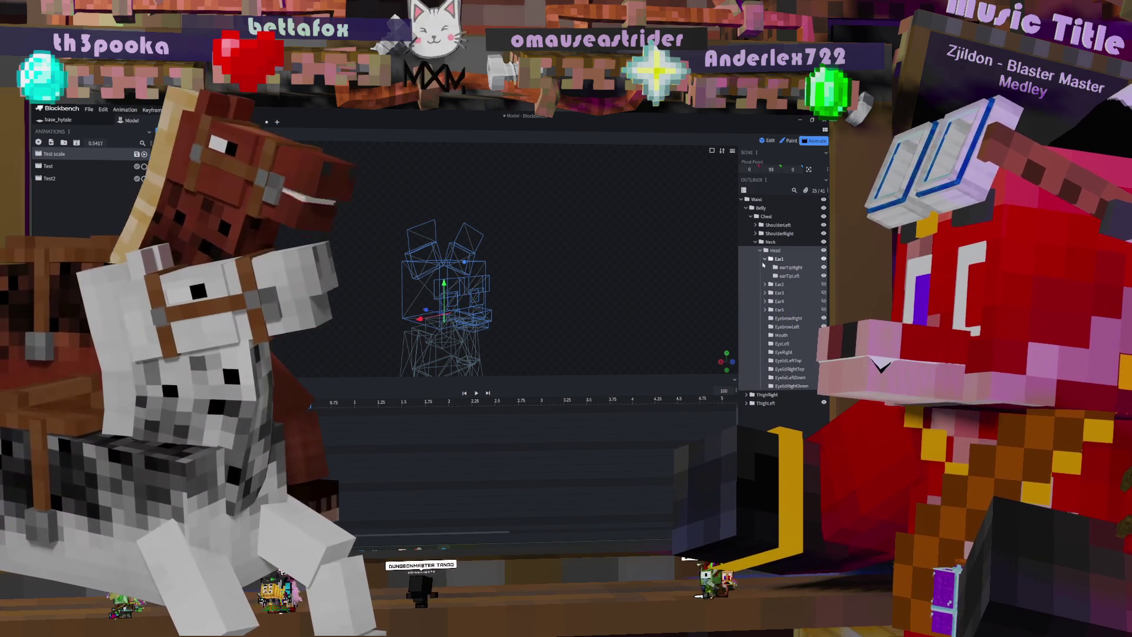
Step: Select Ear2 and make Ear3 and Ear4 visible again
{"action": "left_click", "coordinate": [765, 259]}
{"action": "left_click", "coordinate": [781, 268]}
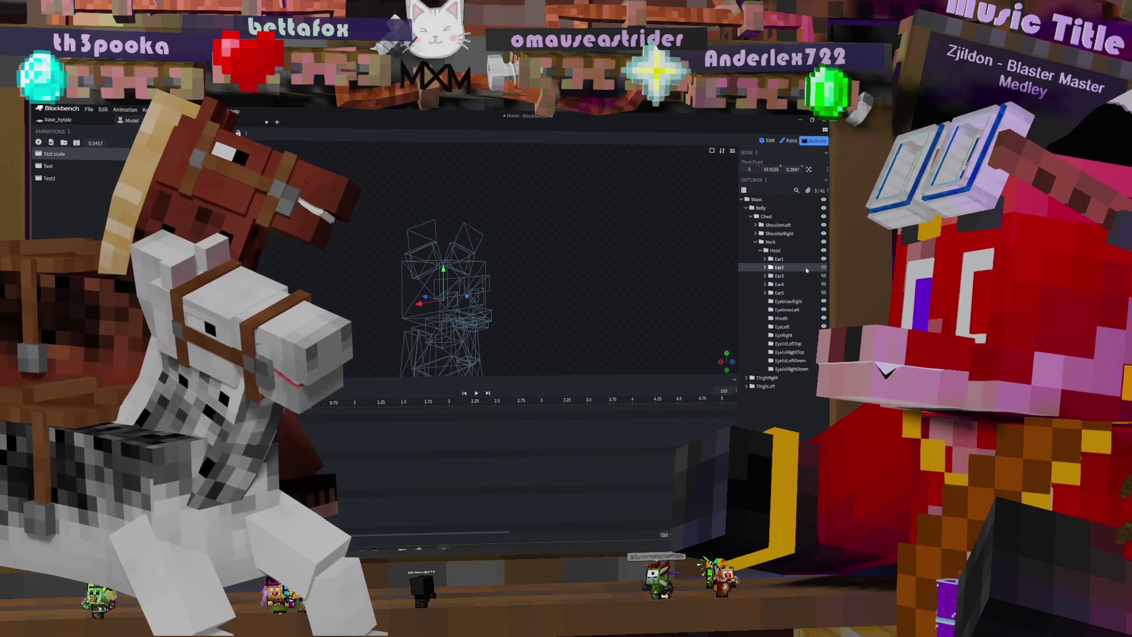
{"action": "left_click", "coordinate": [823, 276]}
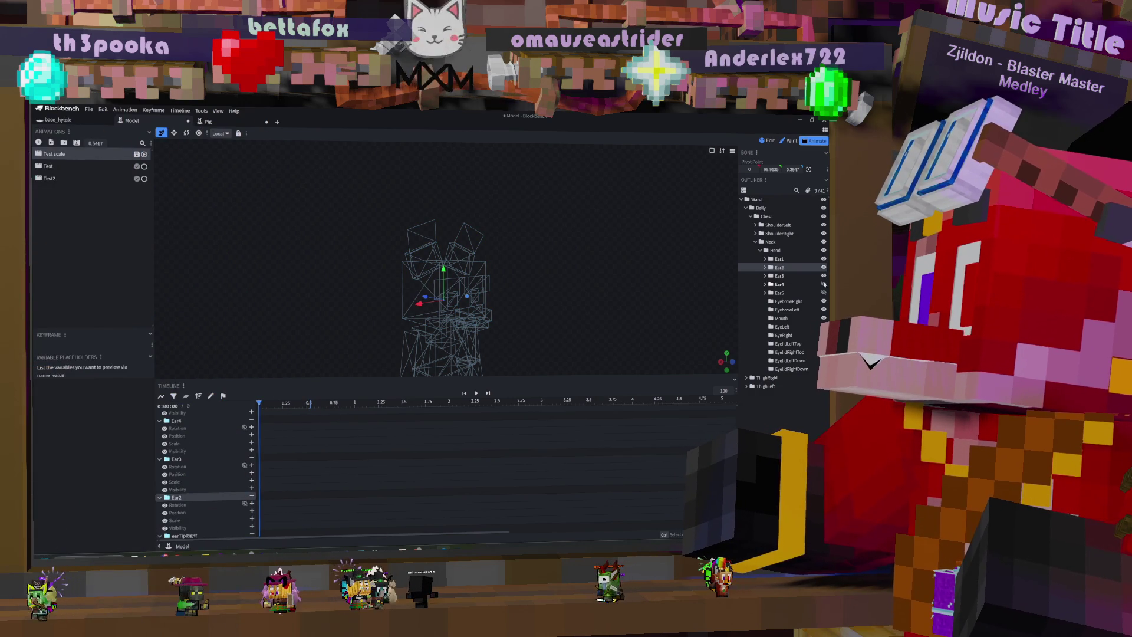
{"action": "left_click", "coordinate": [823, 284]}
Step: Move Ear2 sideways to key its position at time 0, then hide Ear4
{"action": "left_click_drag", "start_coordinate": [429, 300], "coordinate": [368, 291]}
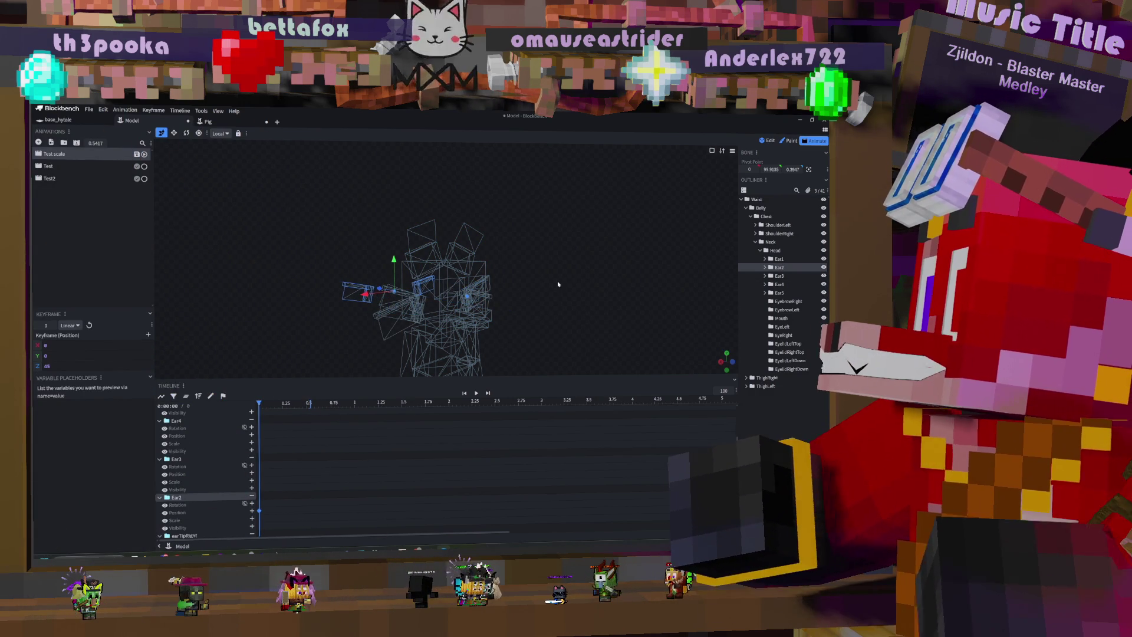
{"action": "mouse_move", "coordinate": [575, 289]}
{"action": "left_mouse_down"}
{"action": "mouse_move", "coordinate": [454, 279]}
{"action": "mouse_move", "coordinate": [630, 280]}
{"action": "left_mouse_up"}
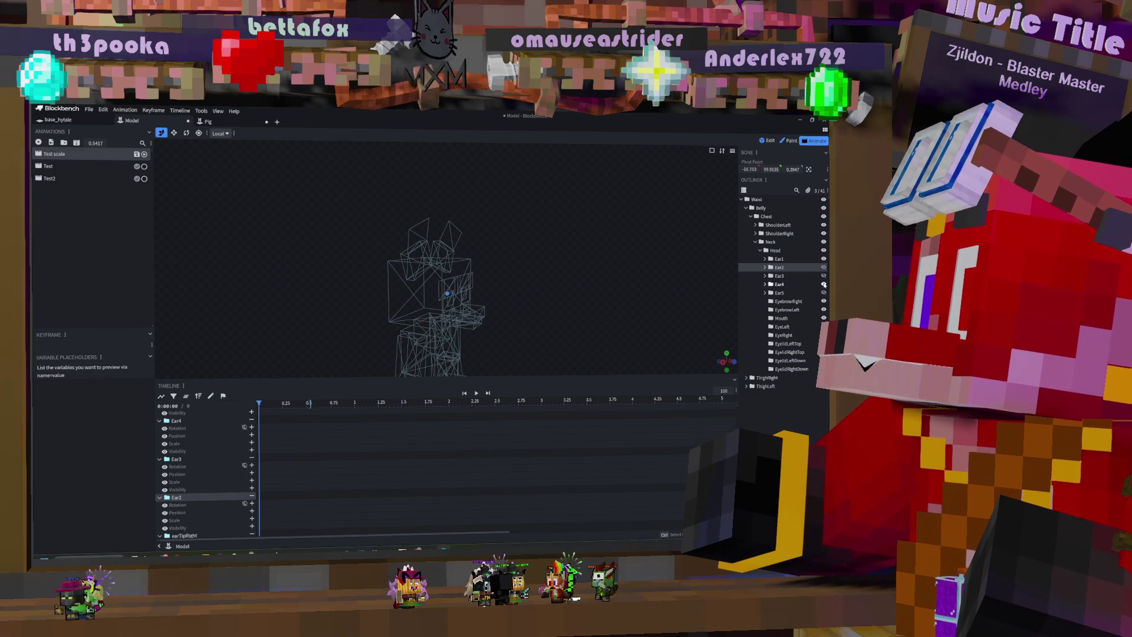
{"action": "left_click", "coordinate": [786, 286]}
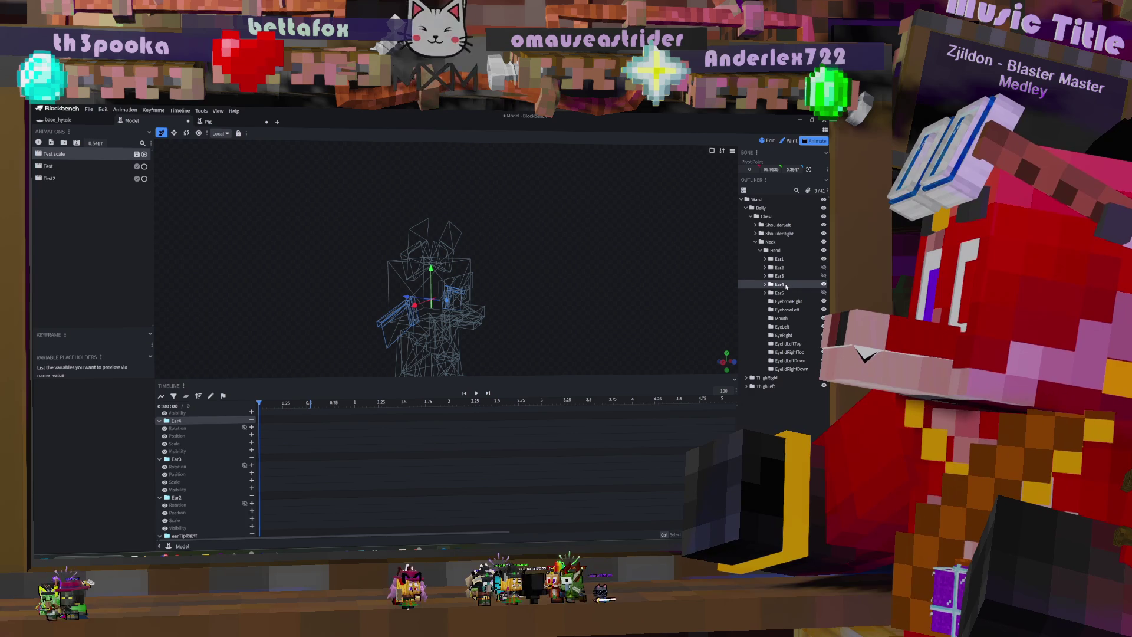
{"action": "left_click", "coordinate": [824, 284]}
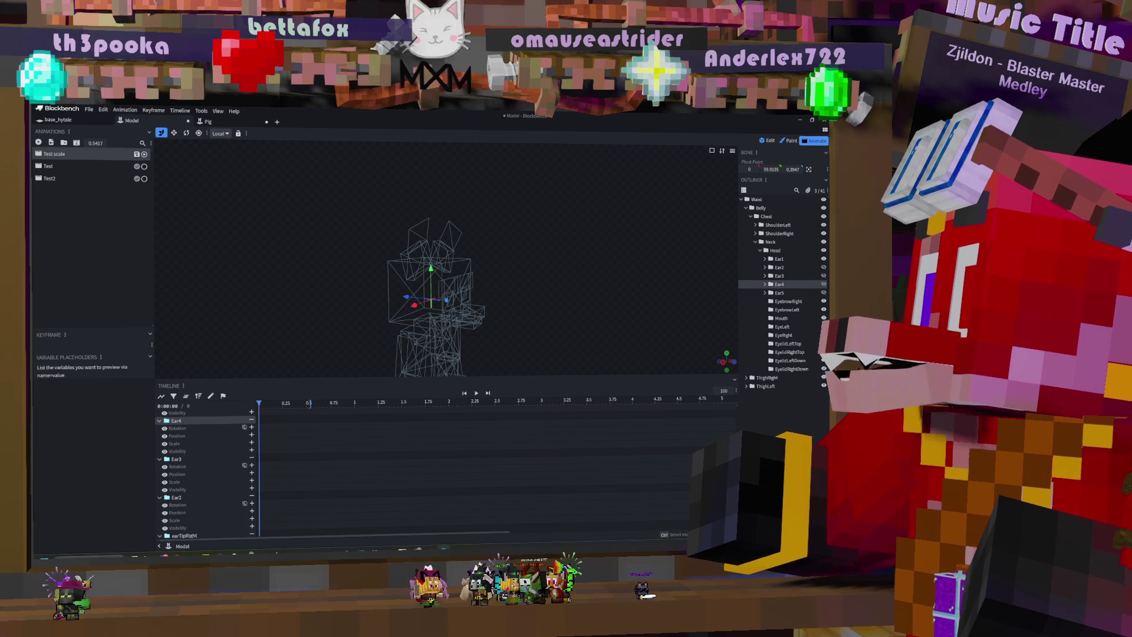
{"action": "left_click", "coordinate": [803, 293]}
Step: Hide Ear2 and Ear3, then expand and select Ear1 to show its tips
{"action": "mouse_move", "coordinate": [707, 289]}
{"action": "left_mouse_down"}
{"action": "mouse_move", "coordinate": [559, 280]}
{"action": "mouse_move", "coordinate": [745, 289]}
{"action": "left_mouse_up"}
{"action": "left_click", "coordinate": [823, 267]}
{"action": "left_click", "coordinate": [793, 269]}
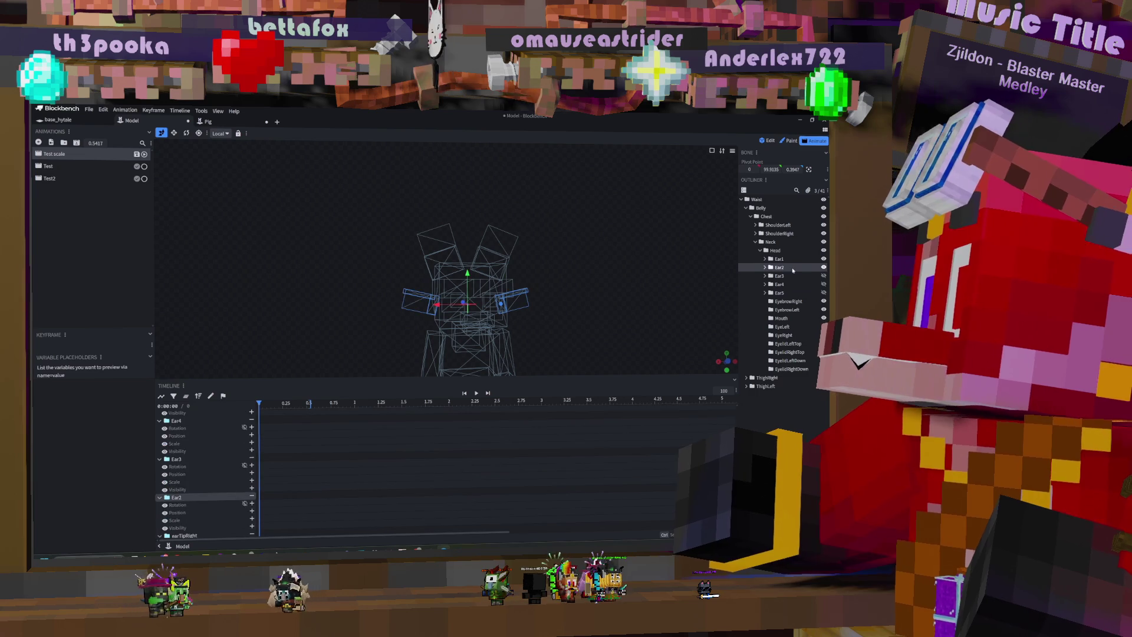
{"action": "left_click", "coordinate": [823, 267]}
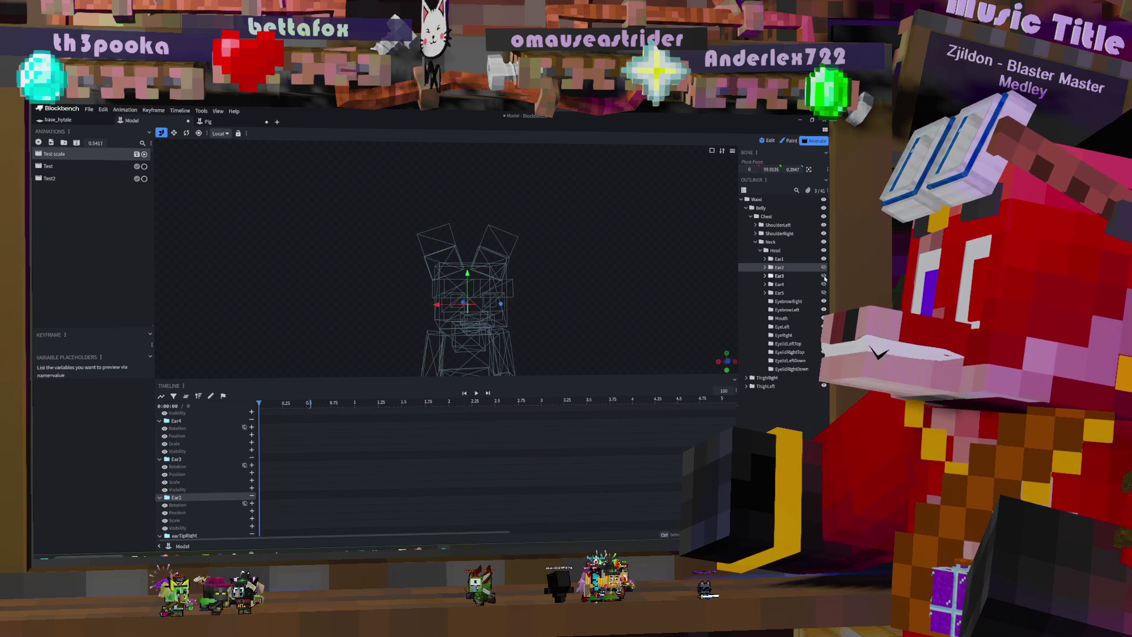
{"action": "left_click", "coordinate": [824, 275]}
{"action": "left_click", "coordinate": [779, 276]}
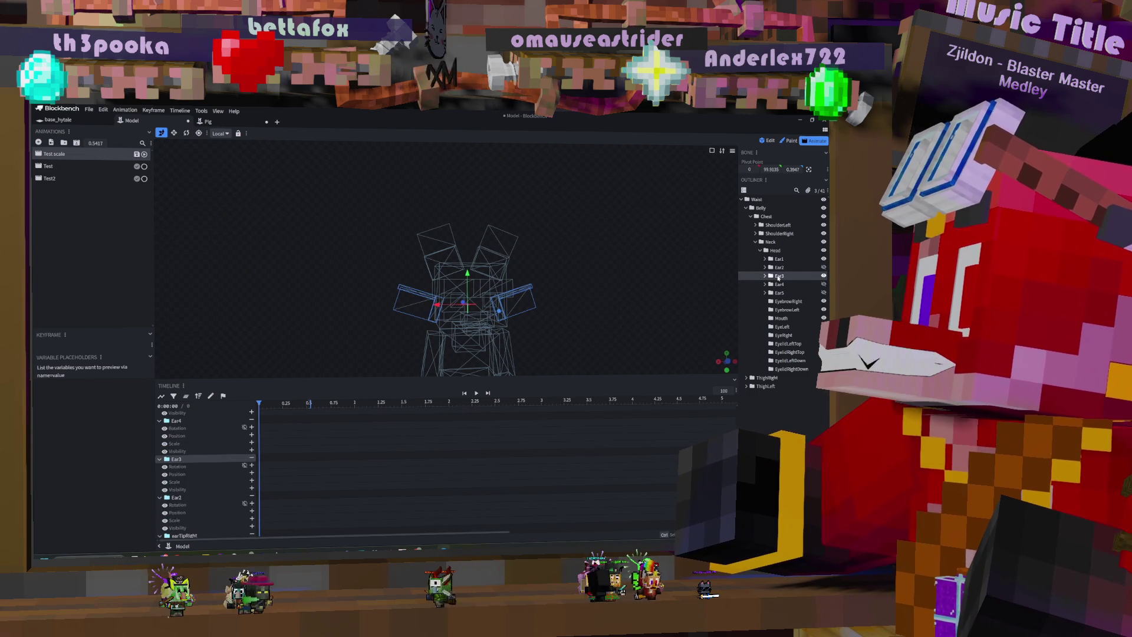
{"action": "left_click", "coordinate": [824, 276]}
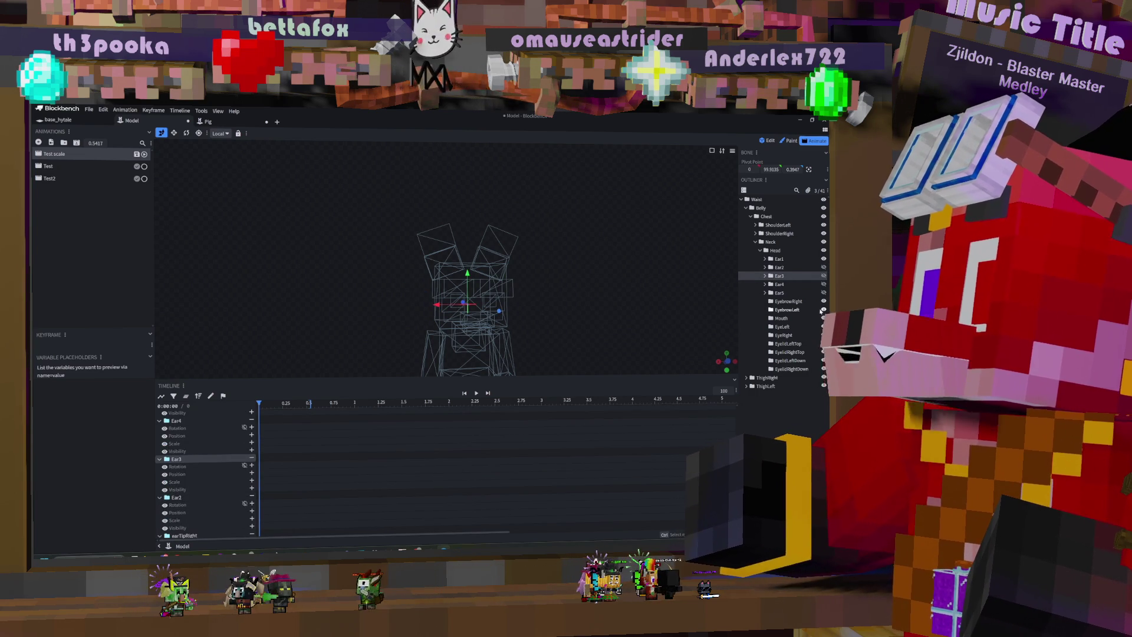
{"action": "left_click", "coordinate": [765, 259]}
{"action": "left_click", "coordinate": [779, 259]}
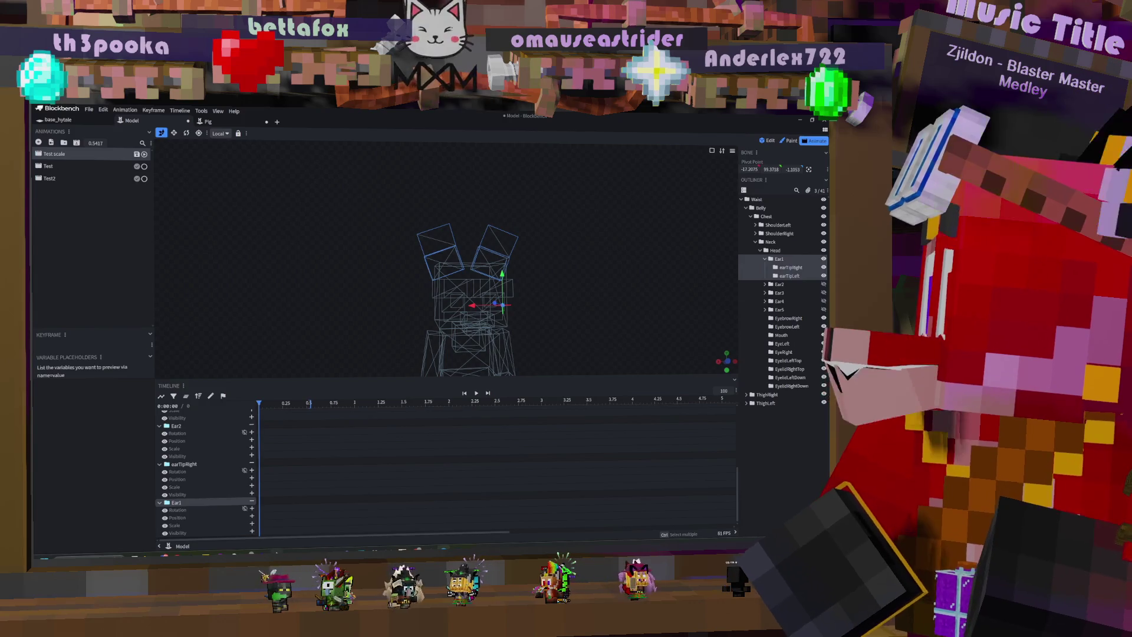
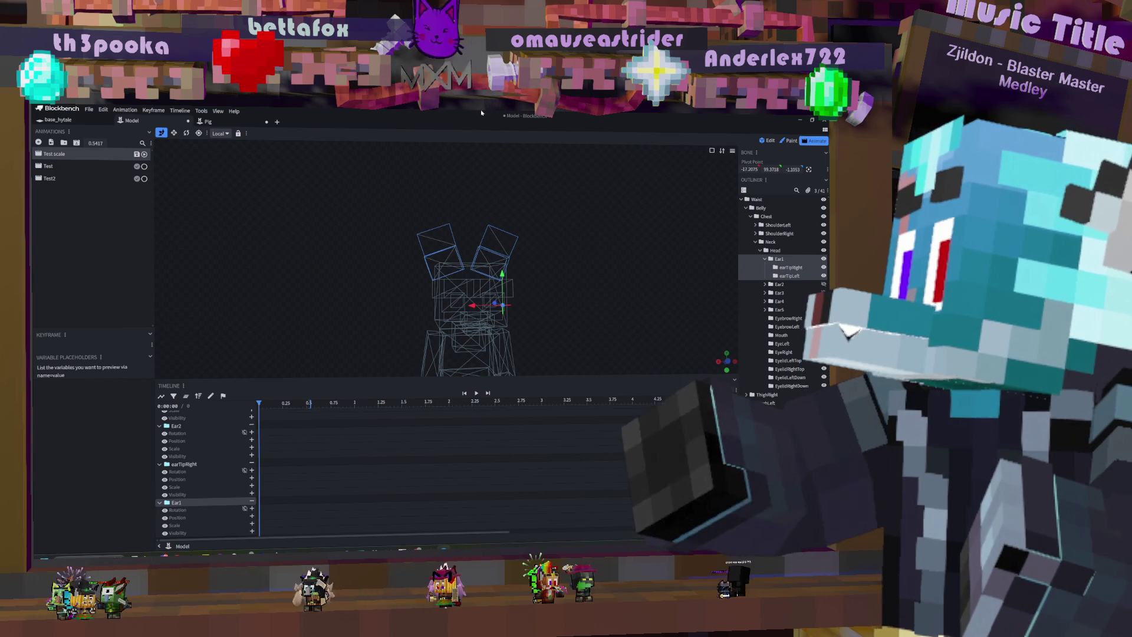
Step: Inspect the ear bones in the hierarchy and wrap the Neck bone in a new group
{"action": "left_click", "coordinate": [798, 268]}
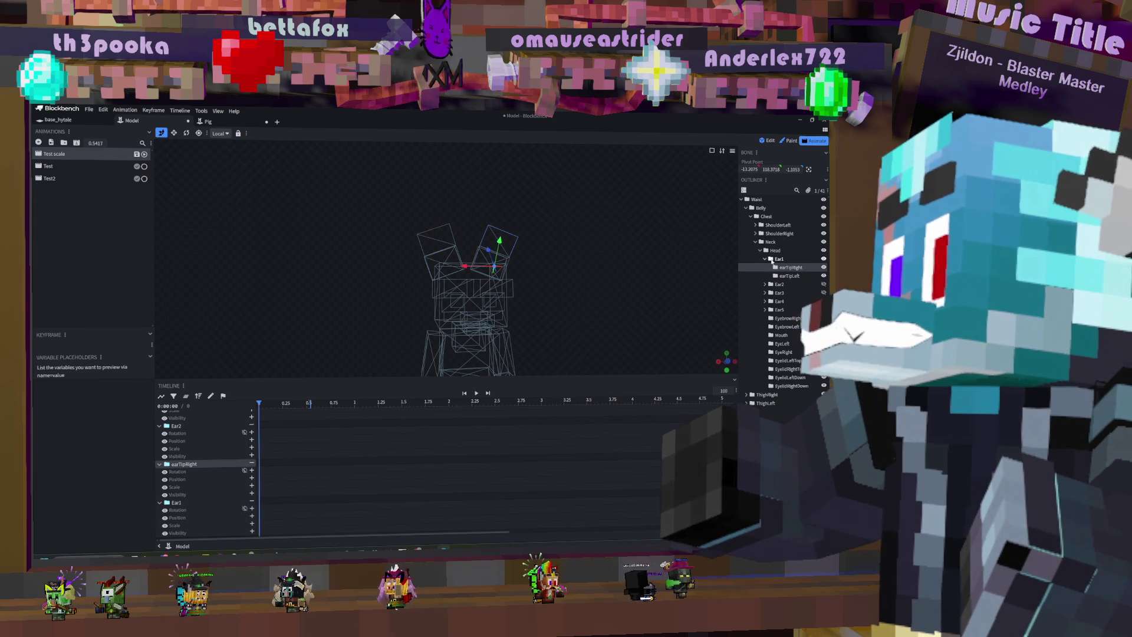
{"action": "left_click", "coordinate": [772, 260]}
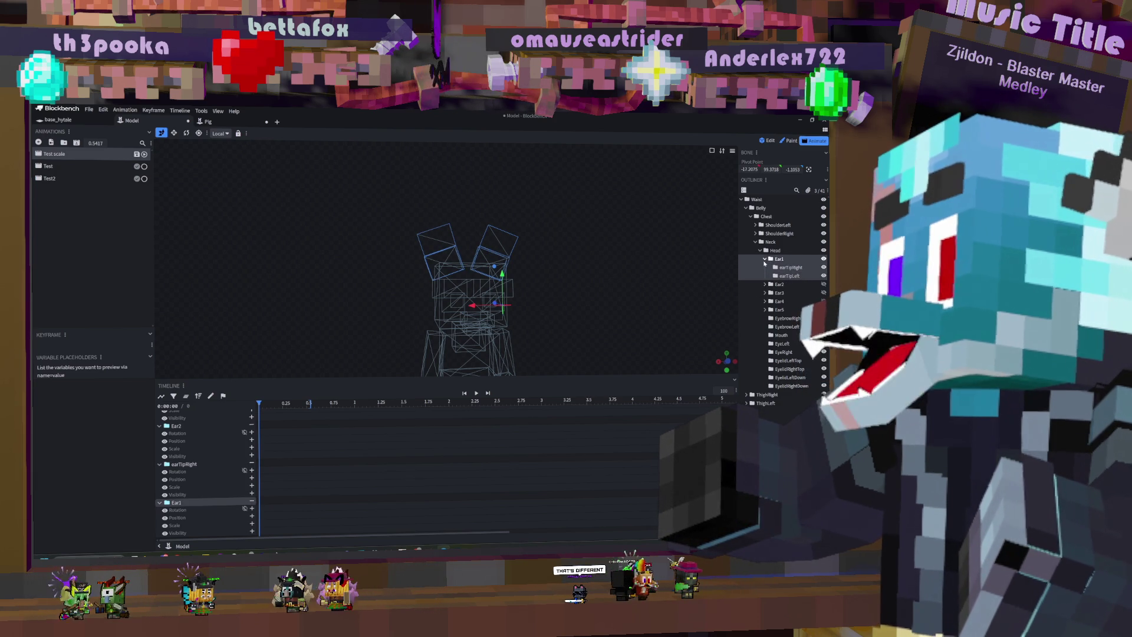
{"action": "left_click", "coordinate": [766, 260]}
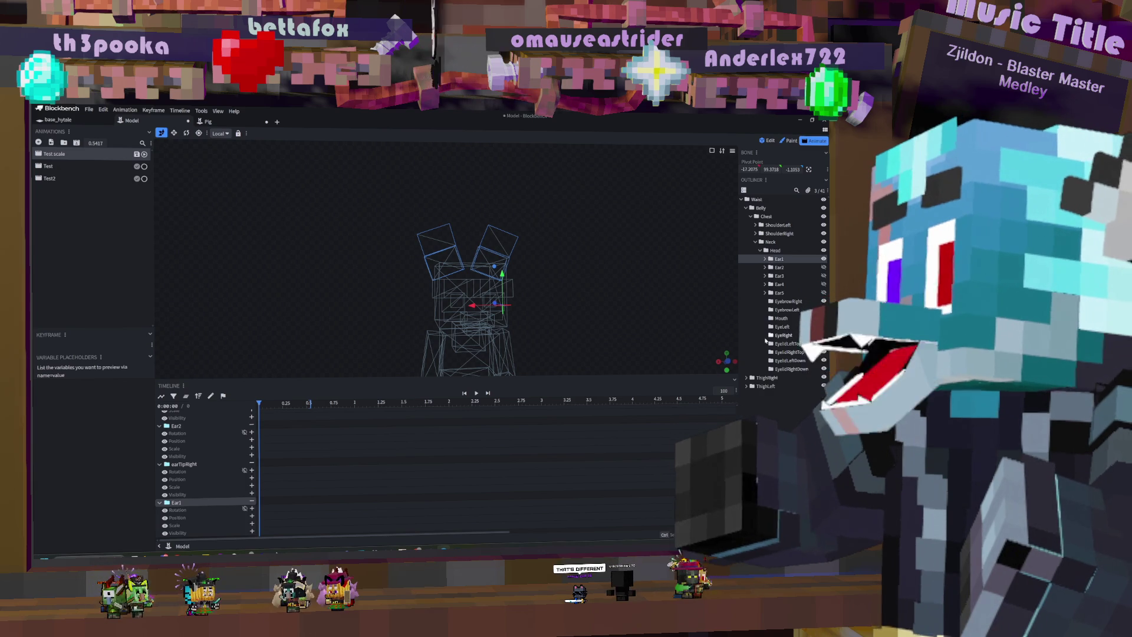
{"action": "left_click", "coordinate": [752, 217]}
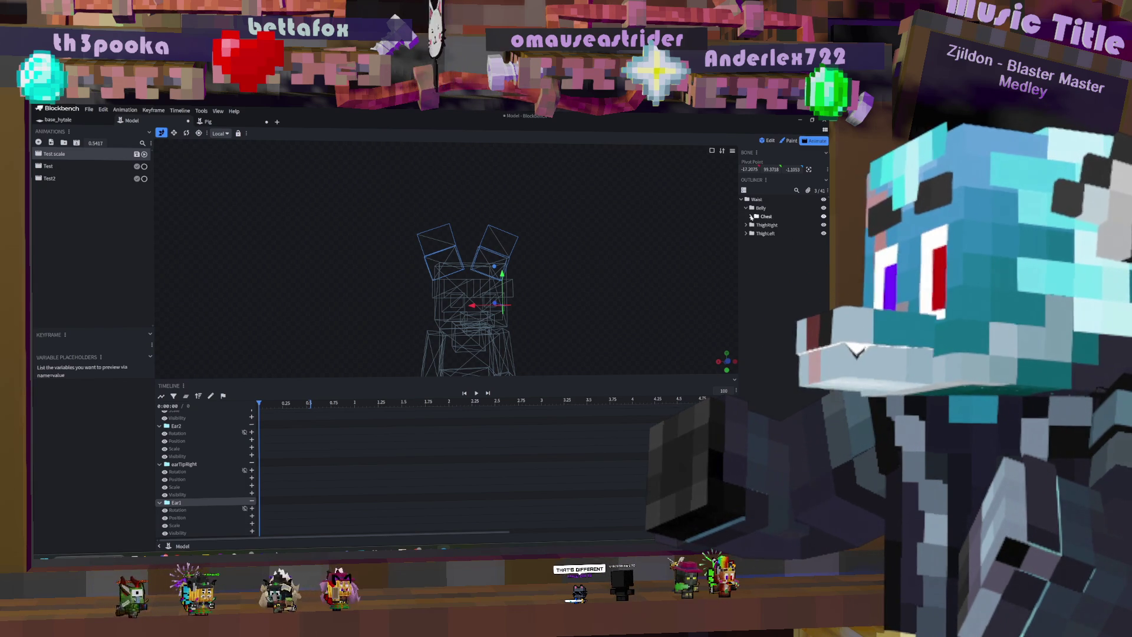
{"action": "left_click", "coordinate": [751, 216]}
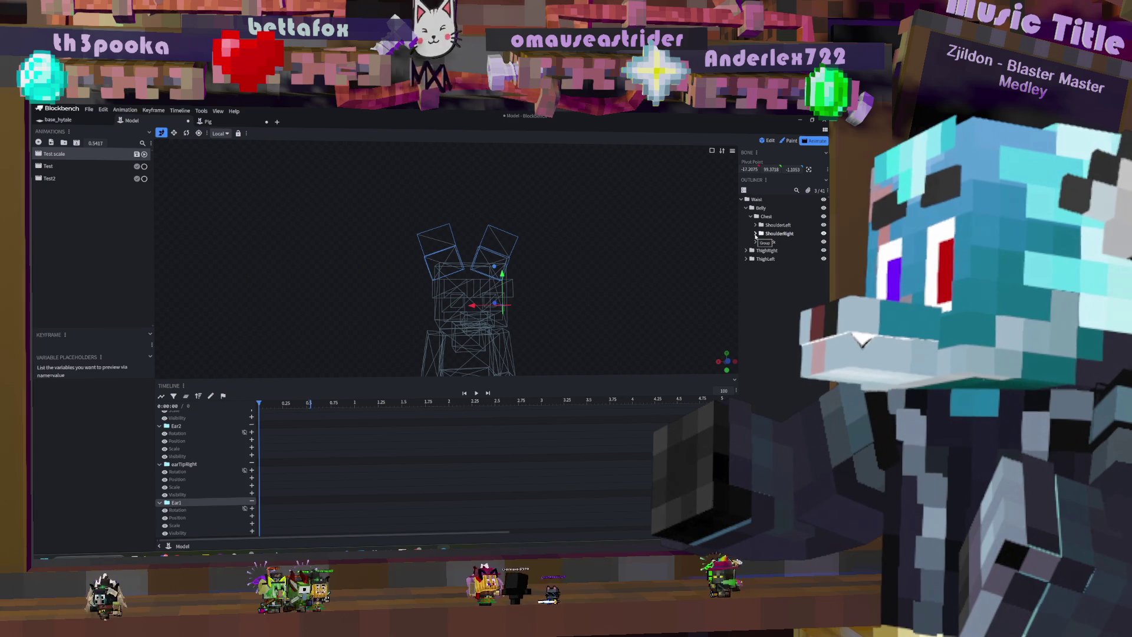
{"action": "key", "text": "ctrl+g"}
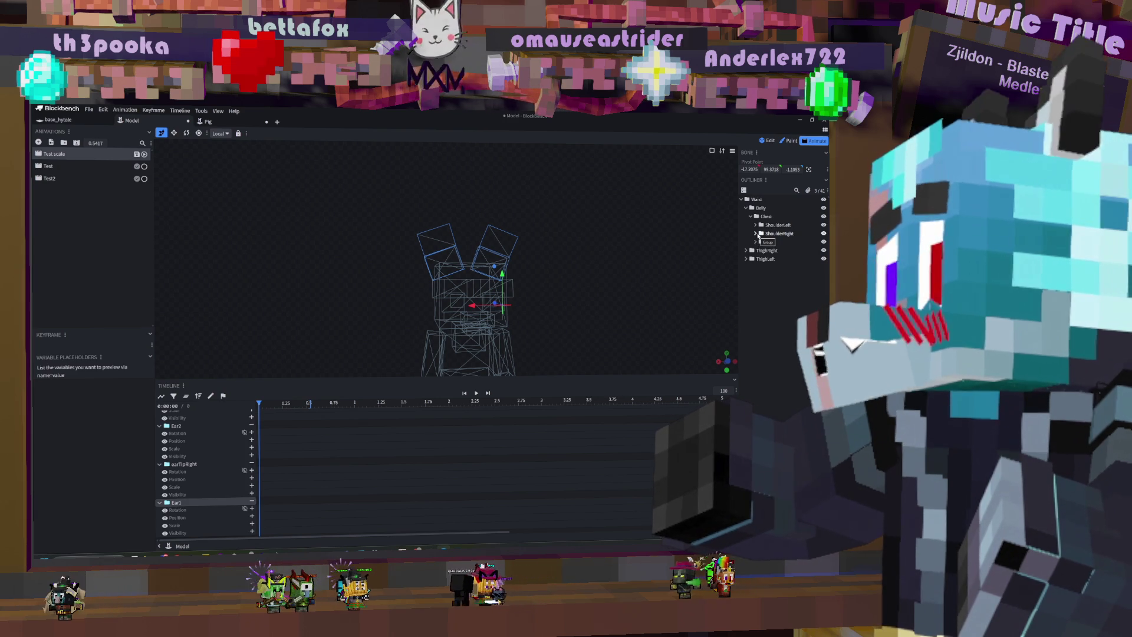
{"action": "type", "text": "Neck"}
Step: Expand the Head to show Ear1's ear tip children and check Ear1's bone options
{"action": "left_click", "coordinate": [756, 242]}
{"action": "left_click", "coordinate": [760, 251]}
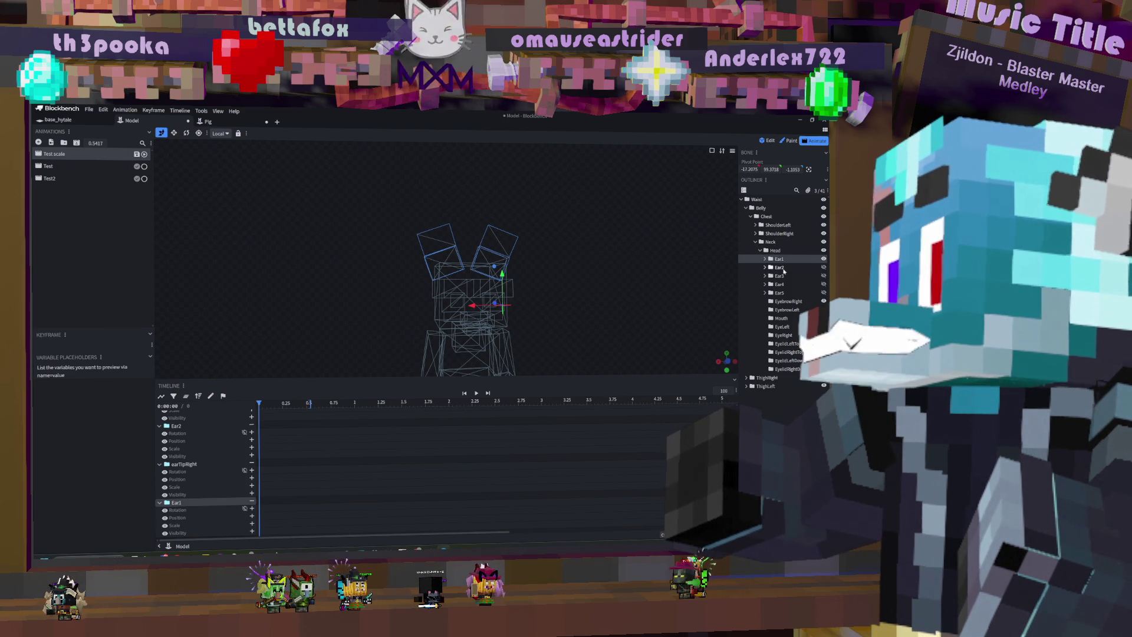
{"action": "left_click", "coordinate": [765, 259]}
{"action": "left_click", "coordinate": [784, 259]}
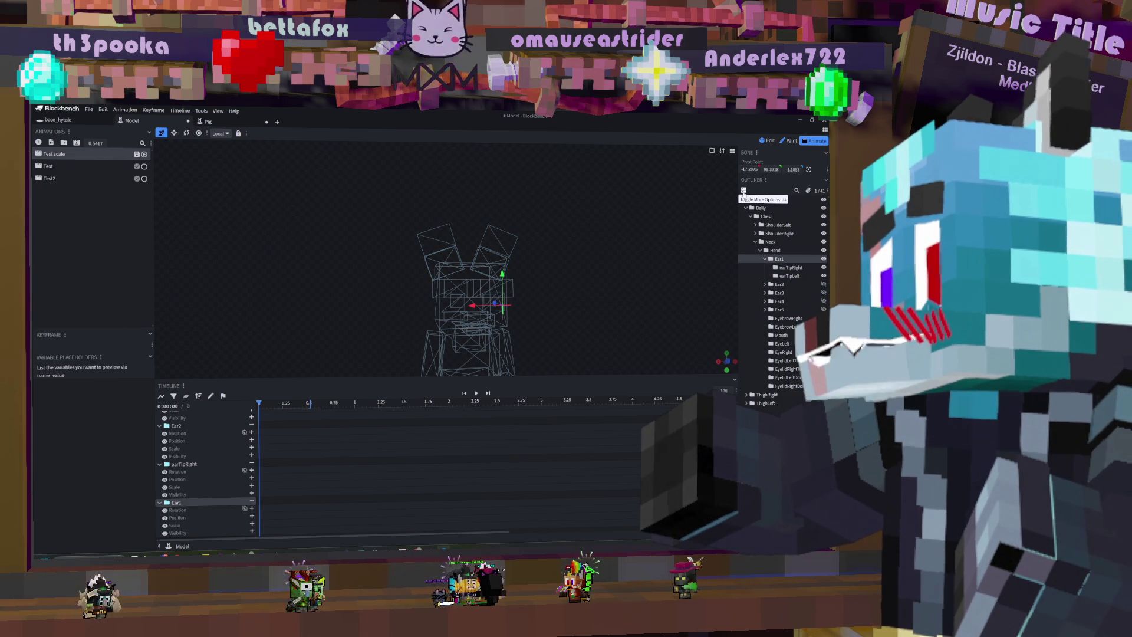
{"action": "right_click", "coordinate": [779, 260]}
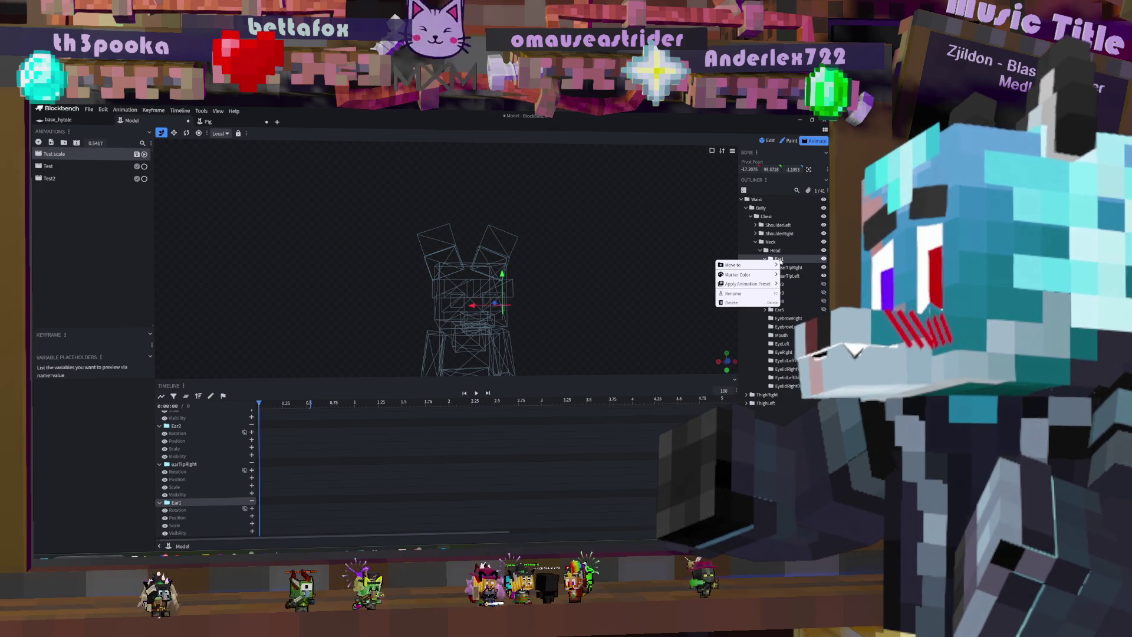
{"action": "mouse_move", "coordinate": [760, 283]}
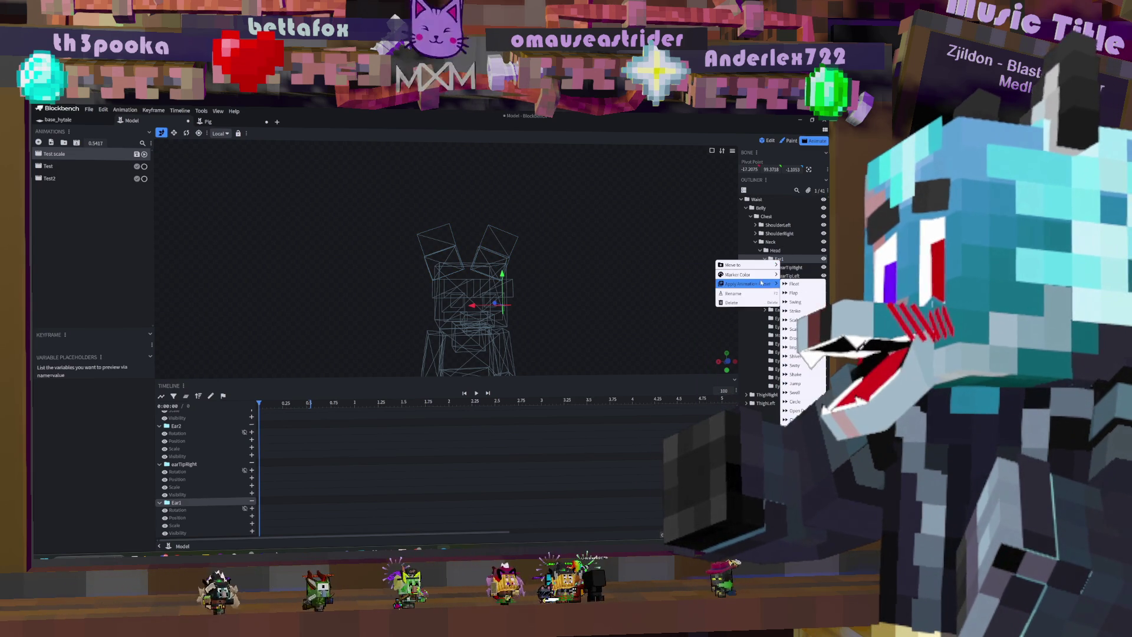
{"action": "mouse_move", "coordinate": [759, 260]}
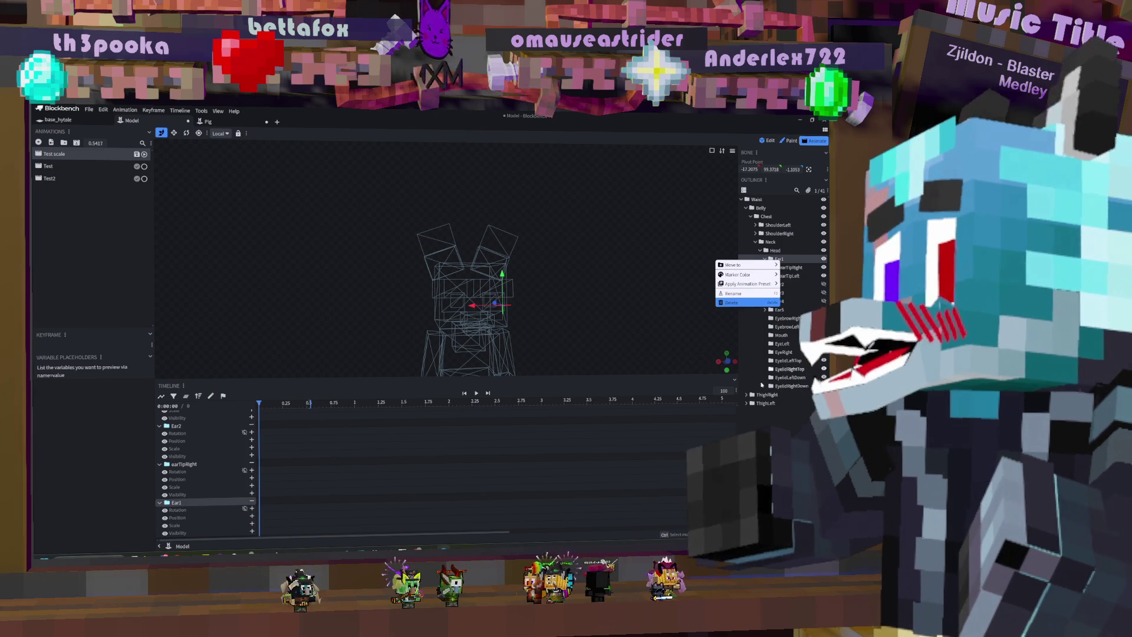
{"action": "left_click", "coordinate": [761, 438]}
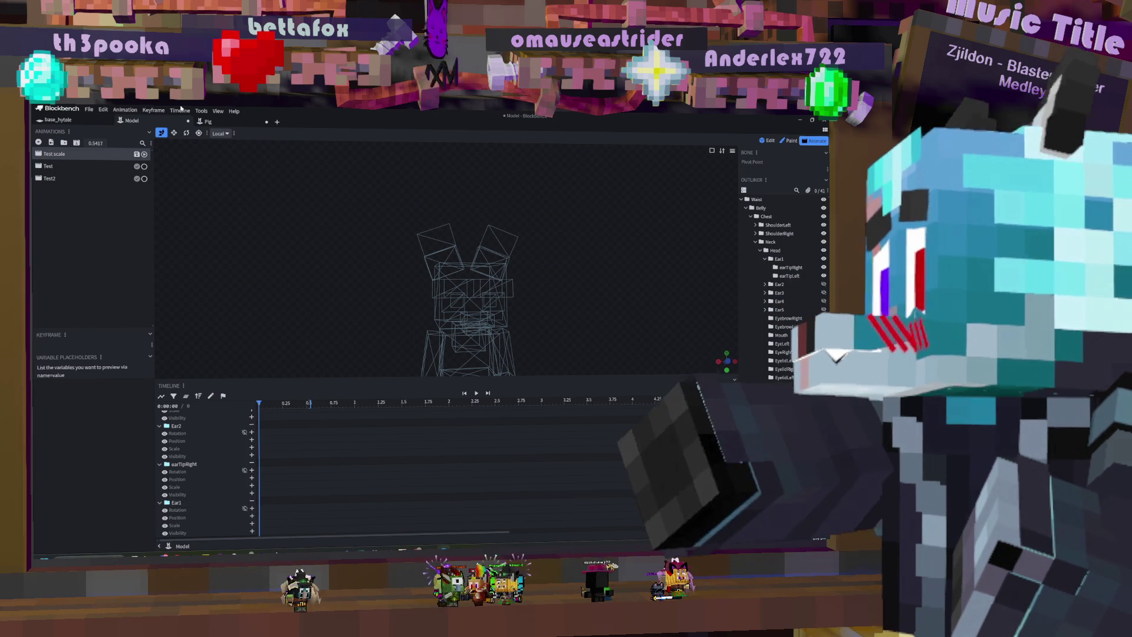
Step: Switch to Edit mode and select the Ear1 group in the outliner
{"action": "left_click", "coordinate": [766, 142]}
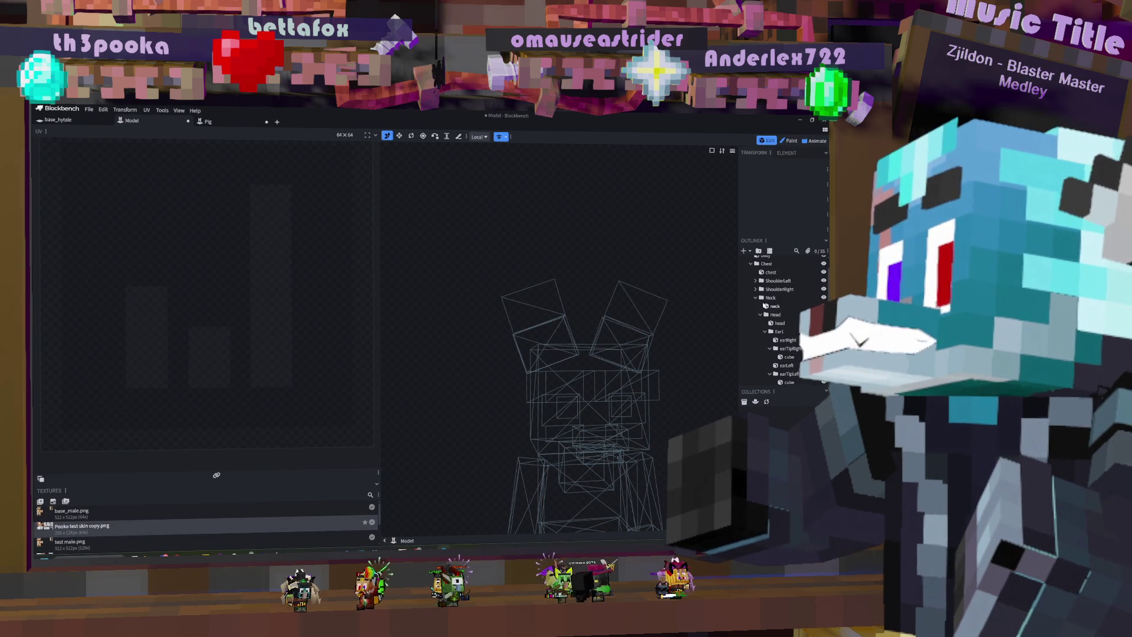
{"action": "left_click", "coordinate": [765, 331]}
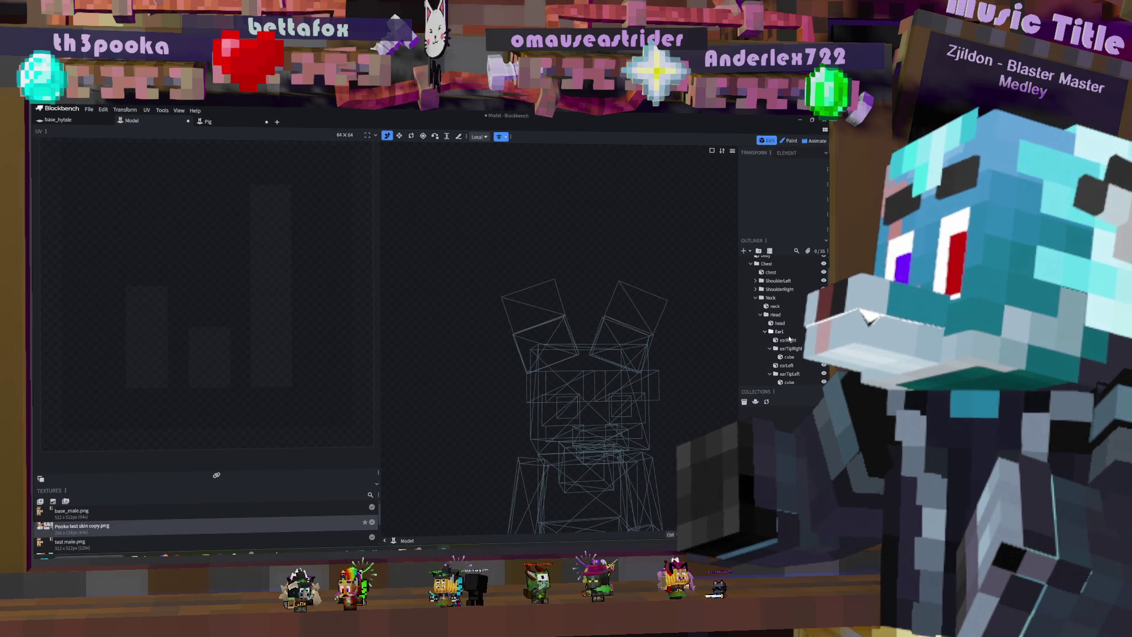
{"action": "left_click", "coordinate": [789, 340]}
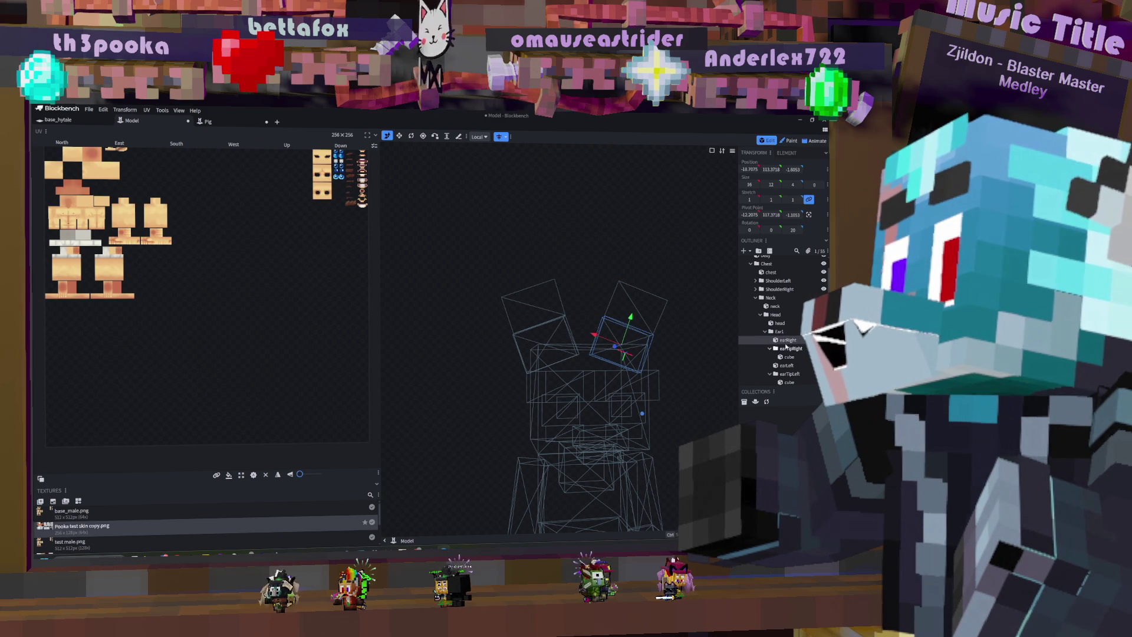
{"action": "left_click", "coordinate": [771, 349]}
{"action": "left_click", "coordinate": [769, 366]}
{"action": "left_click", "coordinate": [779, 332]}
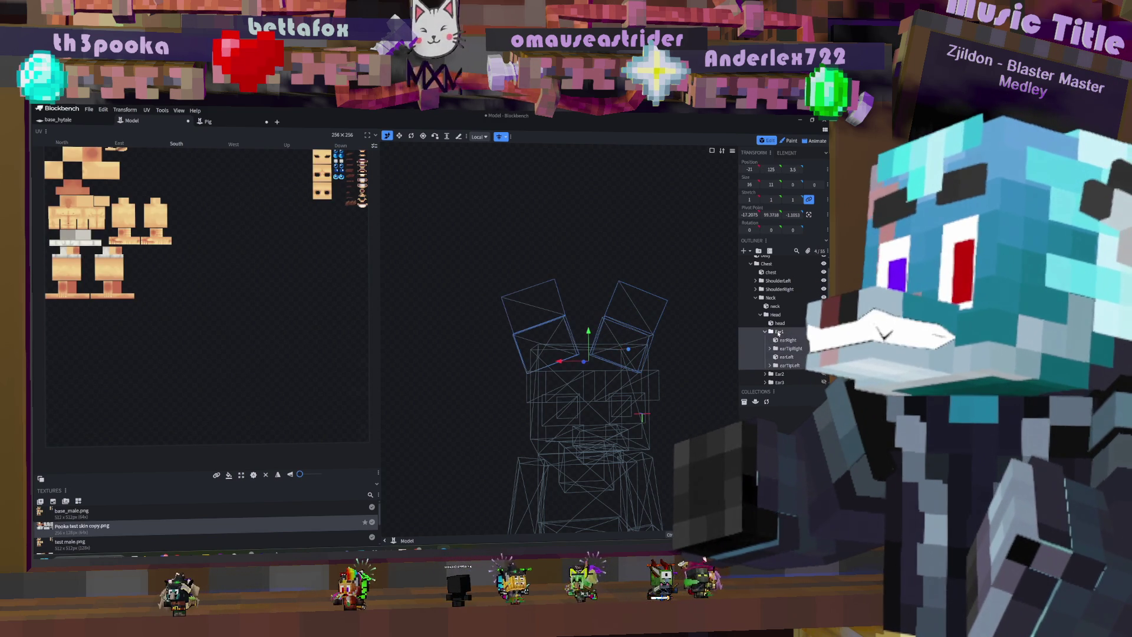
{"action": "left_click", "coordinate": [780, 334]}
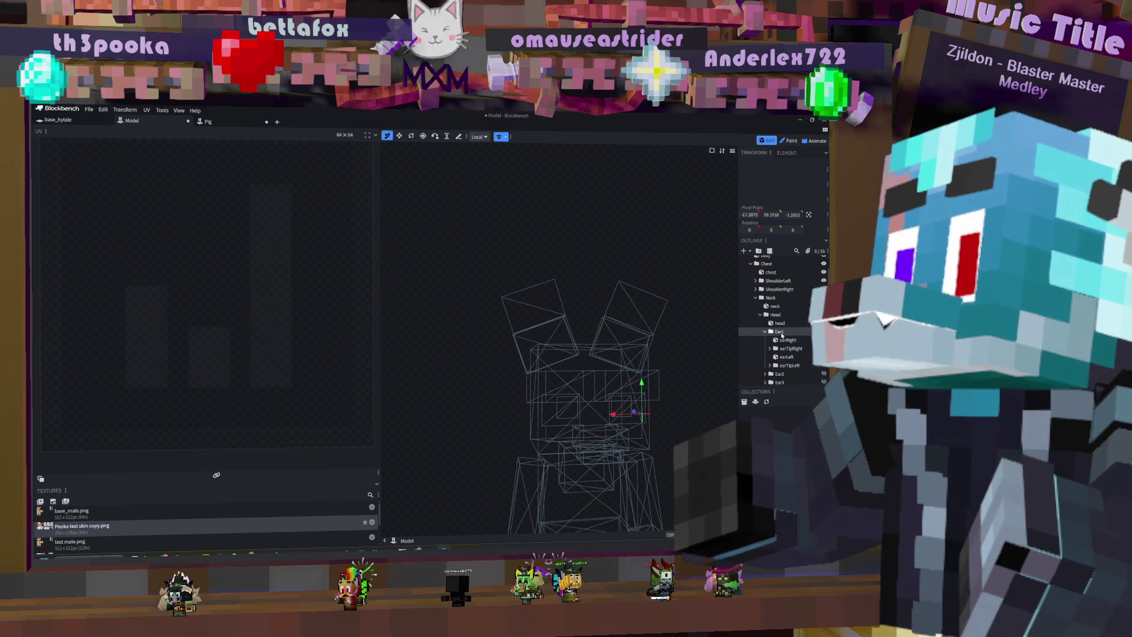
Step: Add two new groups inside Ear1, naming them earRightfolder and earLeftfolder
{"action": "left_click", "coordinate": [758, 251]}
{"action": "type", "text": "earRight"}
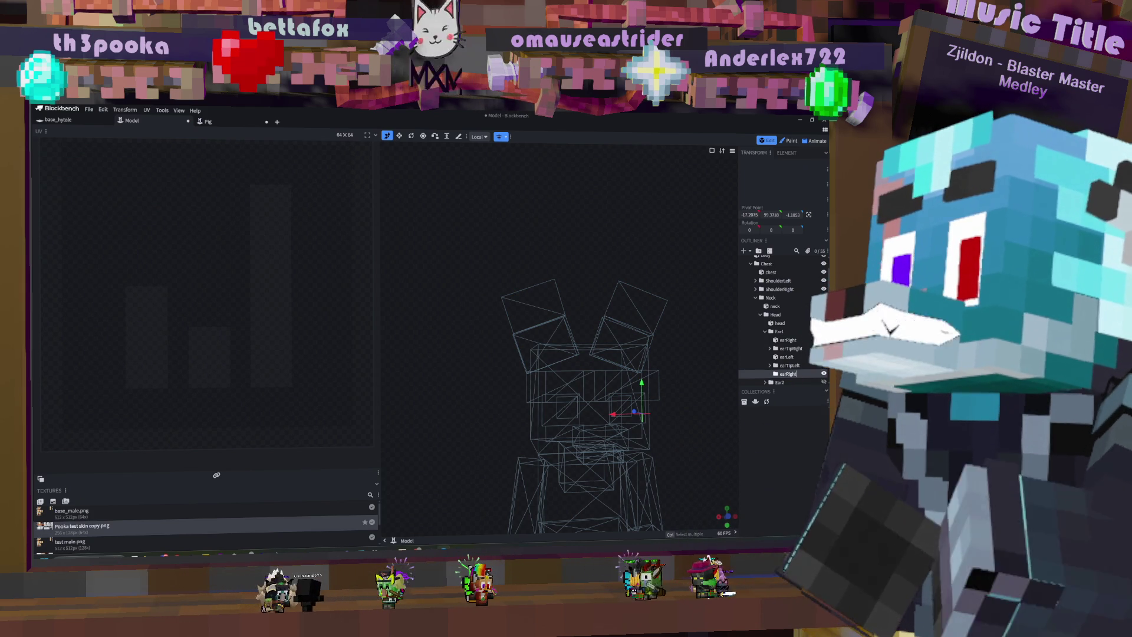
{"action": "type", "text": "5"}
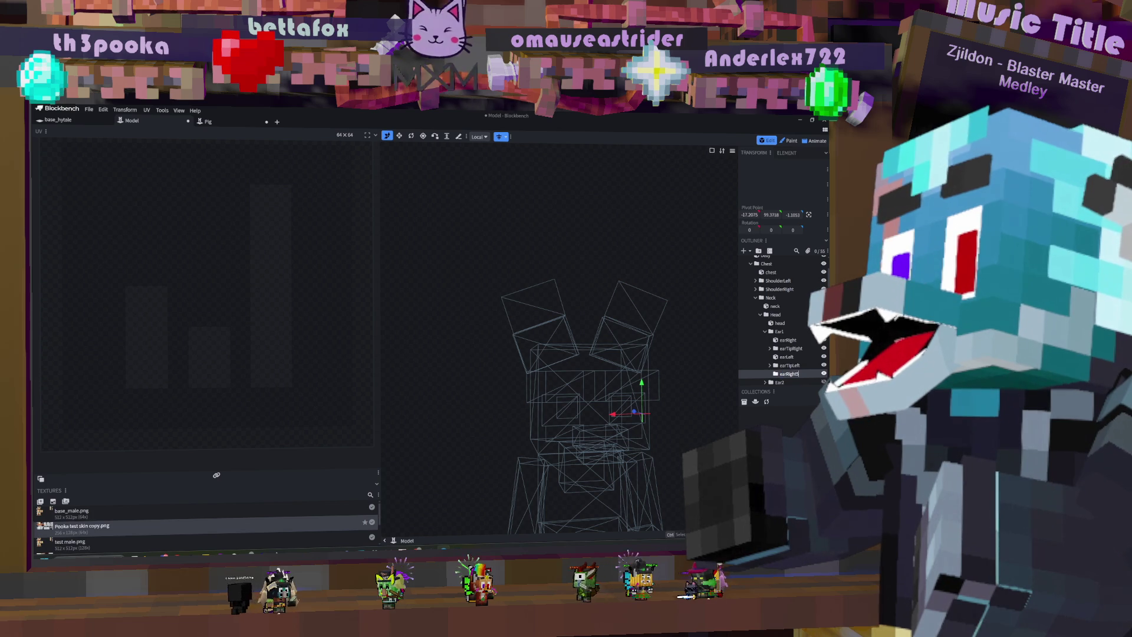
{"action": "key", "text": "BackSpace"}
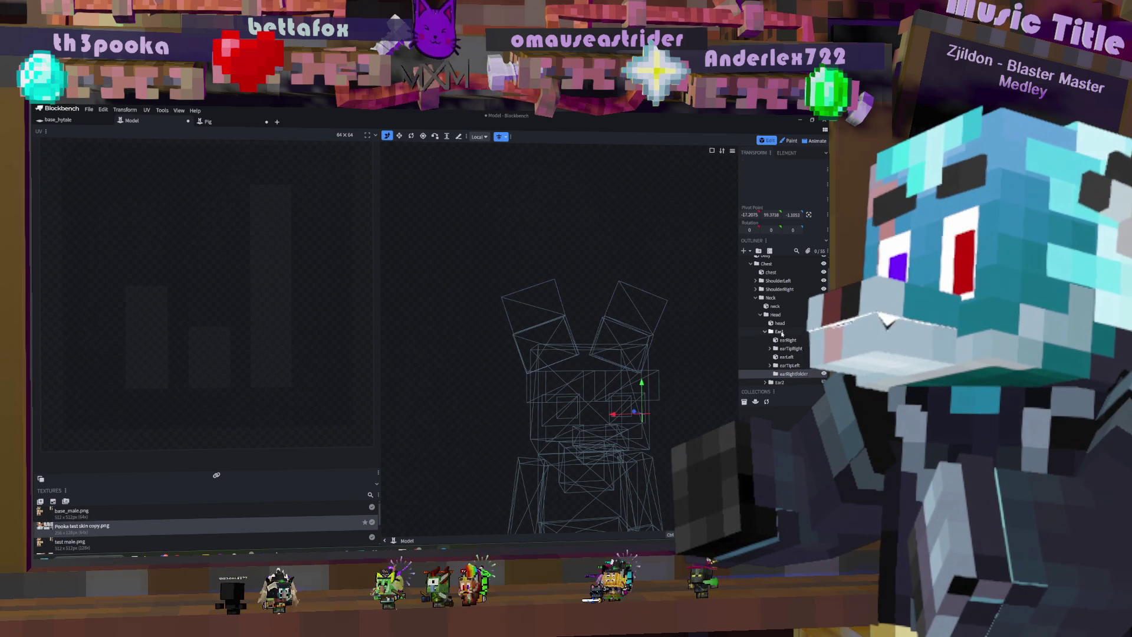
{"action": "key", "text": "ctrl+g"}
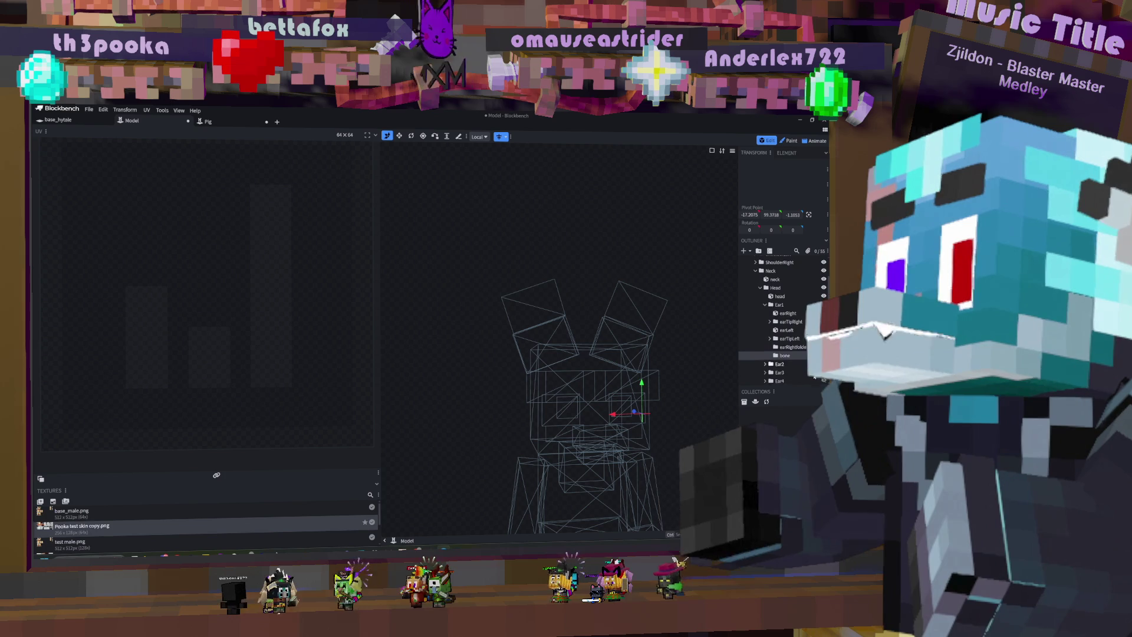
{"action": "double_click", "coordinate": [785, 356]}
{"action": "type", "text": "ear"}
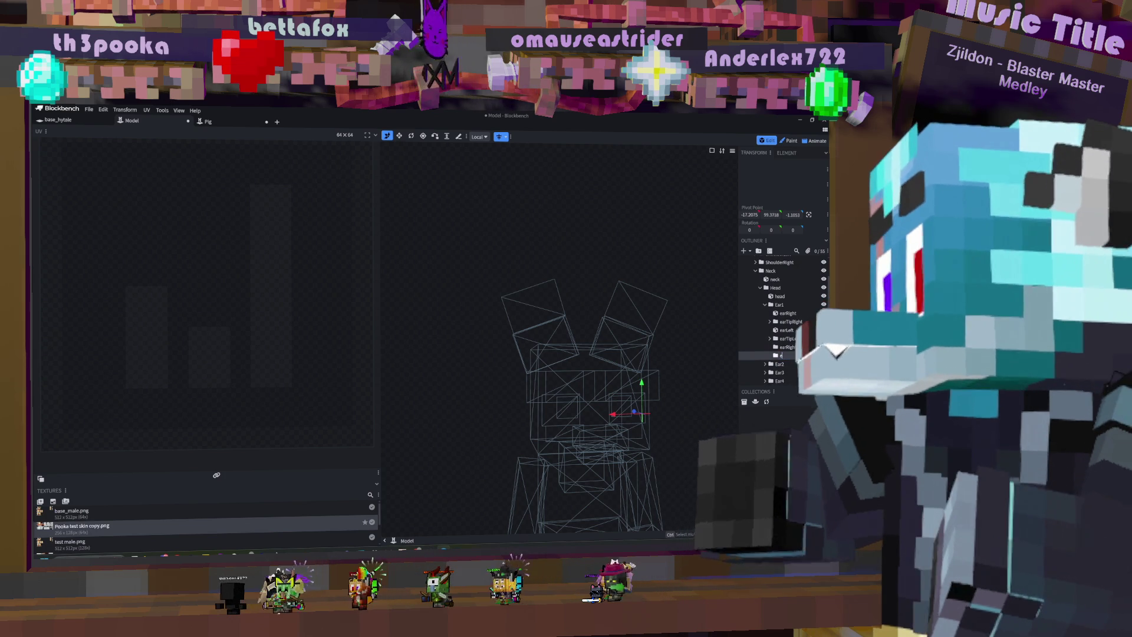
{"action": "type", "text": "Leftf"}
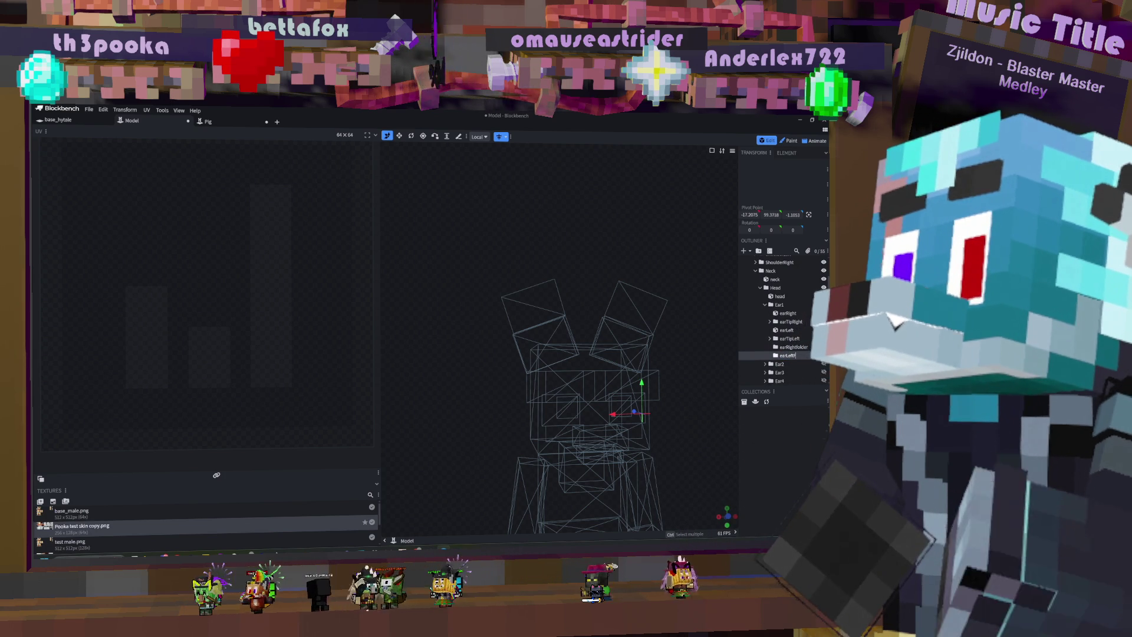
{"action": "type", "text": "older"}
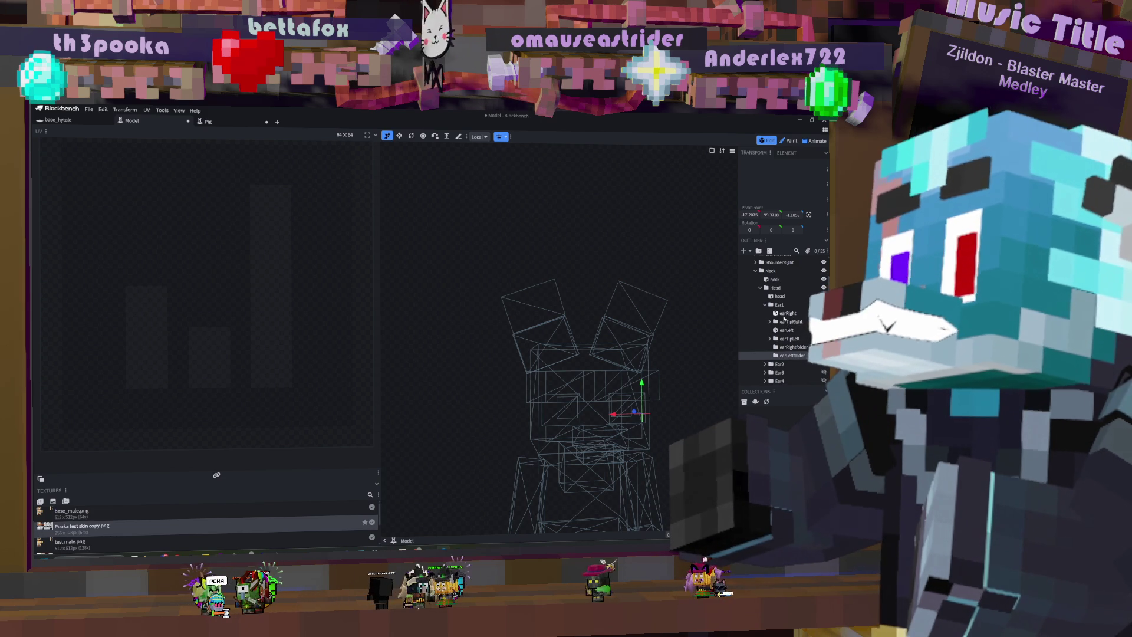
Step: Drag the earRight cube onto the earRightfolder group in the outliner
{"action": "left_click_drag", "start_coordinate": [795, 319], "coordinate": [799, 350]}
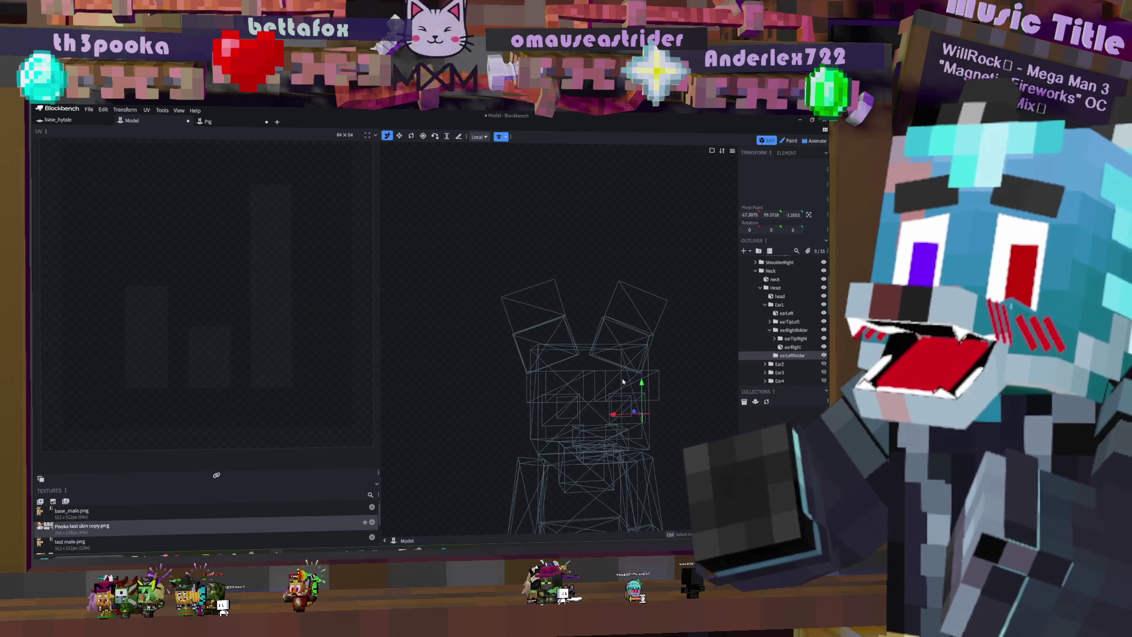
Step: Move earLeft and earTipLeft into earLeftfolder and name the left tip cube lefttipear
{"action": "left_click_drag", "start_coordinate": [381, 365], "coordinate": [263, 360]}
{"action": "mouse_move", "coordinate": [592, 429]}
{"action": "left_mouse_down"}
{"action": "mouse_move", "coordinate": [589, 444]}
{"action": "mouse_move", "coordinate": [579, 426]}
{"action": "mouse_move", "coordinate": [593, 444]}
{"action": "left_mouse_up"}
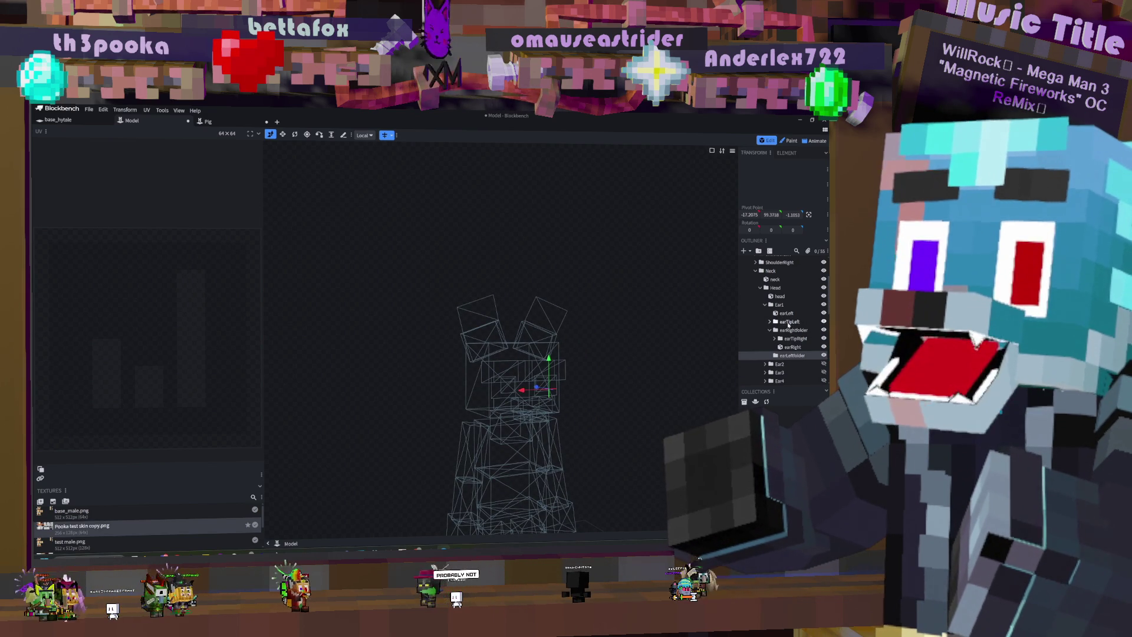
{"action": "left_click_drag", "start_coordinate": [786, 315], "coordinate": [796, 356]}
{"action": "left_click_drag", "start_coordinate": [784, 313], "coordinate": [797, 349]}
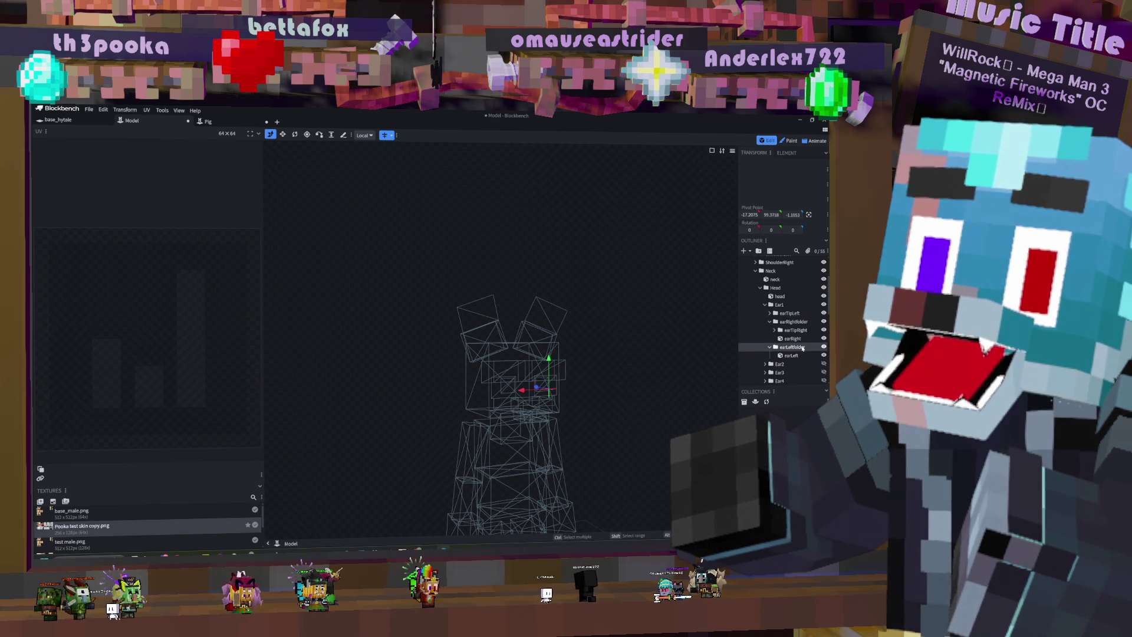
{"action": "left_click", "coordinate": [781, 314]}
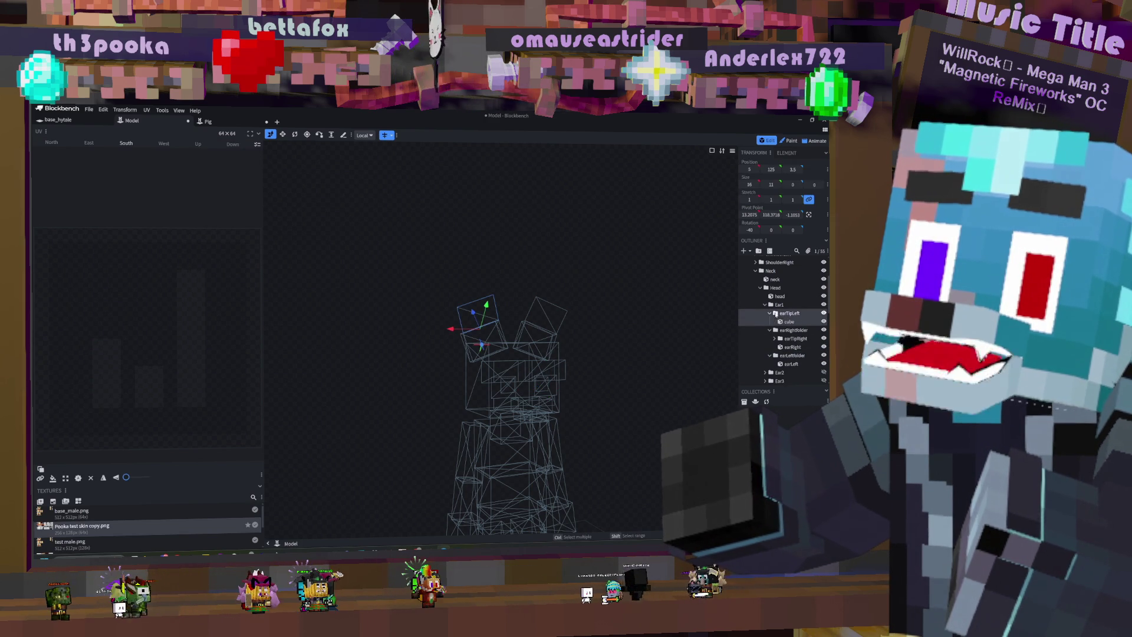
{"action": "left_click_drag", "start_coordinate": [803, 357], "coordinate": [803, 356]}
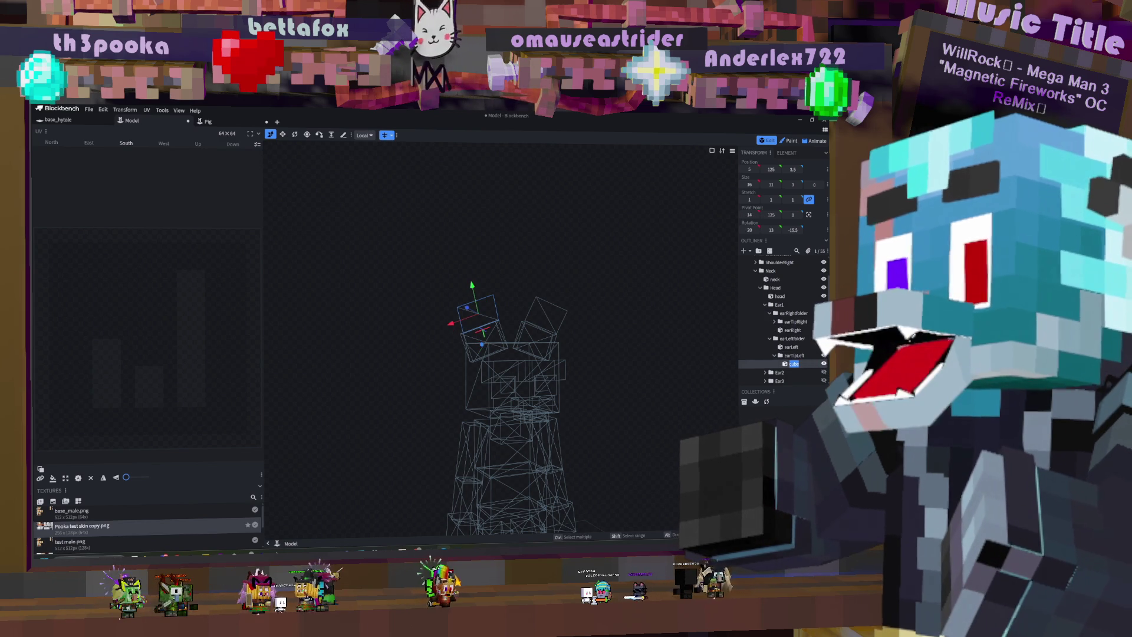
{"action": "type", "text": "left"}
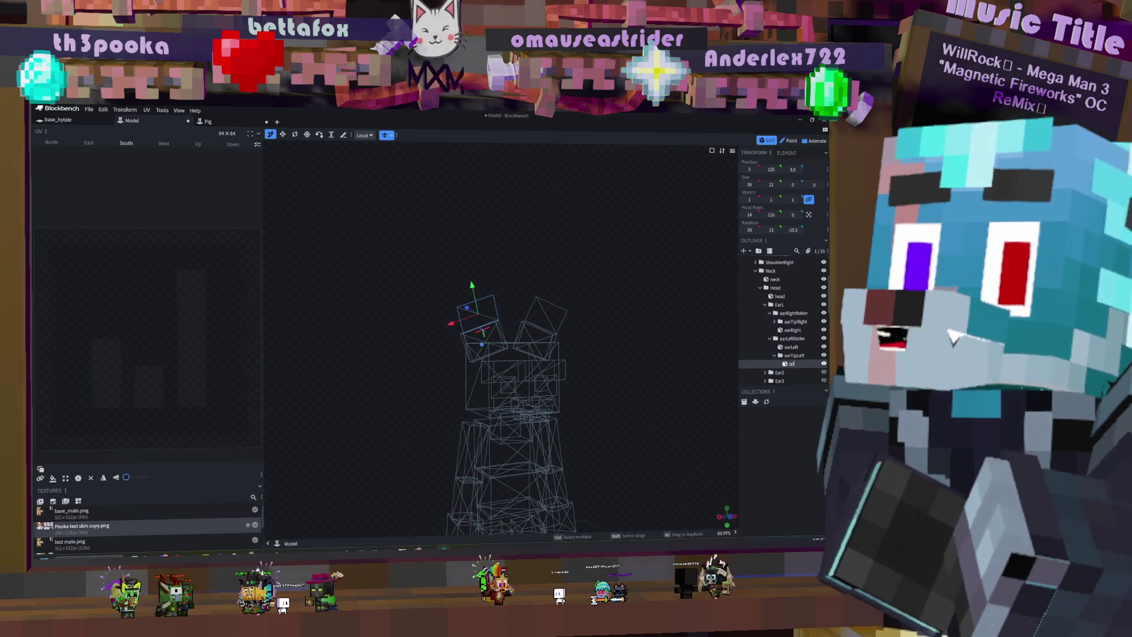
{"action": "type", "text": "tipear"}
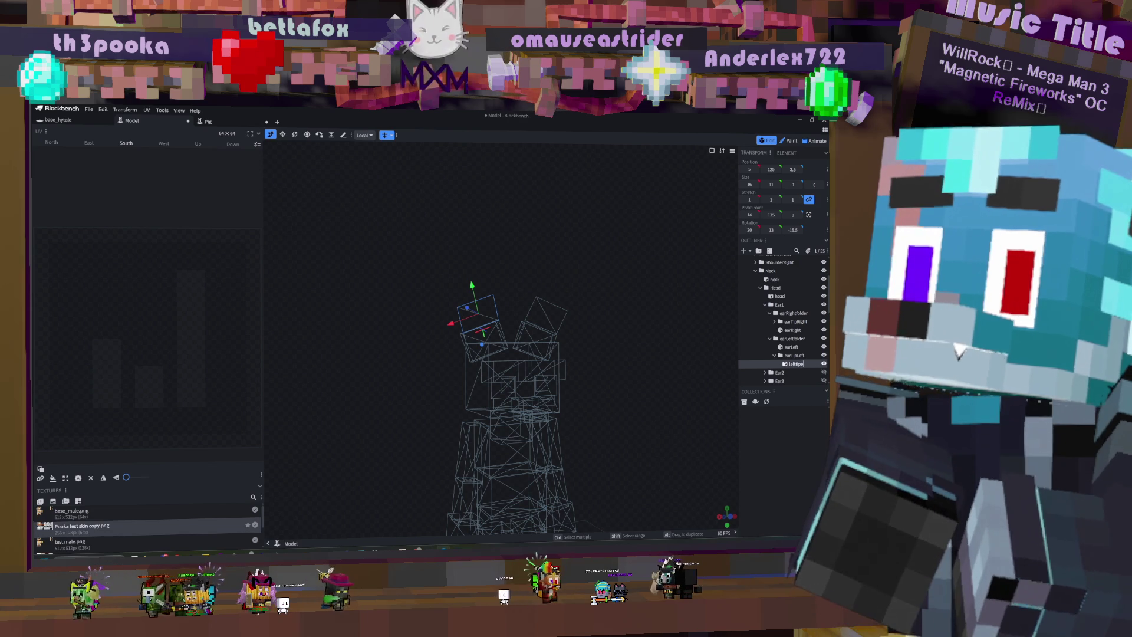
{"action": "key", "text": "Return"}
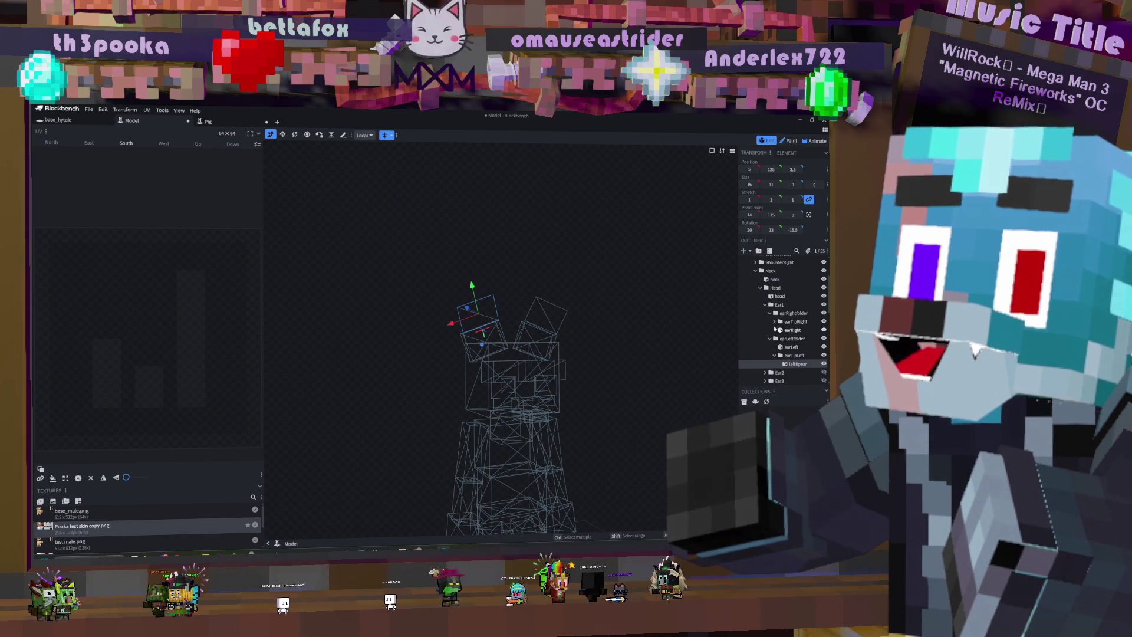
Step: Rename the cube inside earTipRight to righttipear
{"action": "left_click", "coordinate": [778, 322]}
{"action": "double_click", "coordinate": [793, 331]}
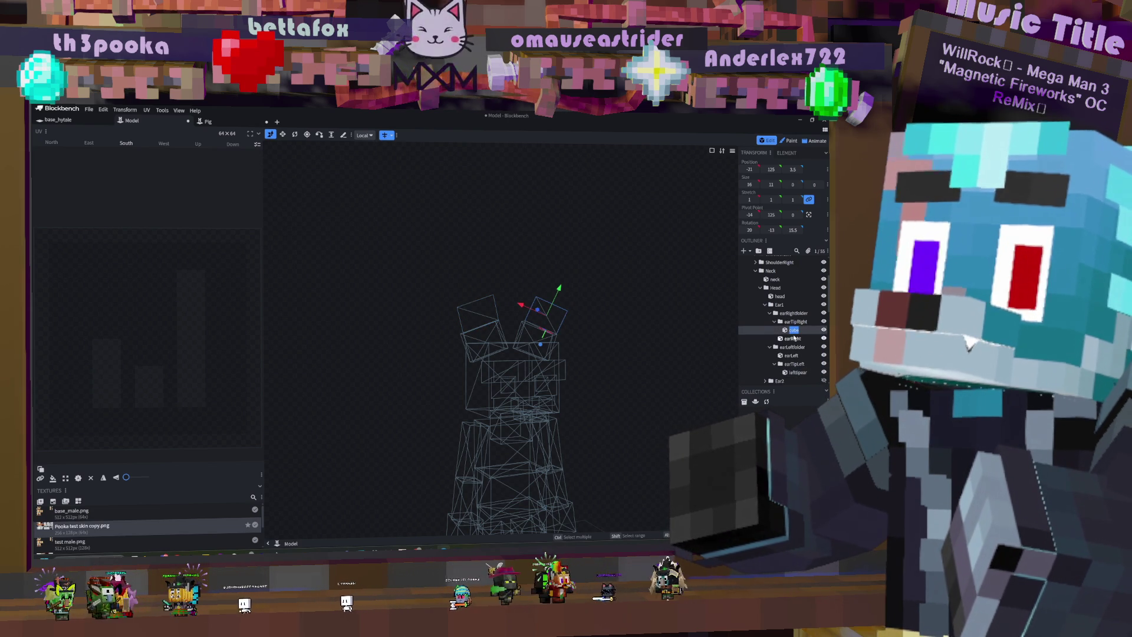
{"action": "type", "text": "rightti"}
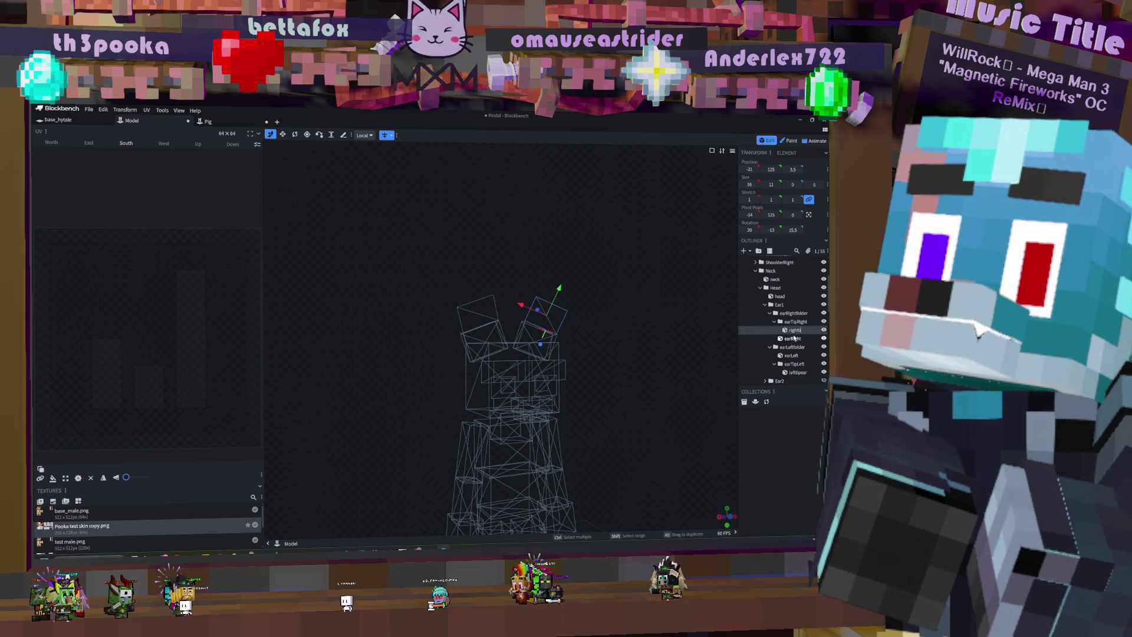
{"action": "type", "text": "pear"}
{"action": "key", "text": "Return"}
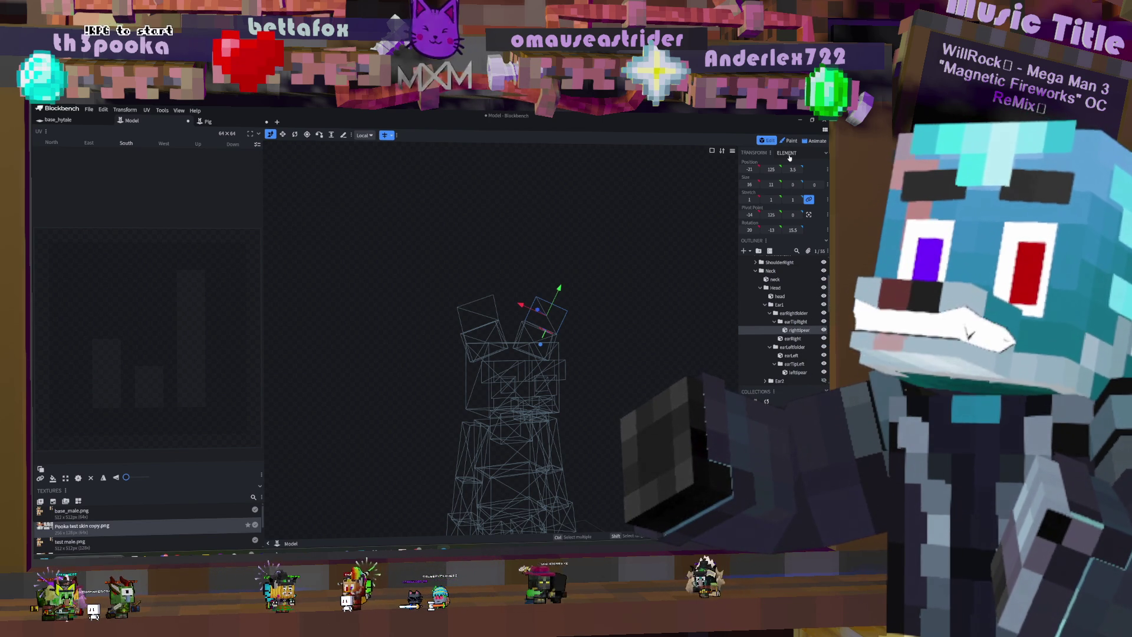
{"action": "left_click", "coordinate": [814, 141]}
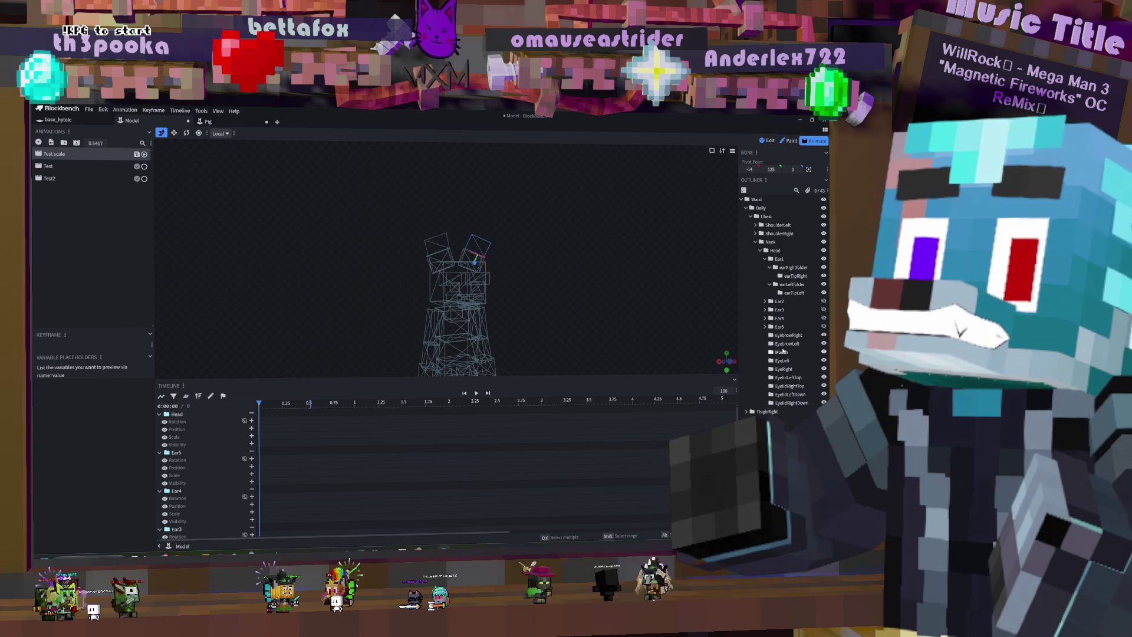
{"action": "left_click", "coordinate": [765, 259]}
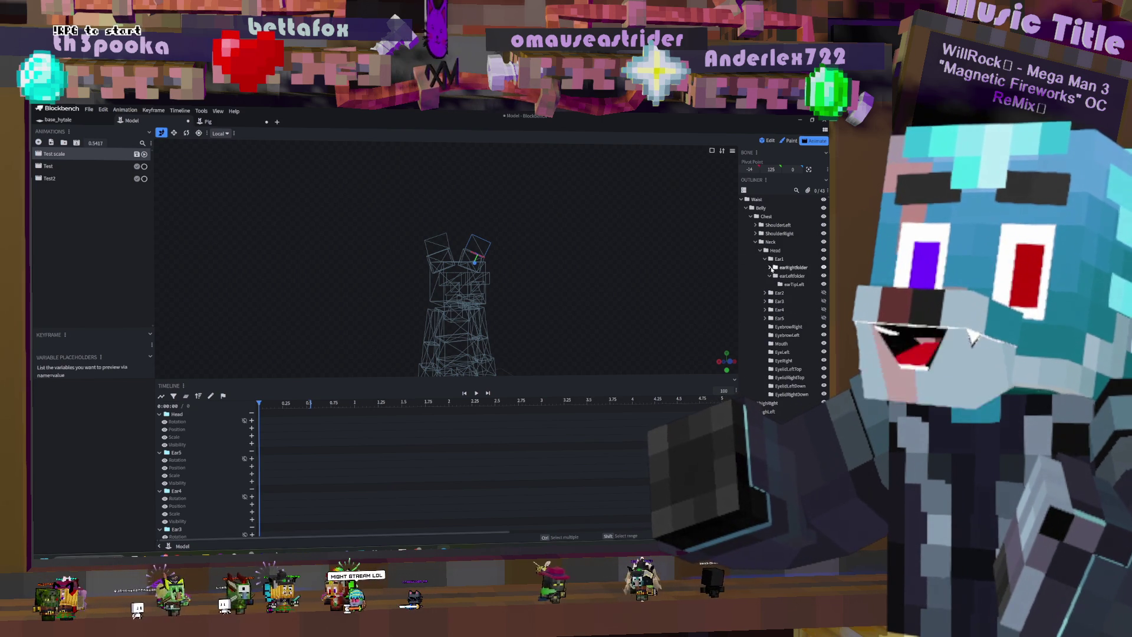
{"action": "left_click", "coordinate": [769, 276]}
{"action": "left_click", "coordinate": [791, 268]}
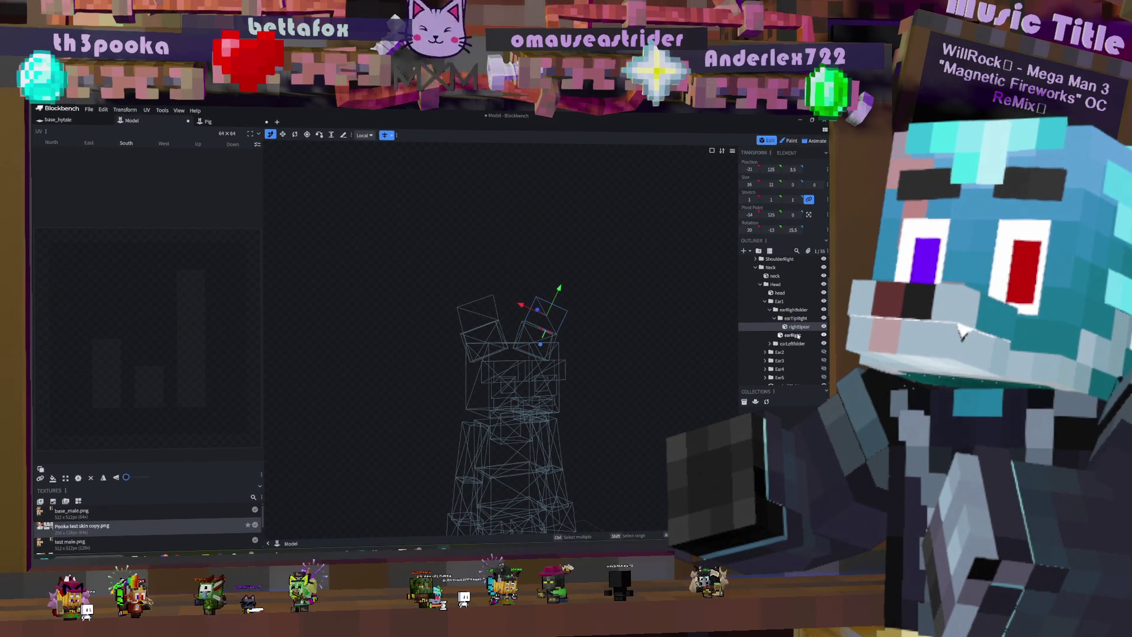
Step: Revert the earRight pivot change and paste the earTipLeft group back under Ear1
{"action": "left_click", "coordinate": [793, 334]}
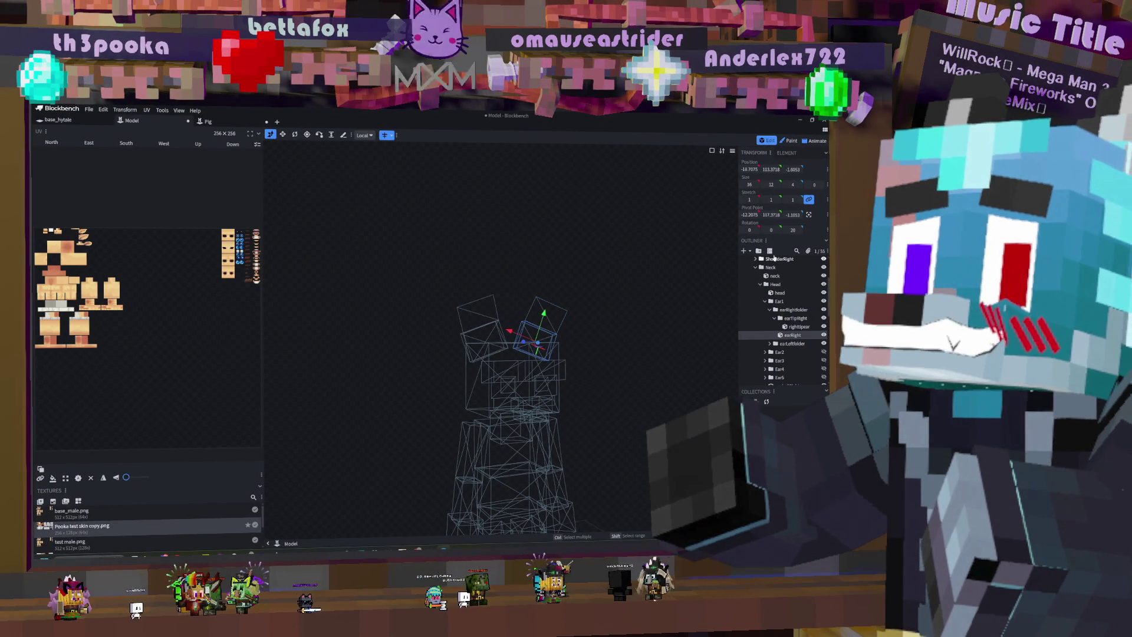
{"action": "left_click", "coordinate": [809, 215]}
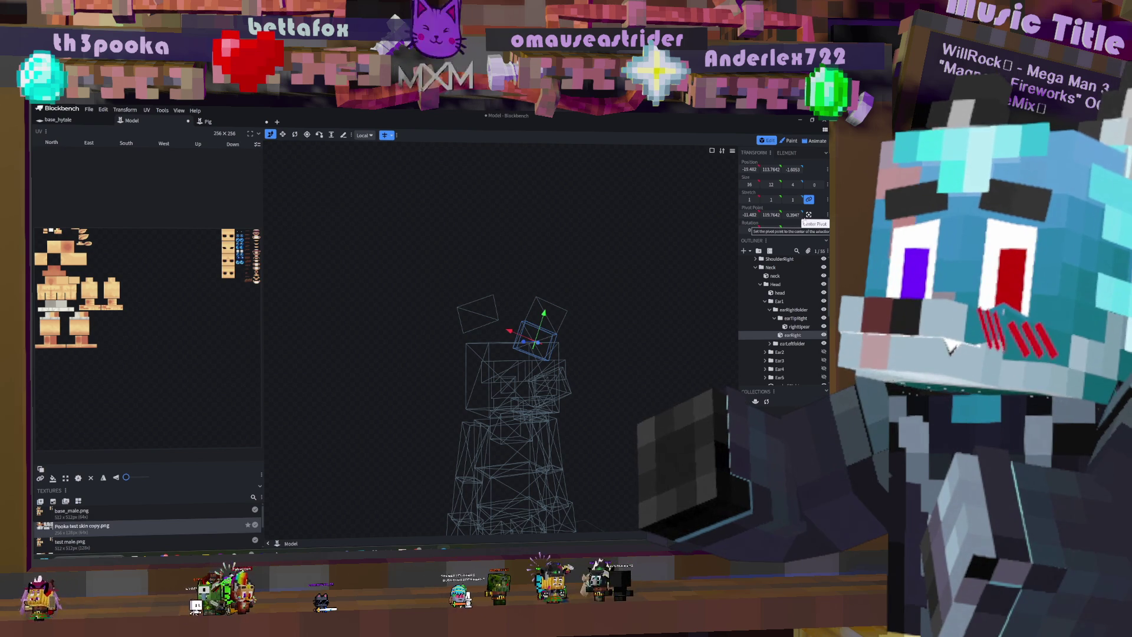
{"action": "key", "text": "ctrl+z"}
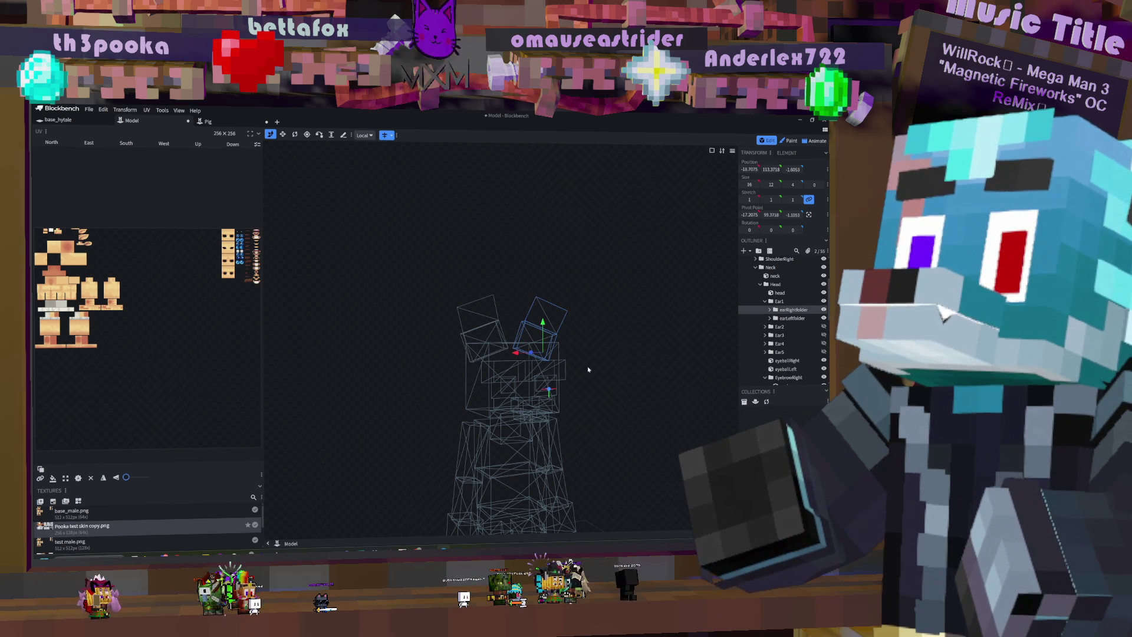
{"action": "left_click", "coordinate": [793, 319]}
{"action": "left_click", "coordinate": [799, 311]}
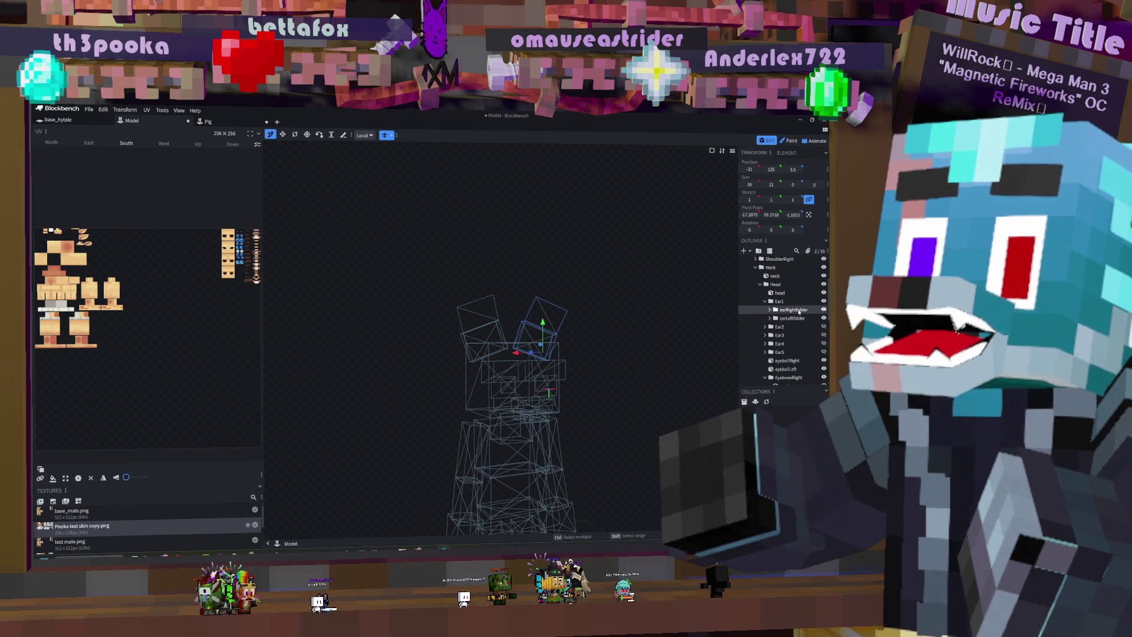
{"action": "left_click", "coordinate": [769, 309]}
{"action": "left_click", "coordinate": [774, 318]}
{"action": "left_click", "coordinate": [799, 327]}
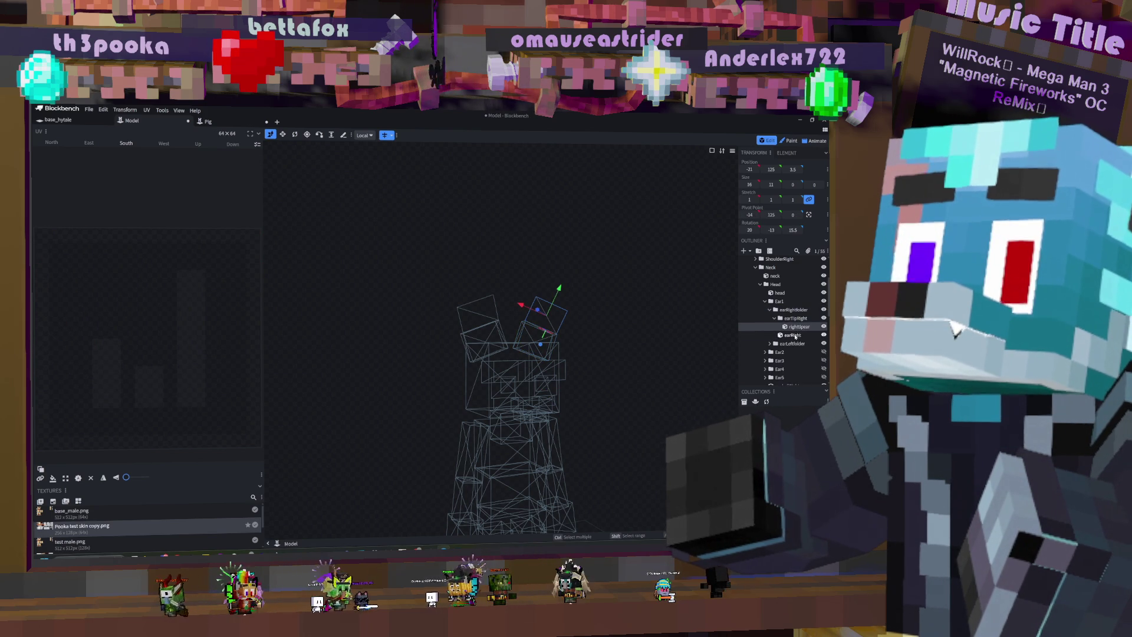
{"action": "left_click", "coordinate": [793, 335]}
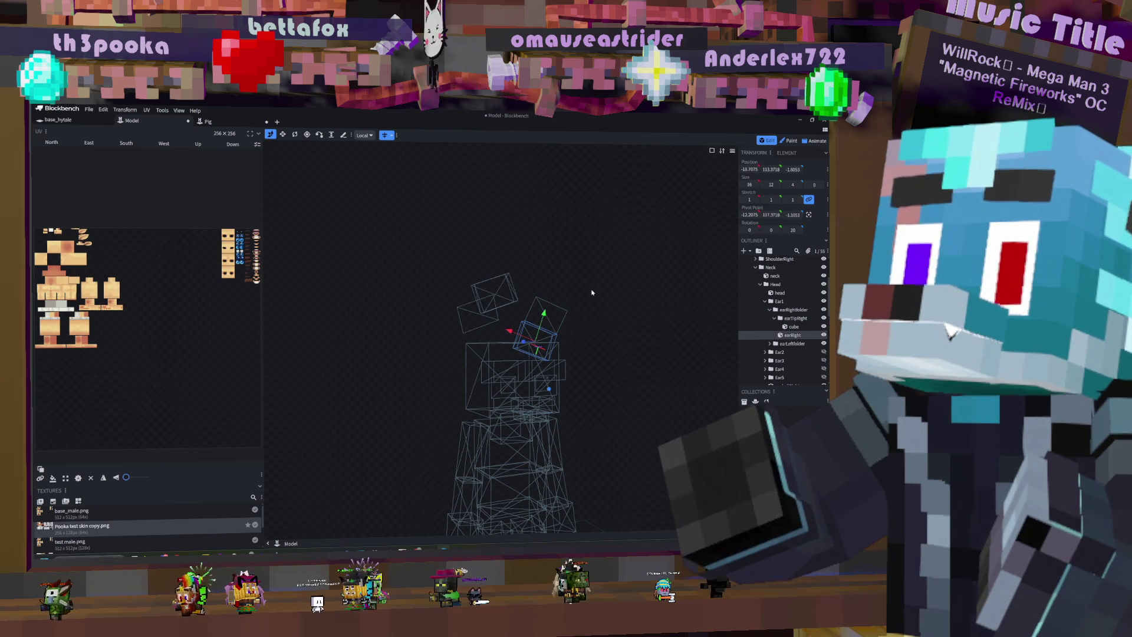
{"action": "key", "text": "ctrl+v"}
{"action": "left_click", "coordinate": [385, 135]}
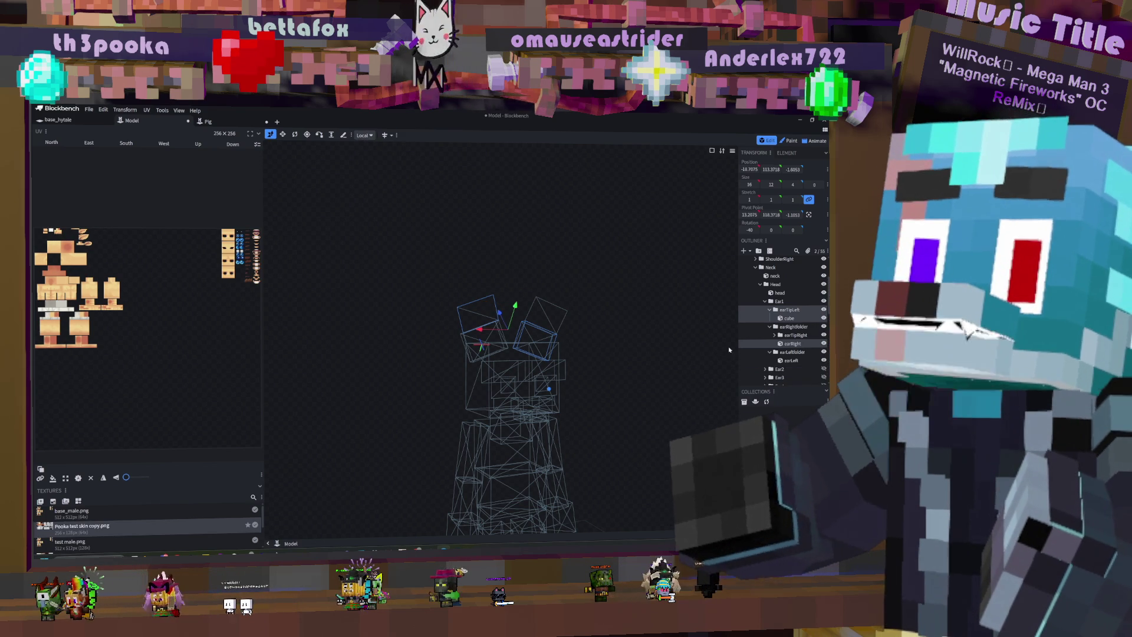
Step: Move the earTipLeft group into earLeftfolder
{"action": "left_click", "coordinate": [789, 319]}
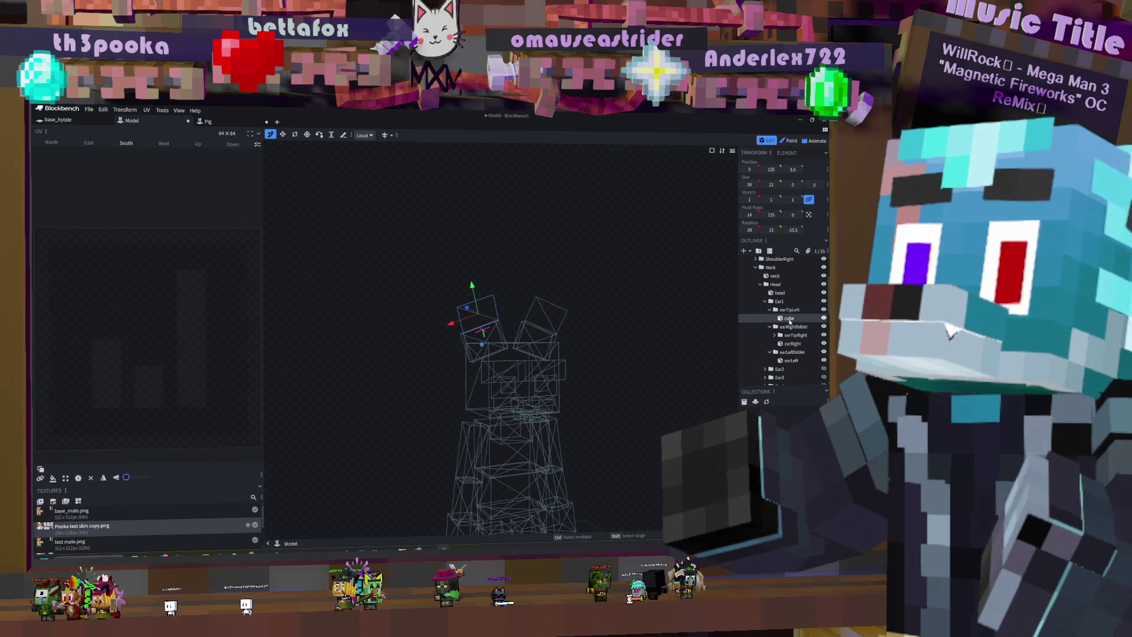
{"action": "double_click", "coordinate": [790, 319]}
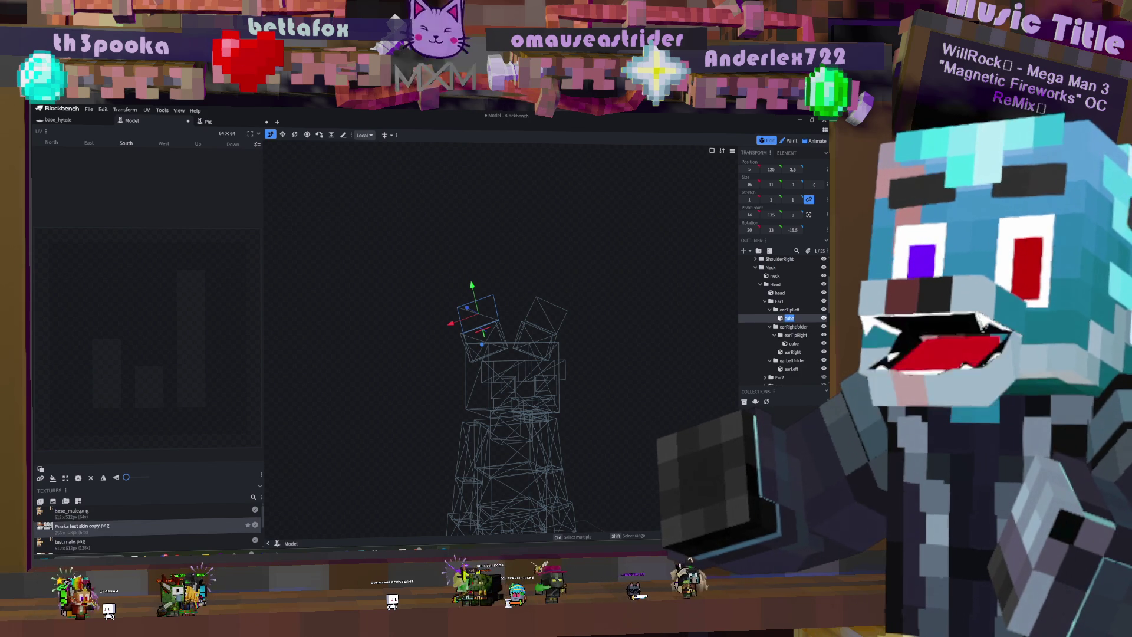
{"action": "left_click", "coordinate": [765, 327]}
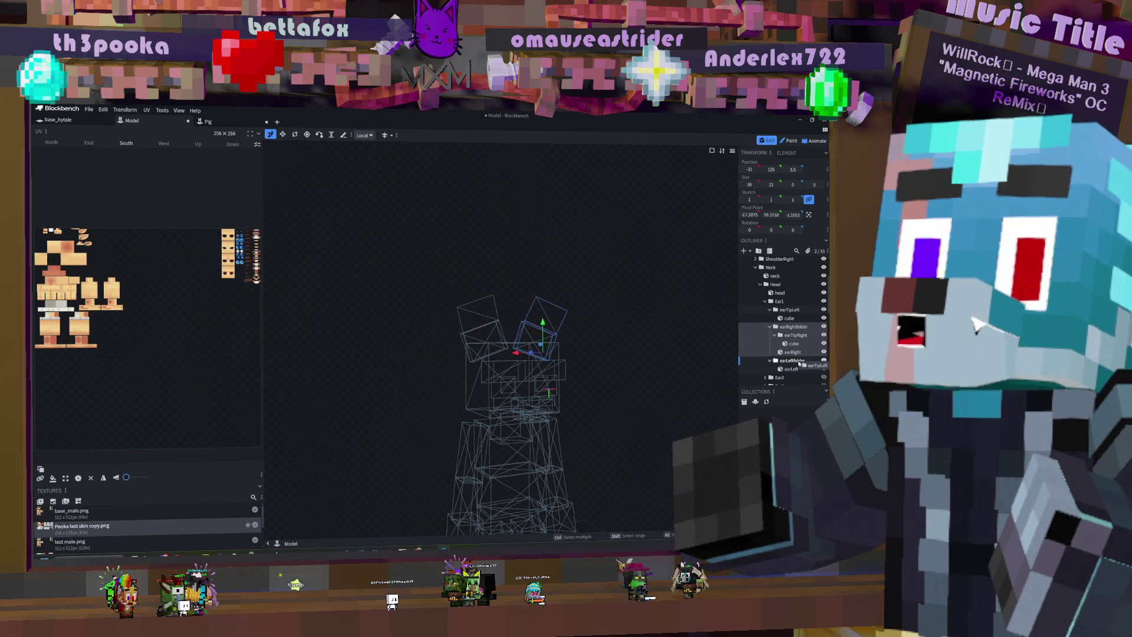
{"action": "left_click_drag", "start_coordinate": [799, 364], "coordinate": [799, 364]}
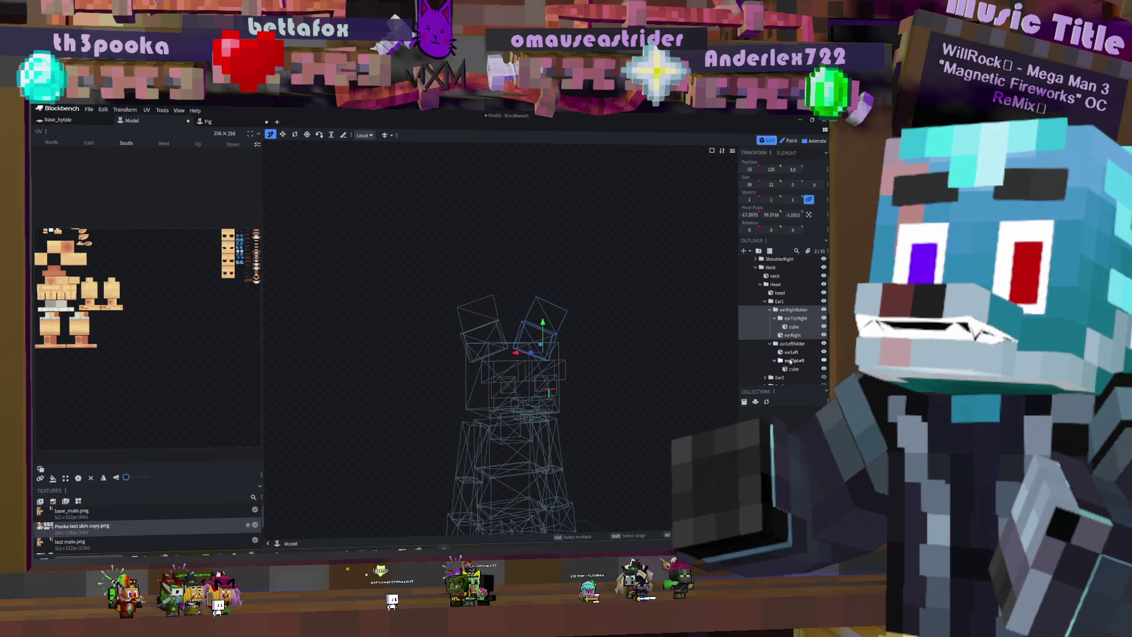
Step: Rename the ear tip cubes to 'eartipright obj' and 'eartipleft obj'
{"action": "double_click", "coordinate": [793, 326]}
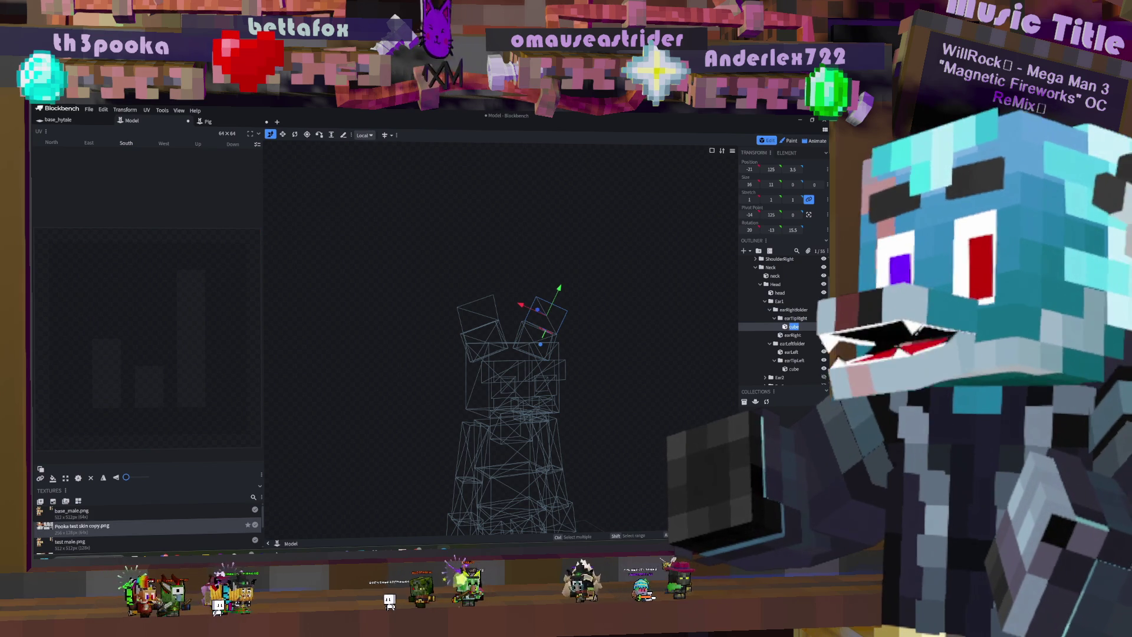
{"action": "type", "text": "ti"}
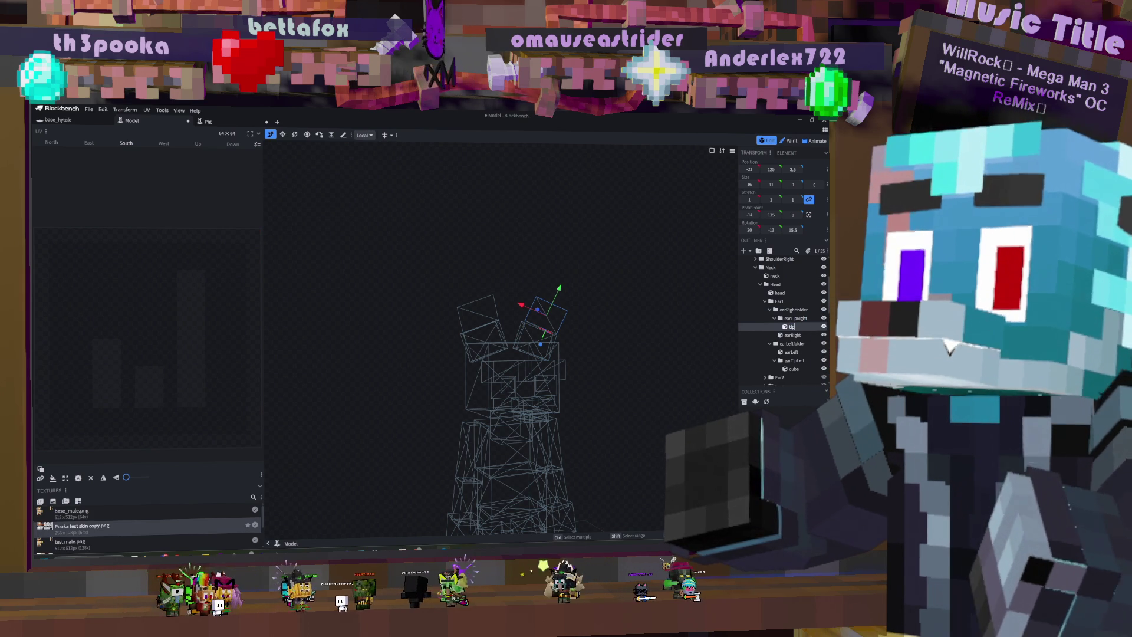
{"action": "type", "text": "p"}
{"action": "key", "text": "BackSpace"}
{"action": "key", "text": "BackSpace"}
{"action": "key", "text": "BackSpace"}
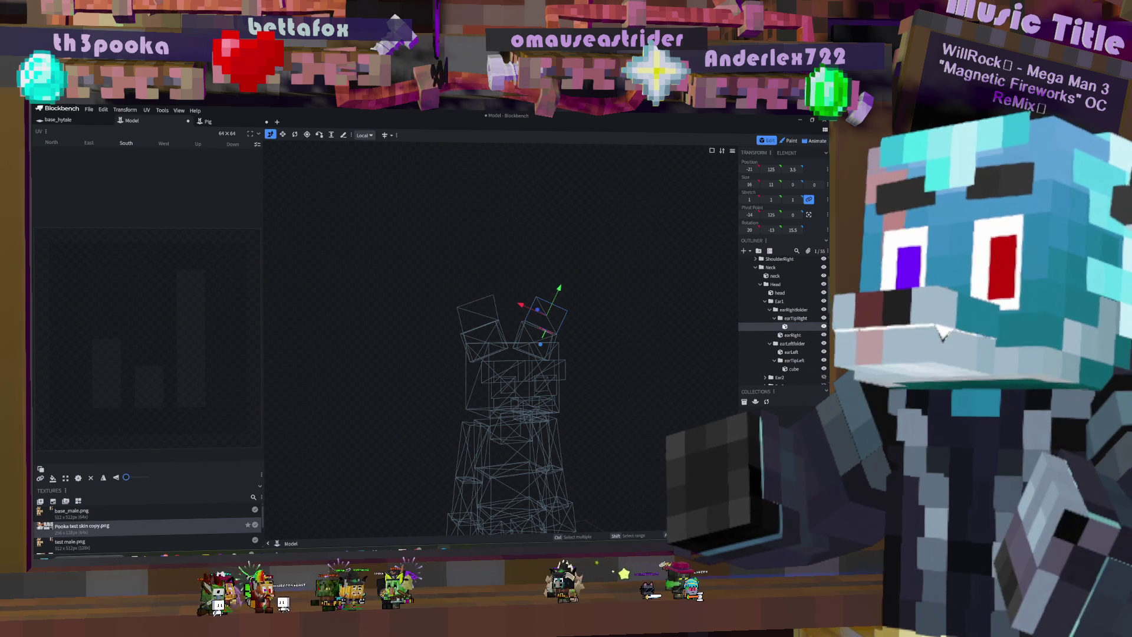
{"action": "type", "text": "eartipright"}
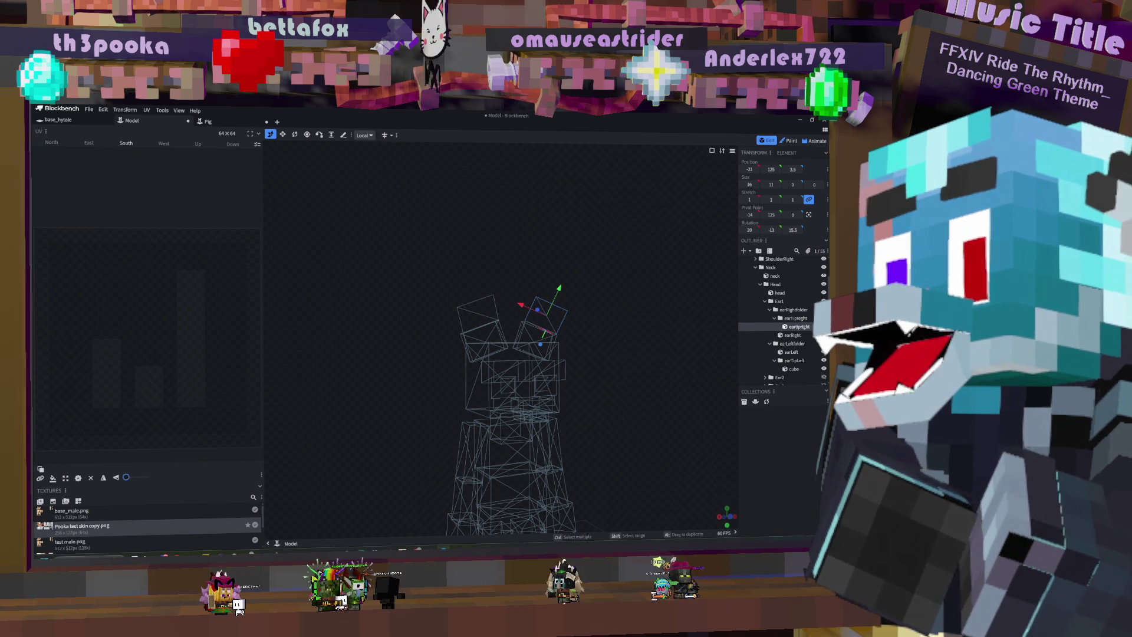
{"action": "type", "text": " obj"}
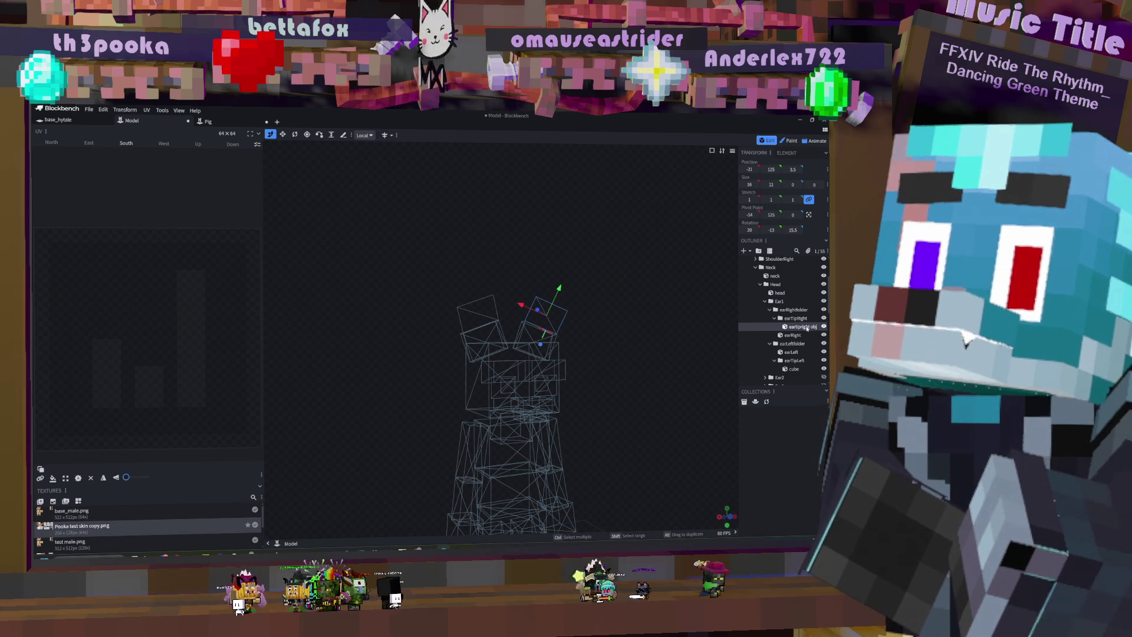
{"action": "left_click", "coordinate": [791, 352]}
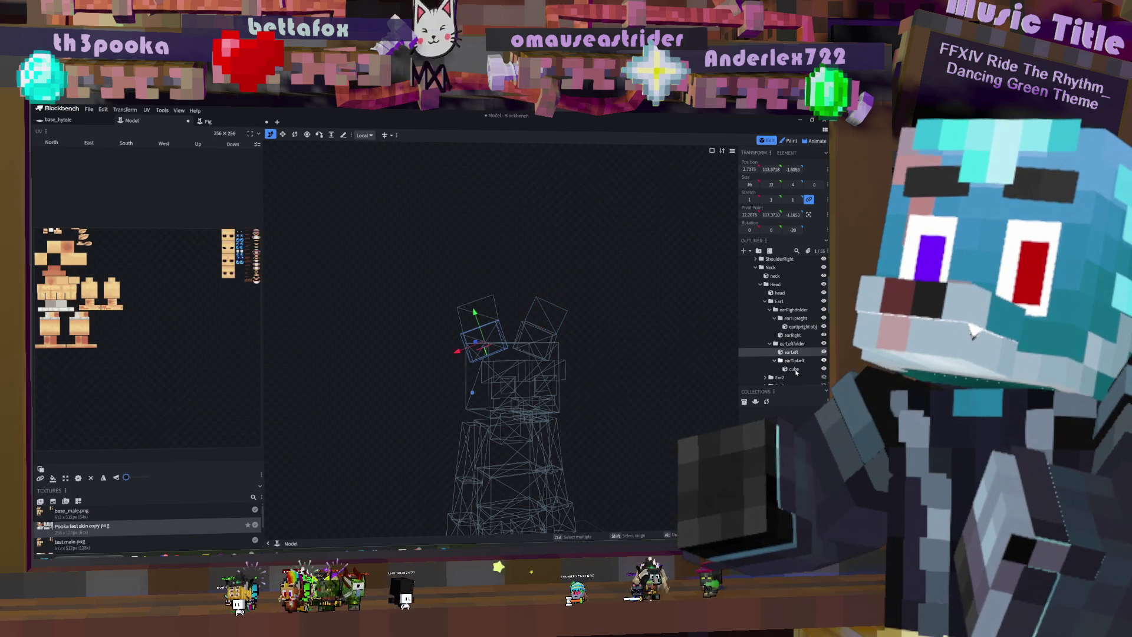
{"action": "double_click", "coordinate": [794, 368]}
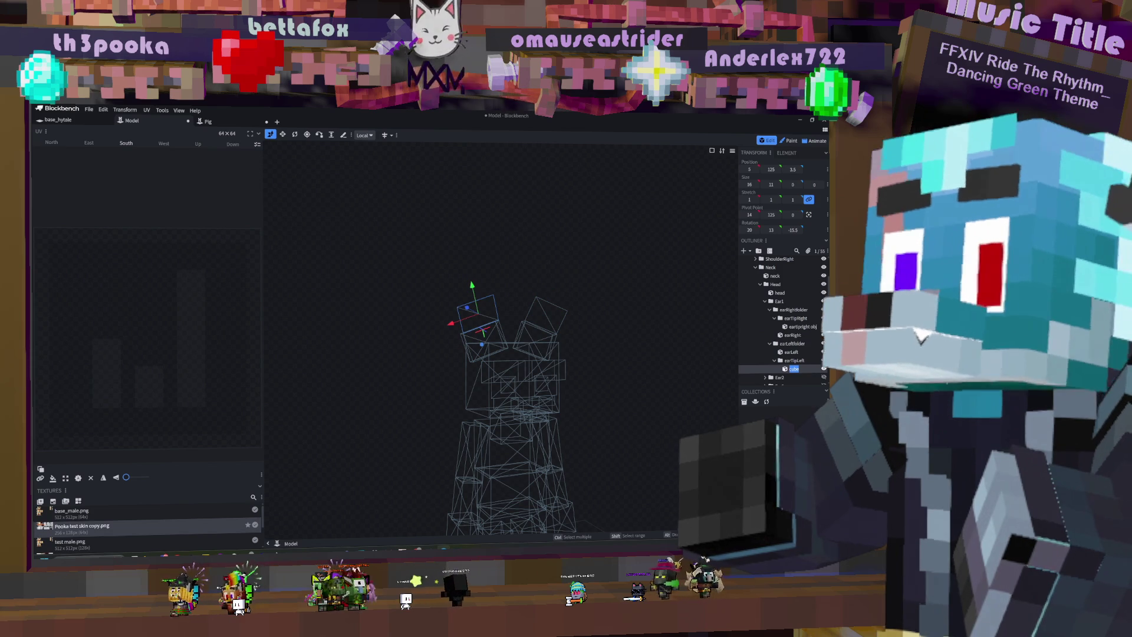
{"action": "type", "text": "ear"}
{"action": "type", "text": "tip"}
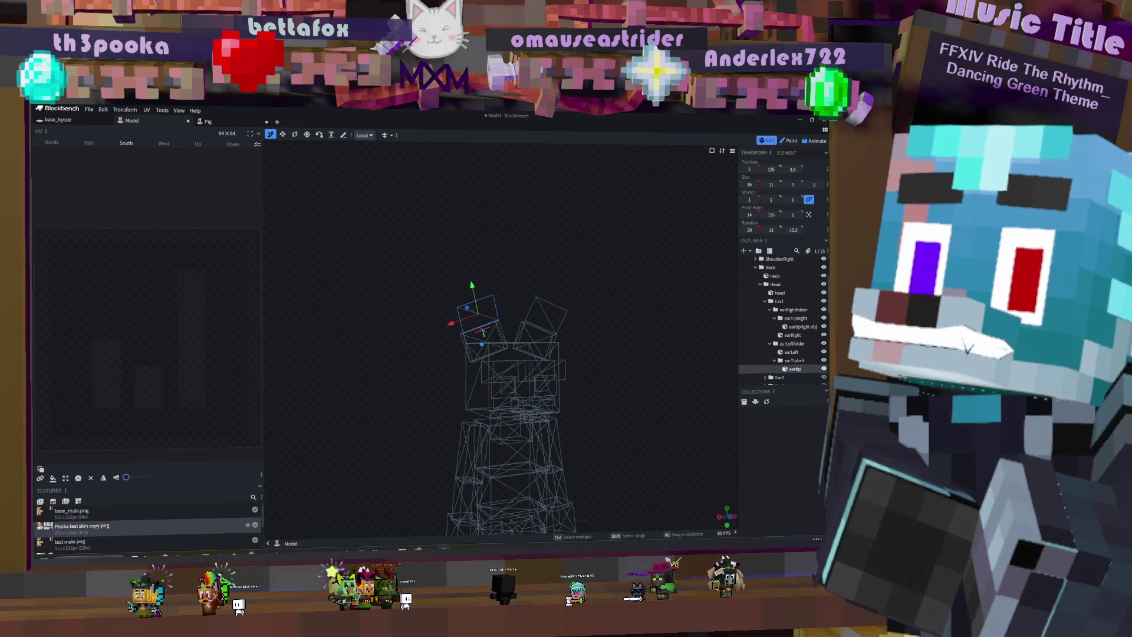
{"action": "type", "text": "left obj"}
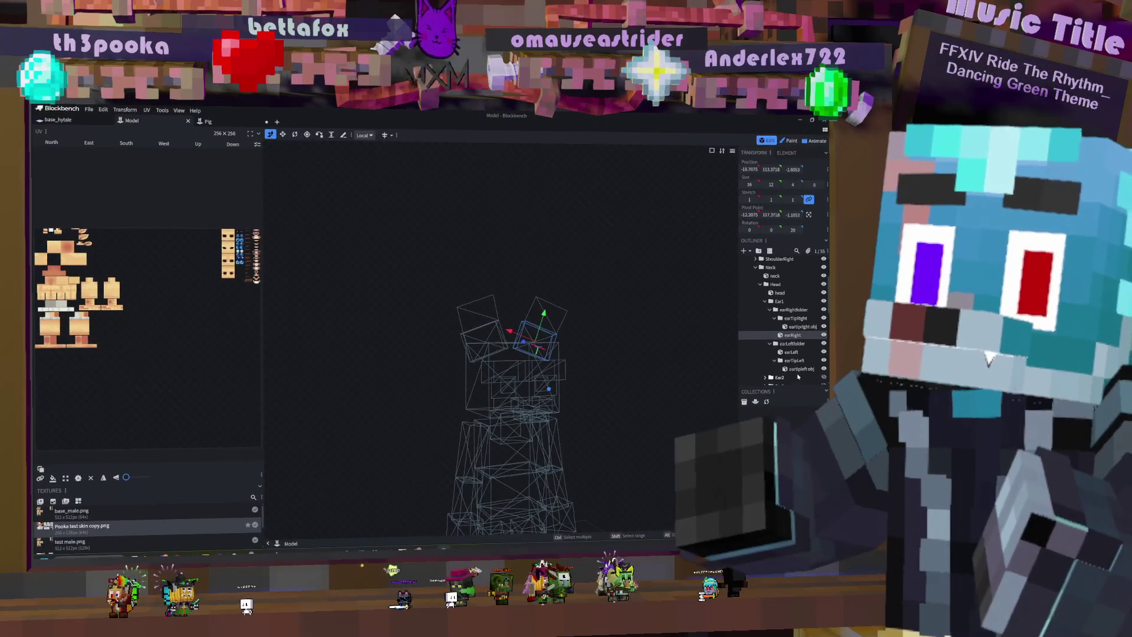
Step: Centre the pivots of earLeft and earRight on their cubes, then switch to Animate mode
{"action": "left_click", "coordinate": [791, 352]}
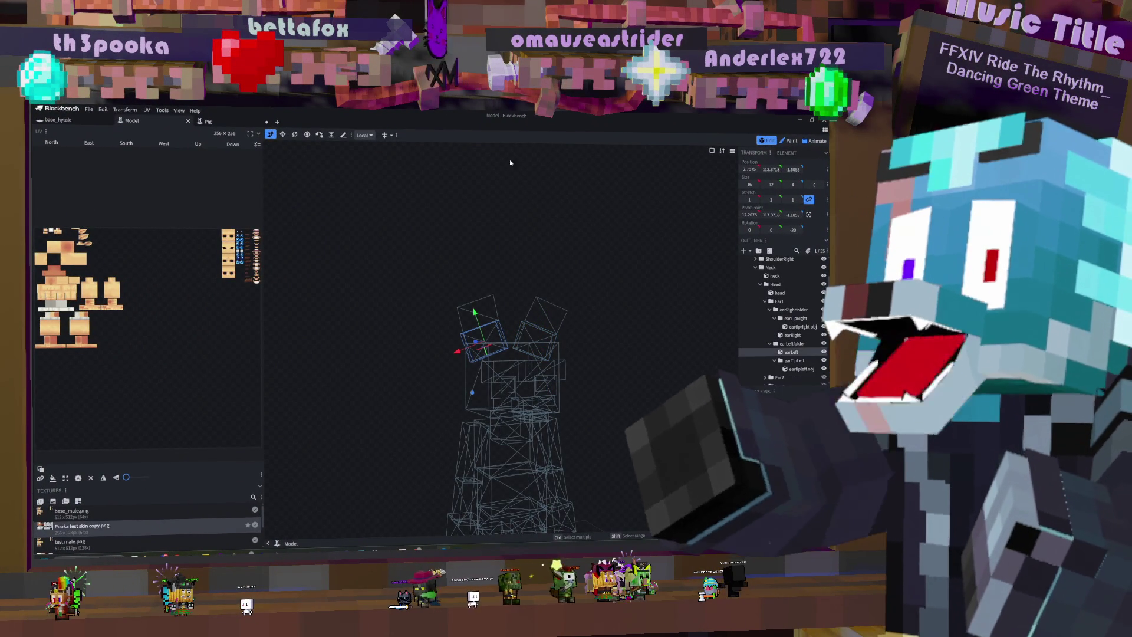
{"action": "left_click", "coordinate": [809, 214]}
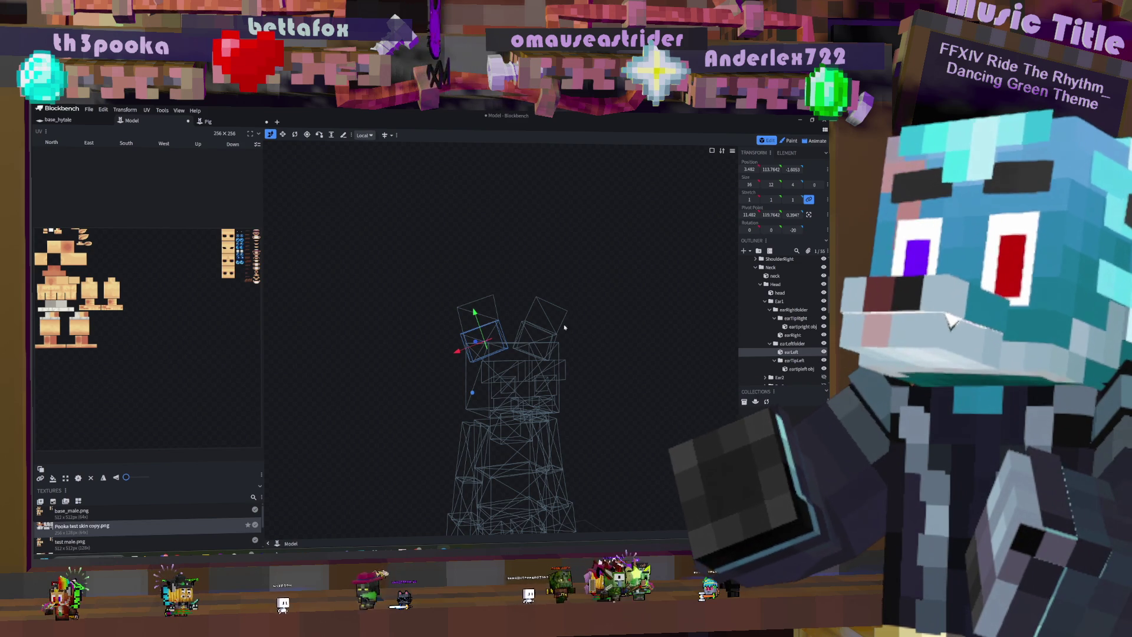
{"action": "left_click", "coordinate": [525, 327]}
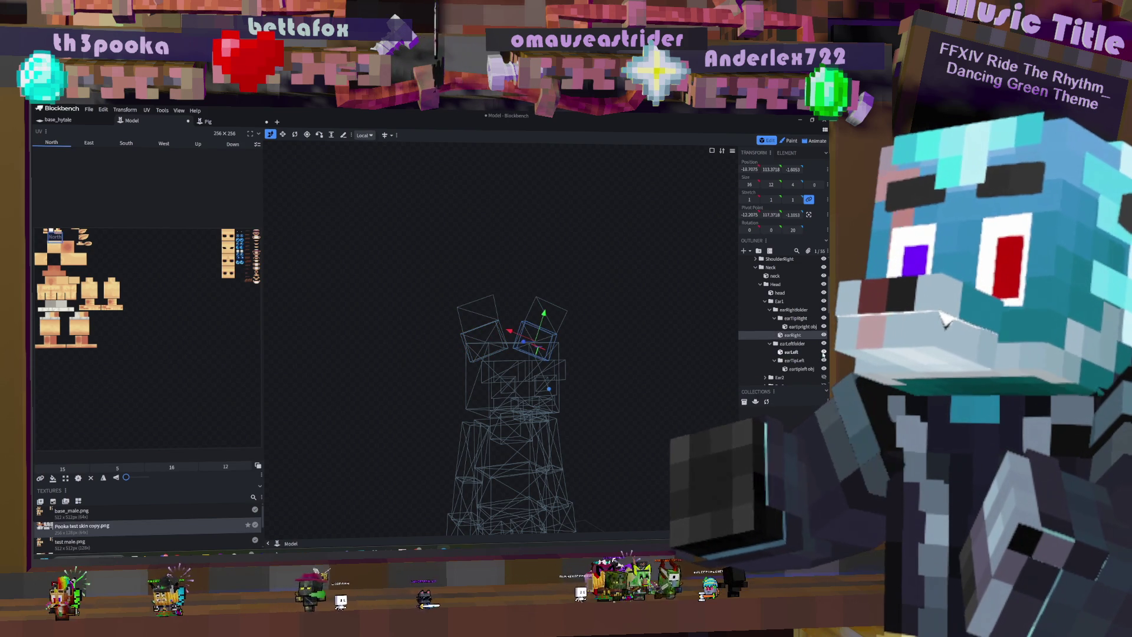
{"action": "left_click", "coordinate": [809, 215]}
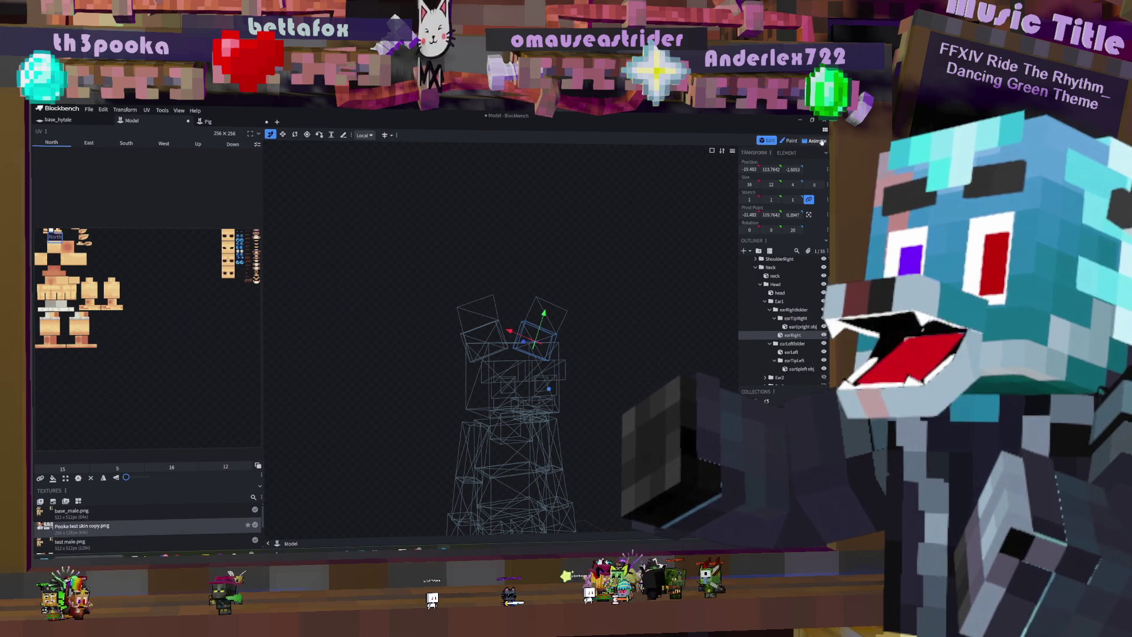
{"action": "left_click", "coordinate": [816, 141]}
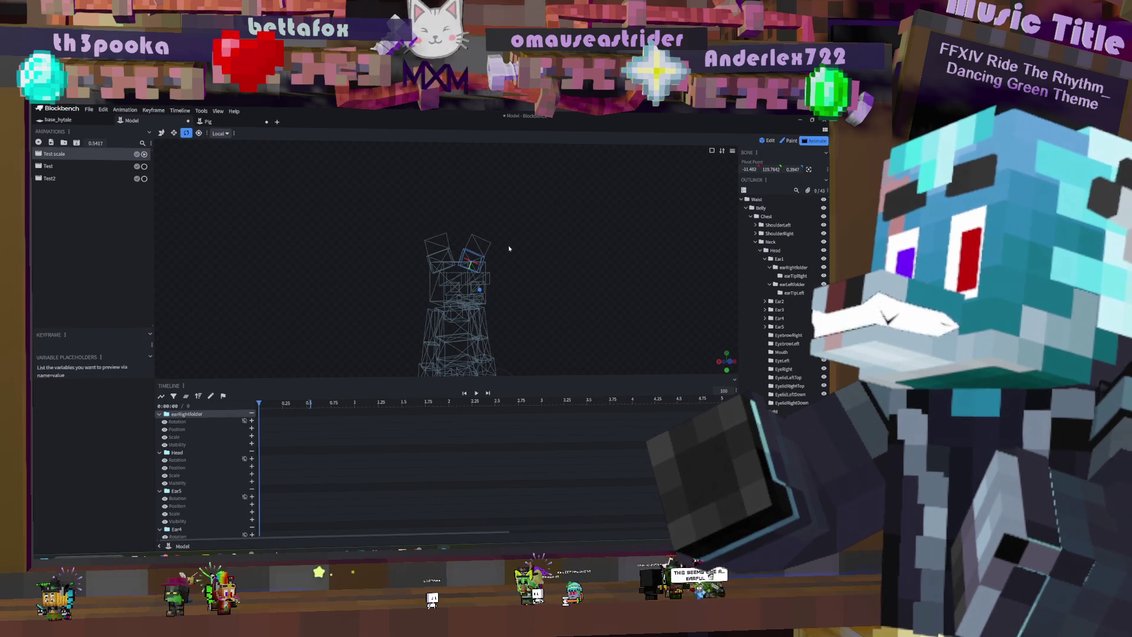
Step: Rotate the earRightfolder bone with the Rotate tool
{"action": "left_click_drag", "start_coordinate": [508, 250], "coordinate": [526, 267]}
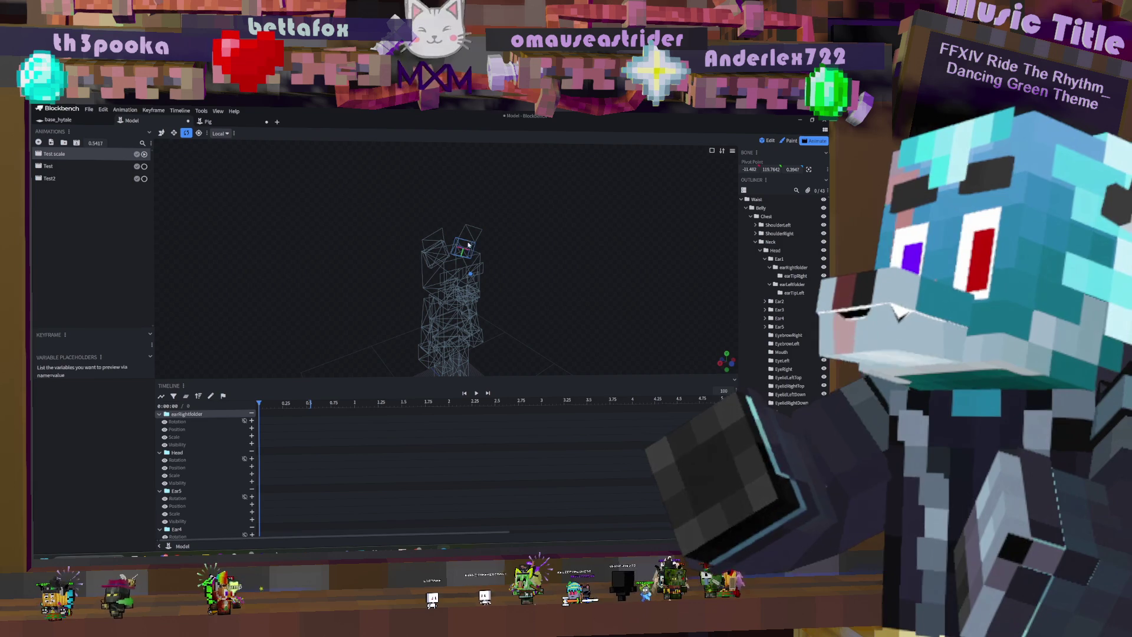
{"action": "left_click", "coordinate": [173, 133]}
{"action": "left_click", "coordinate": [187, 133]}
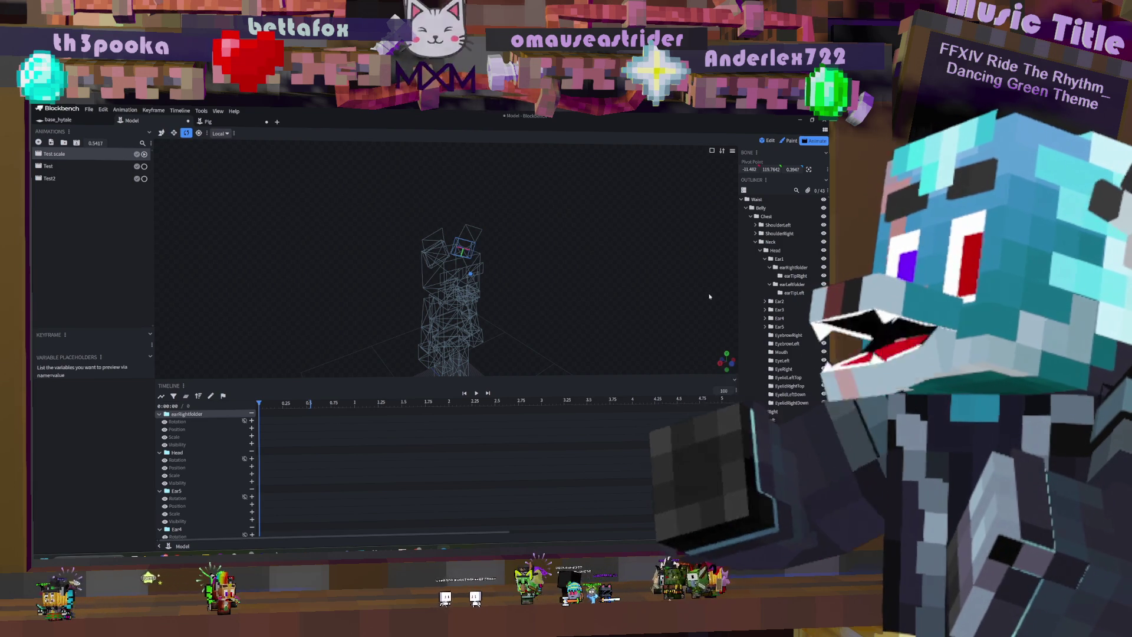
{"action": "left_click", "coordinate": [793, 267]}
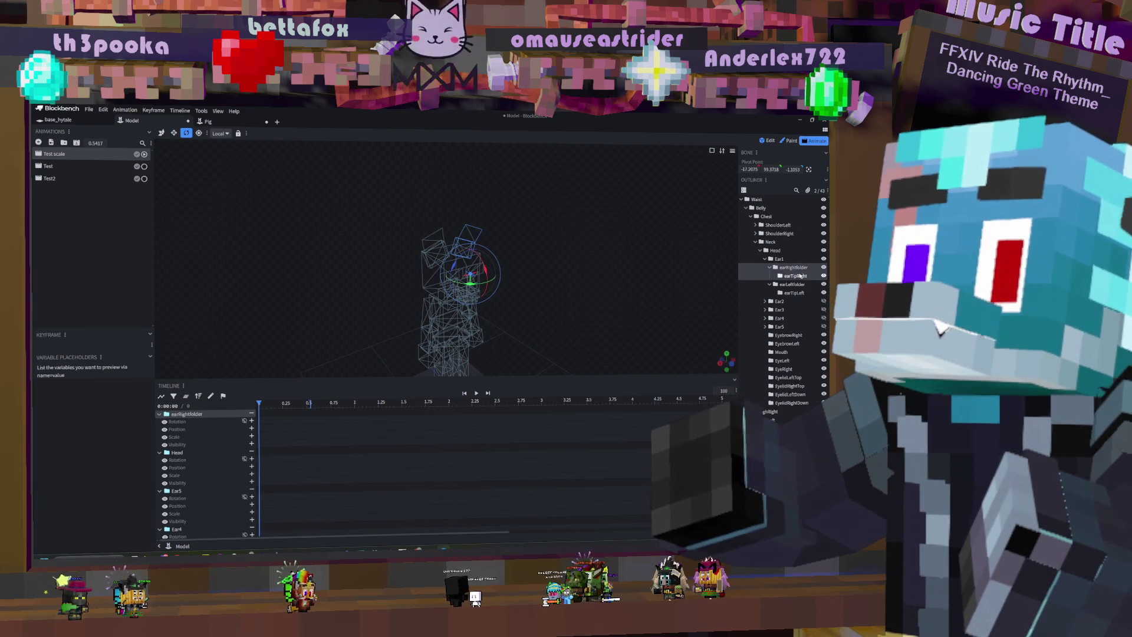
{"action": "left_click", "coordinate": [797, 276], "text": "ctrl"}
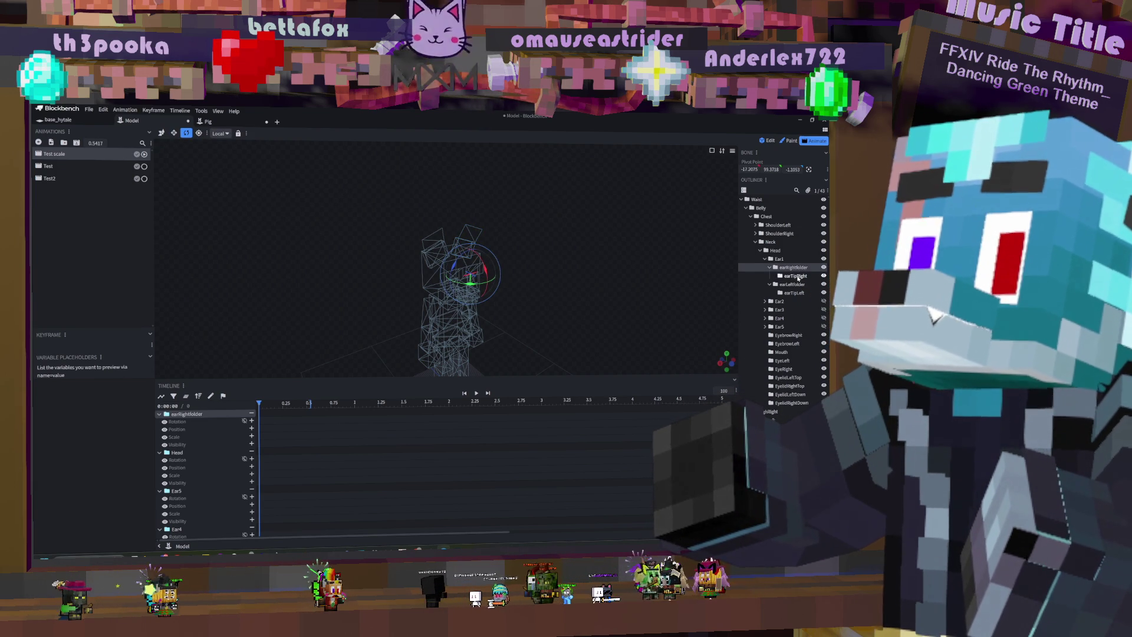
{"action": "left_click", "coordinate": [796, 275], "text": "ctrl"}
{"action": "left_click", "coordinate": [794, 274], "text": "ctrl"}
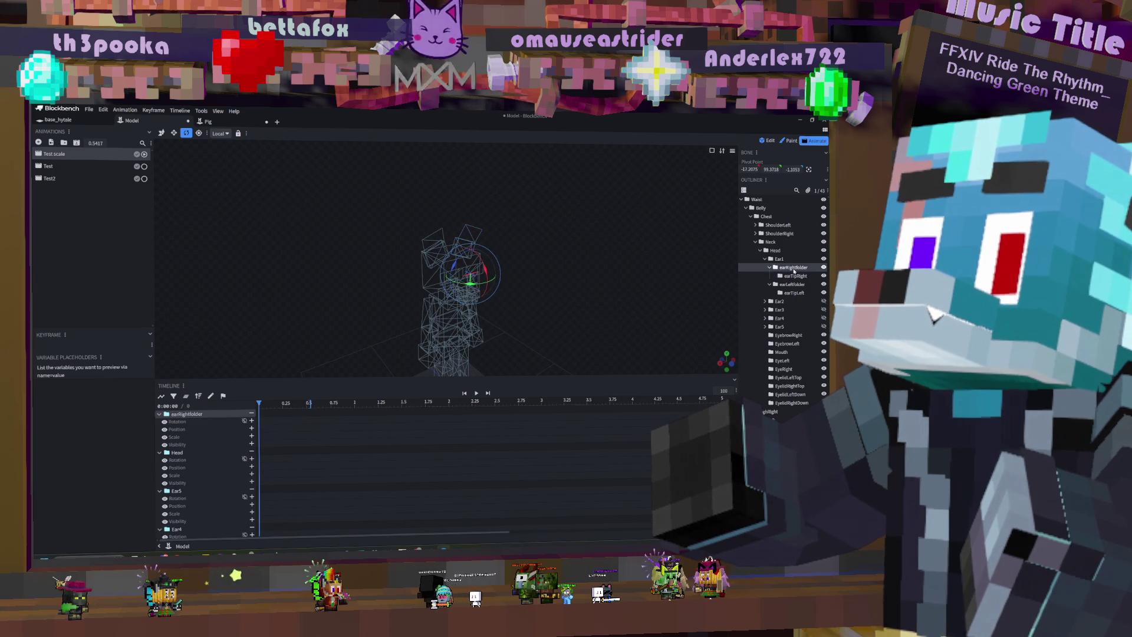
{"action": "mouse_move", "coordinate": [482, 262]}
{"action": "left_mouse_down"}
{"action": "mouse_move", "coordinate": [505, 246]}
{"action": "mouse_move", "coordinate": [530, 250]}
{"action": "left_mouse_up"}
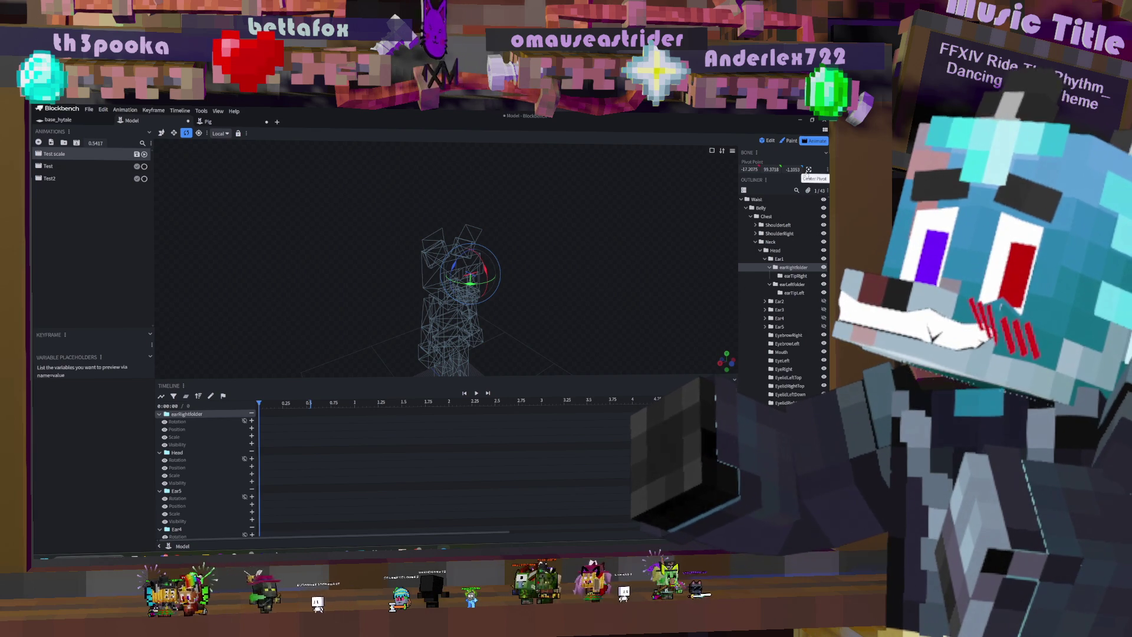
Step: Shift earRightfolder's pivot up about 12 units with X near -11.21, then return to Edit mode
{"action": "left_click", "coordinate": [808, 169]}
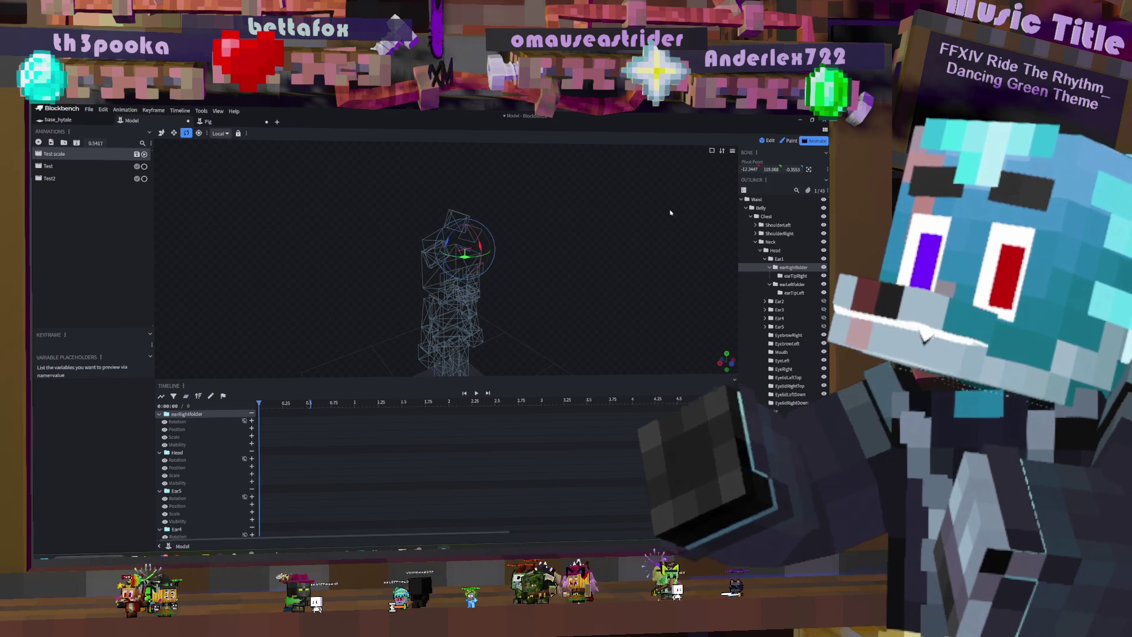
{"action": "key", "text": "ctrl+z"}
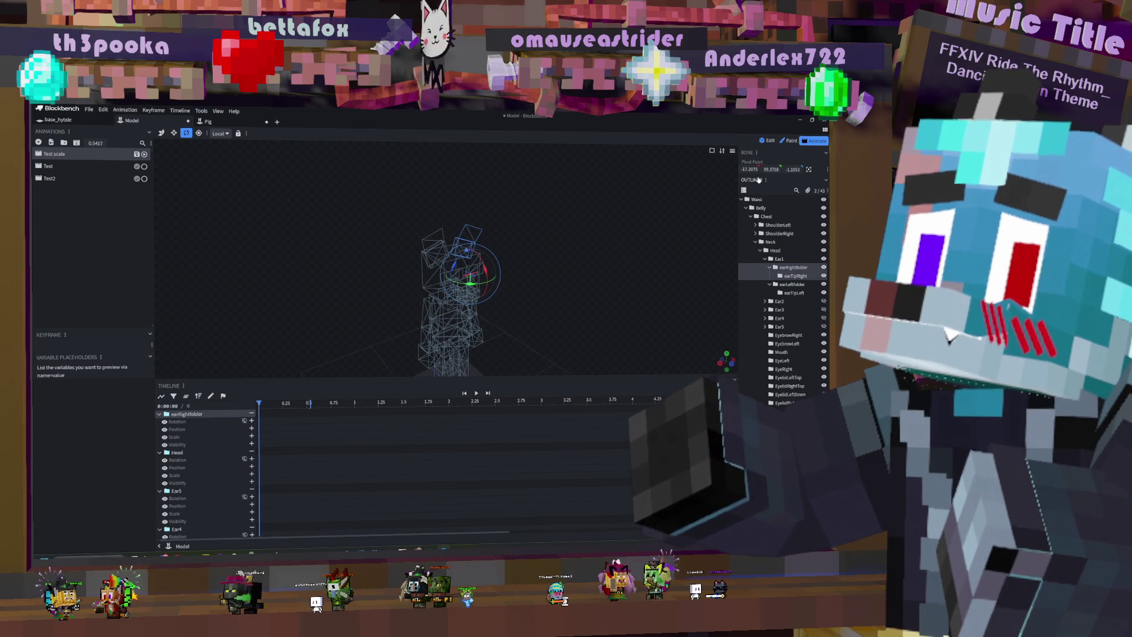
{"action": "left_click_drag", "start_coordinate": [748, 169], "coordinate": [746, 169]}
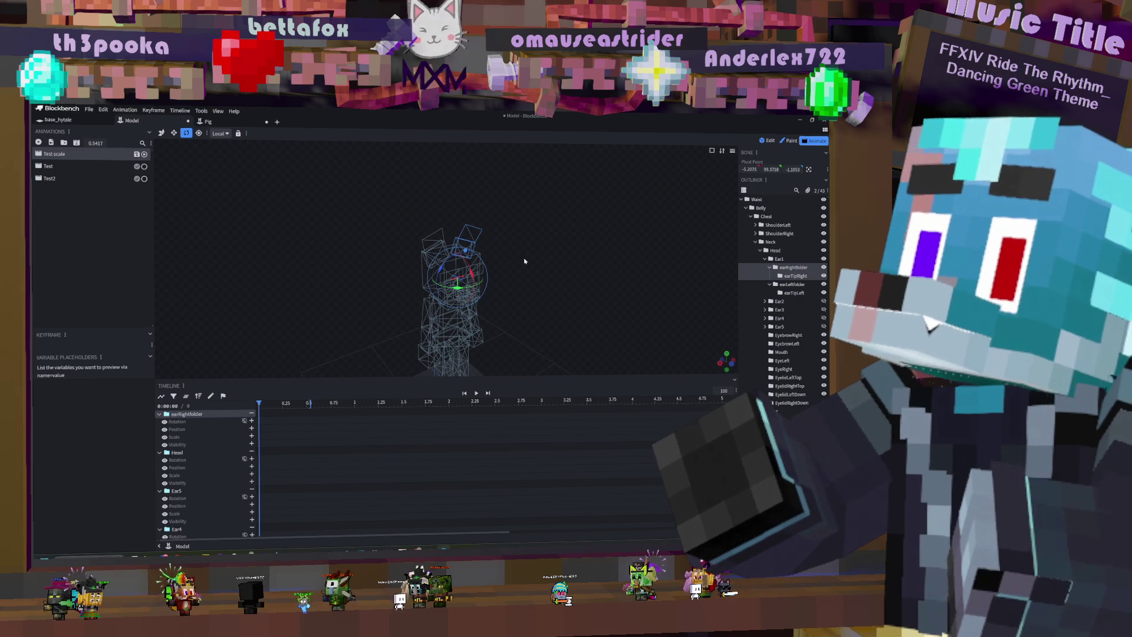
{"action": "scroll", "coordinate": [540, 252], "scroll_direction": "up", "scroll_amount": 2}
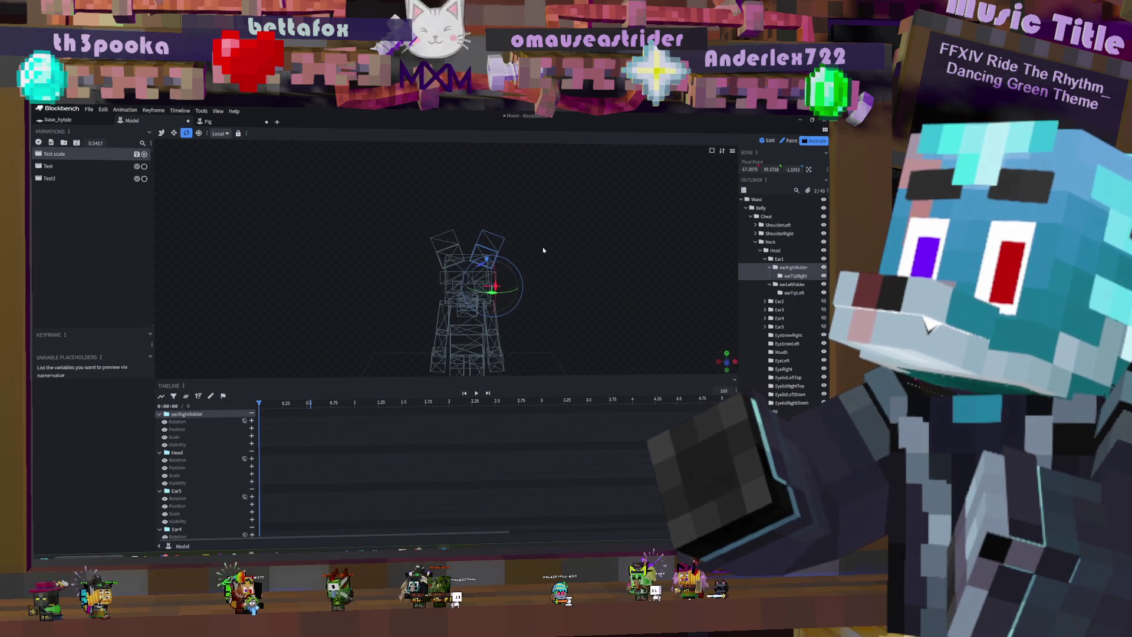
{"action": "scroll", "coordinate": [561, 258], "scroll_direction": "up", "scroll_amount": 1}
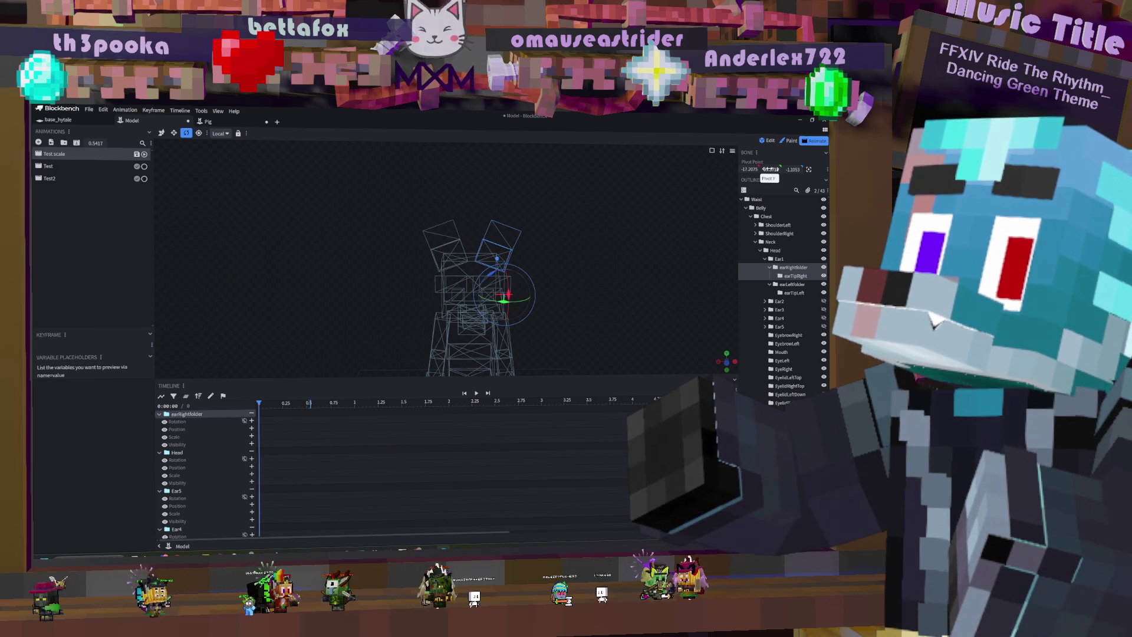
{"action": "left_click_drag", "start_coordinate": [771, 169], "coordinate": [771, 169]}
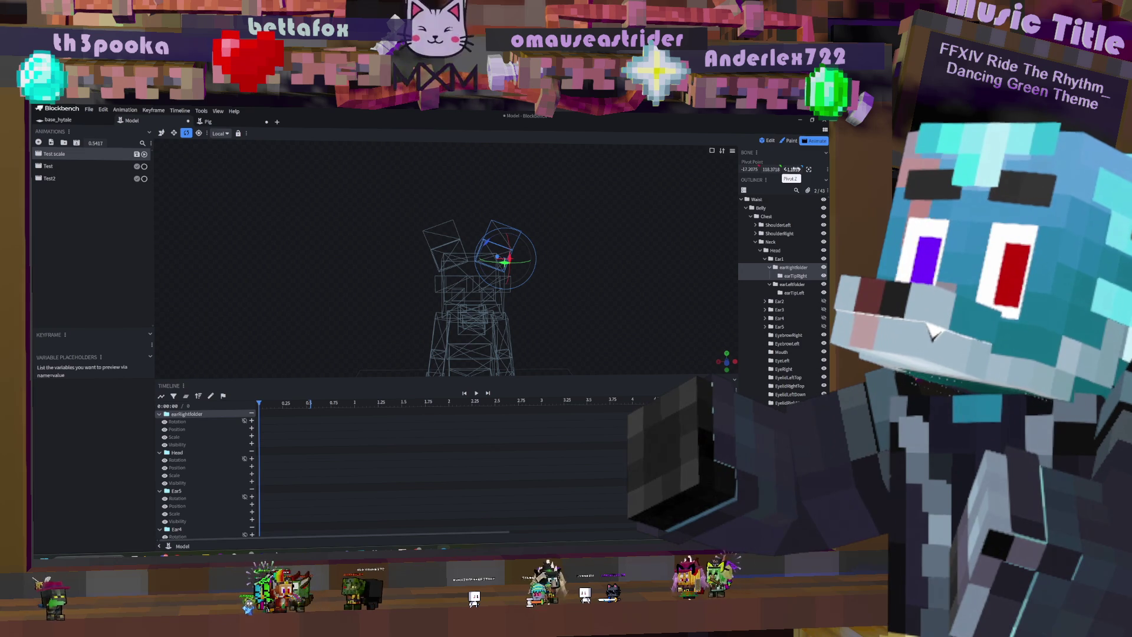
{"action": "left_click_drag", "start_coordinate": [800, 170], "coordinate": [468, 324]}
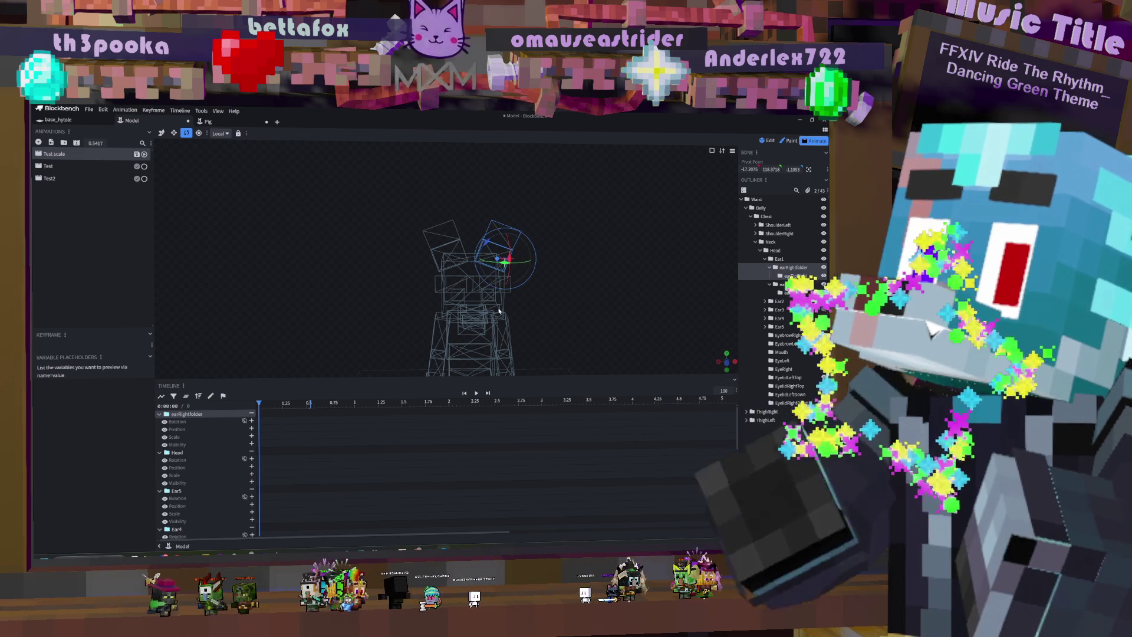
{"action": "left_click_drag", "start_coordinate": [749, 169], "coordinate": [761, 170]}
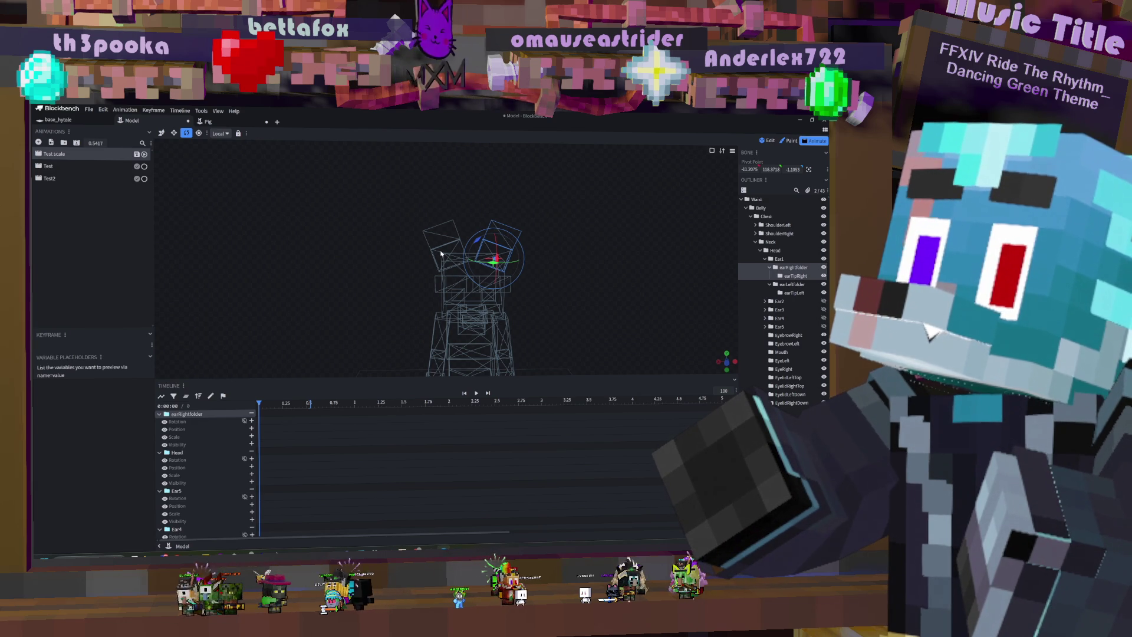
{"action": "key", "text": "1"}
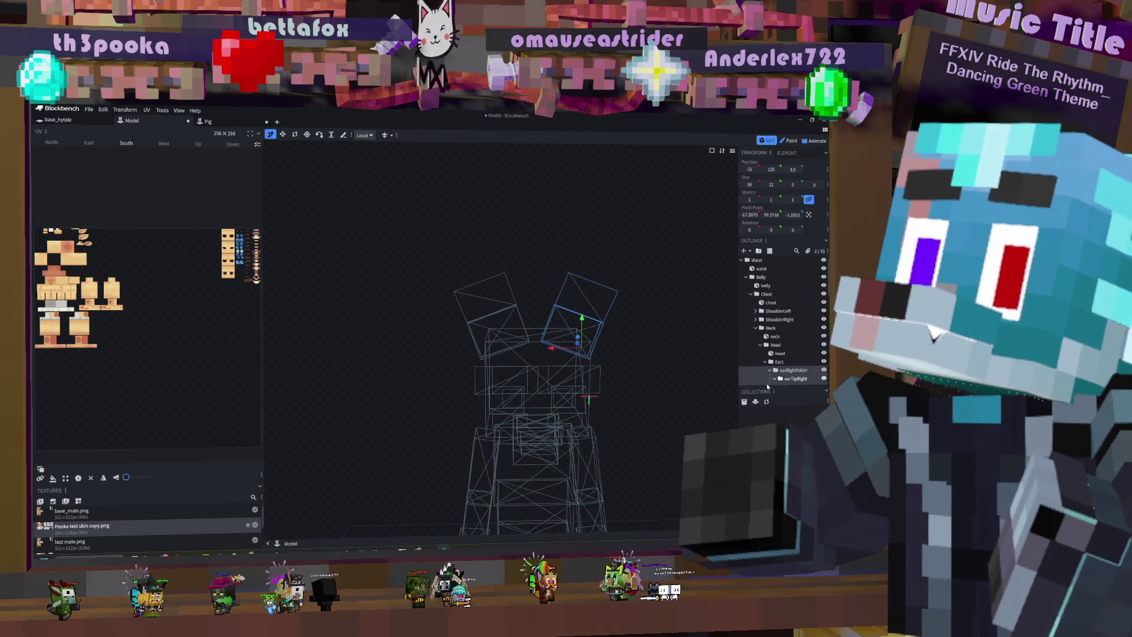
Step: Compare the earRight and earLeft cube transforms, then go back to Animate mode
{"action": "scroll", "coordinate": [794, 365], "scroll_direction": "down", "scroll_amount": 3}
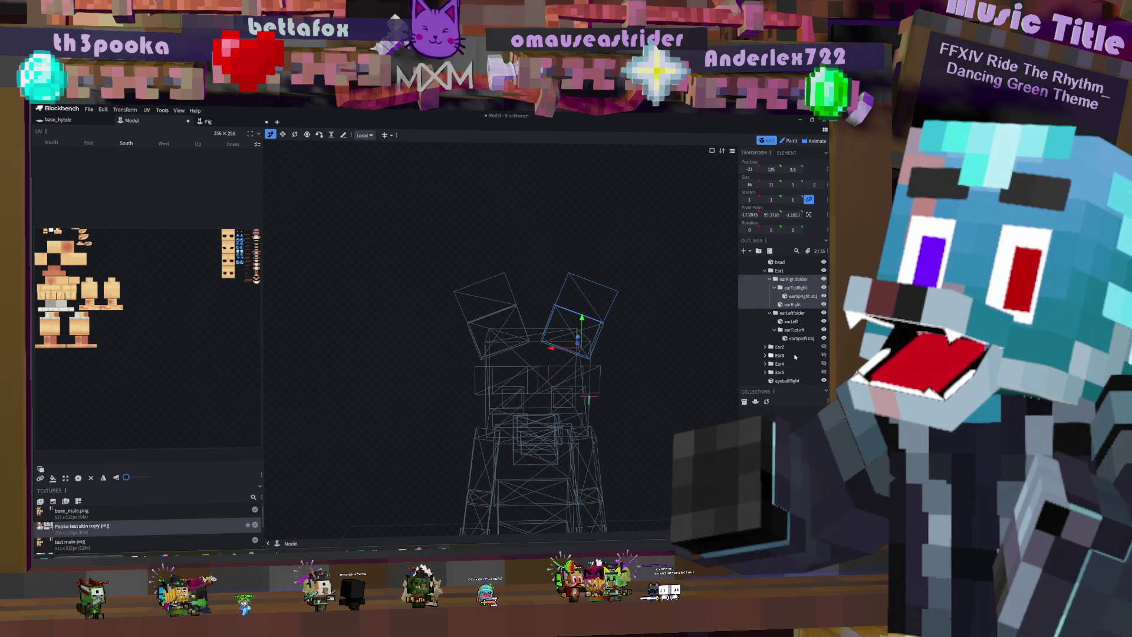
{"action": "left_click", "coordinate": [793, 305]}
{"action": "left_click", "coordinate": [796, 322], "text": "ctrl"}
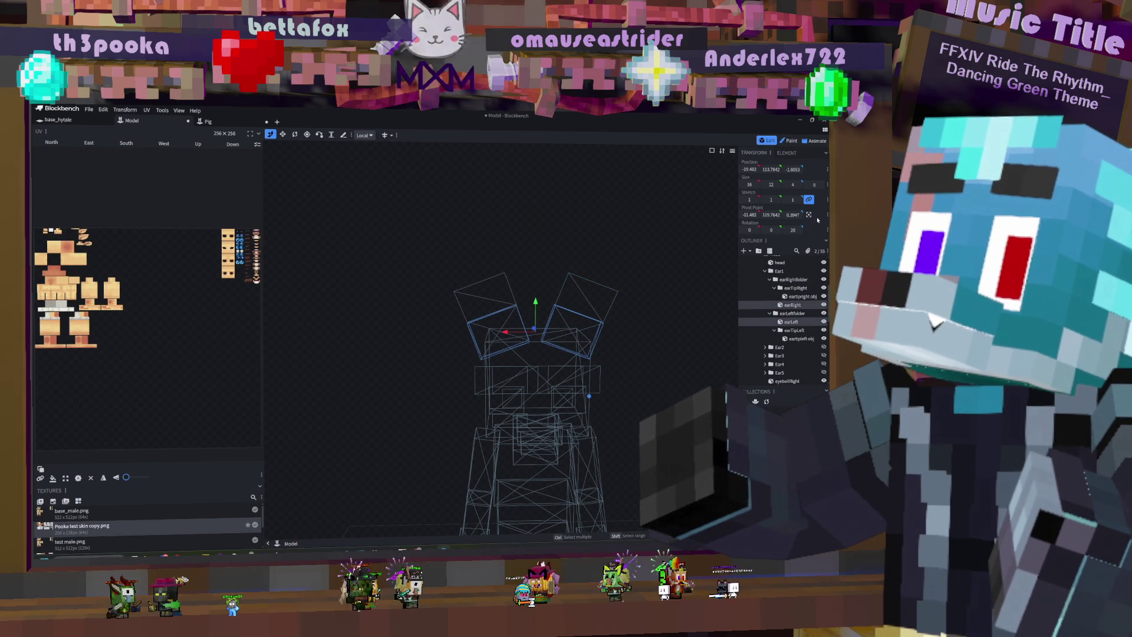
{"action": "left_click", "coordinate": [570, 318]}
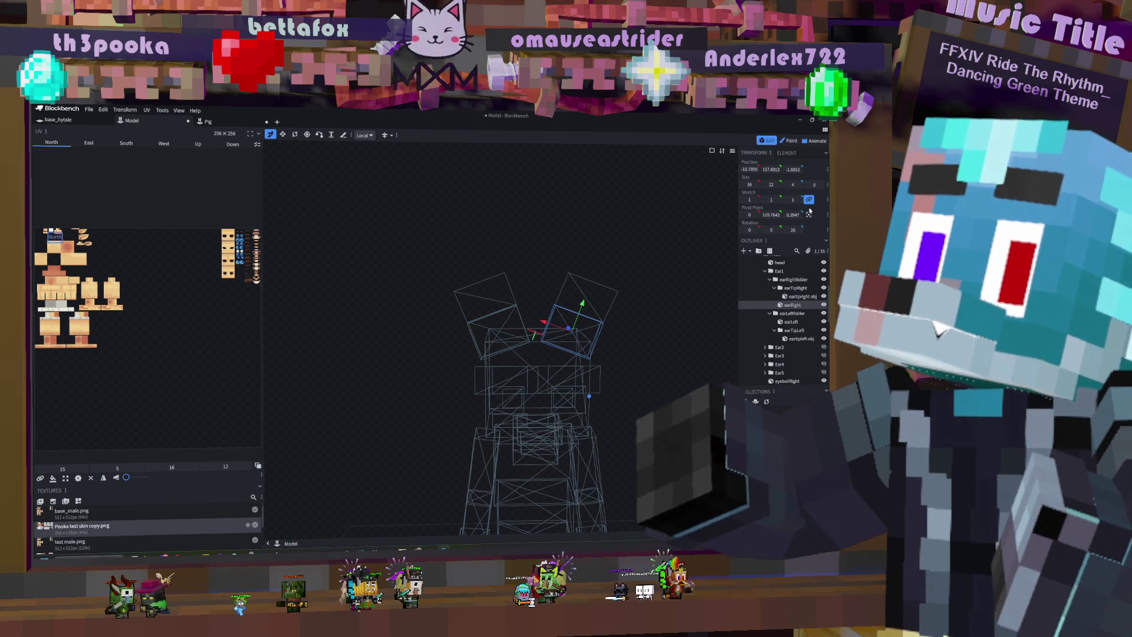
{"action": "left_click", "coordinate": [502, 319]}
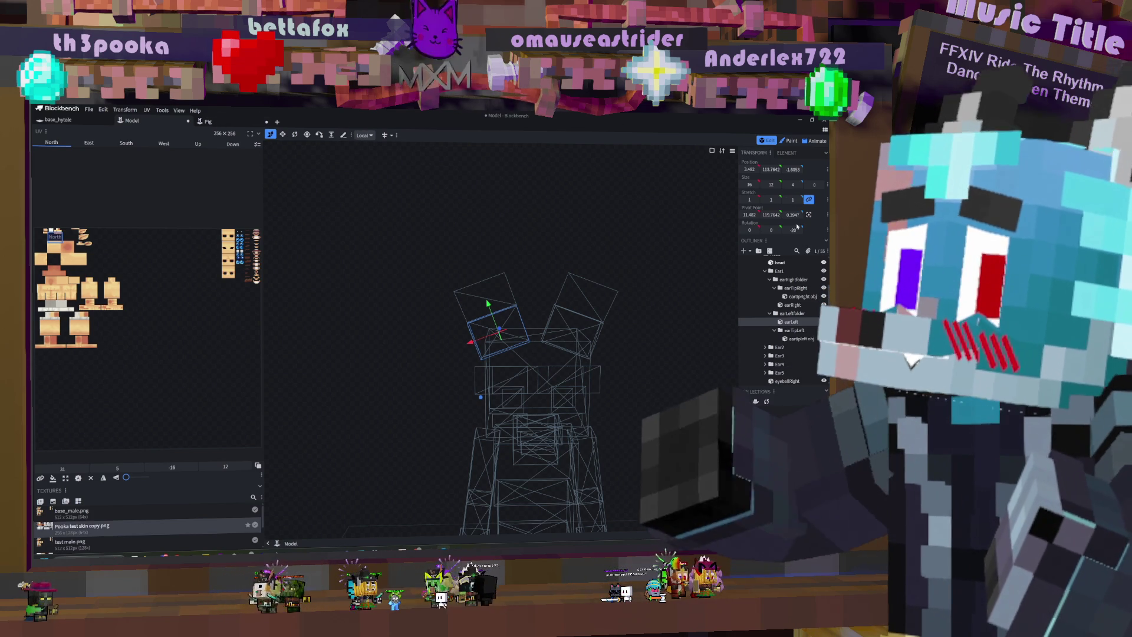
{"action": "left_click", "coordinate": [810, 142]}
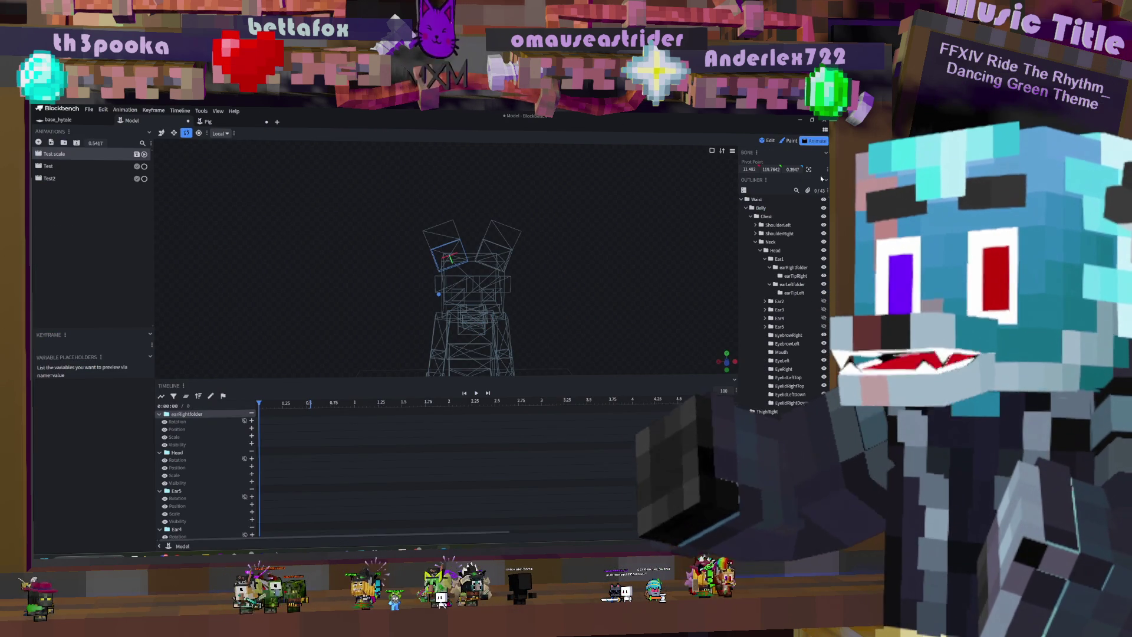
{"action": "left_click", "coordinate": [172, 133]}
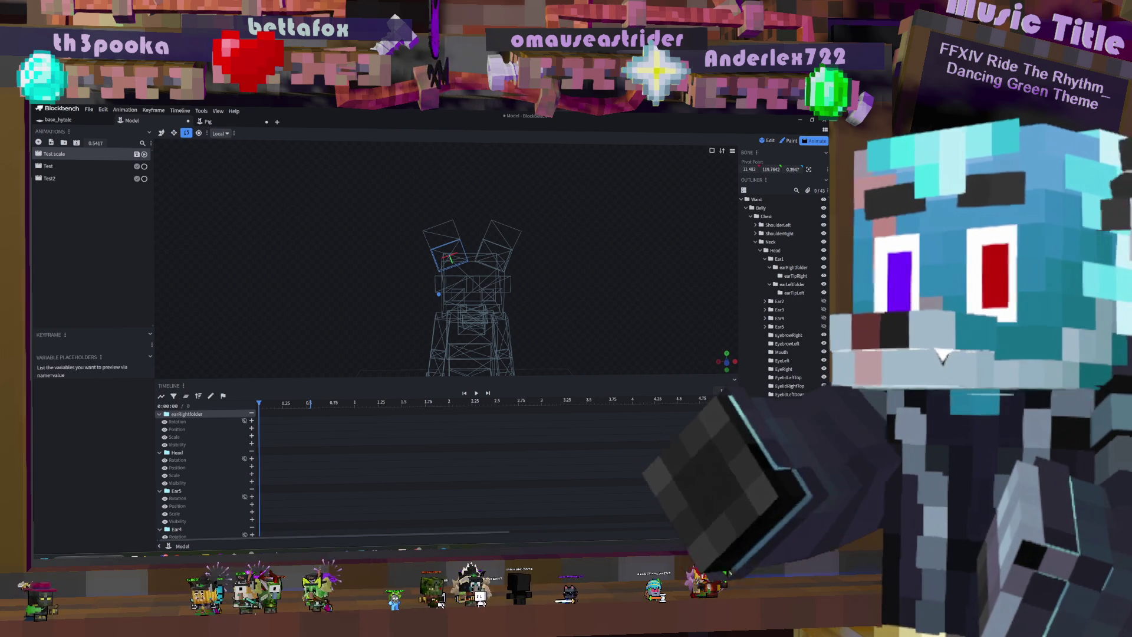
{"action": "left_click", "coordinate": [793, 268]}
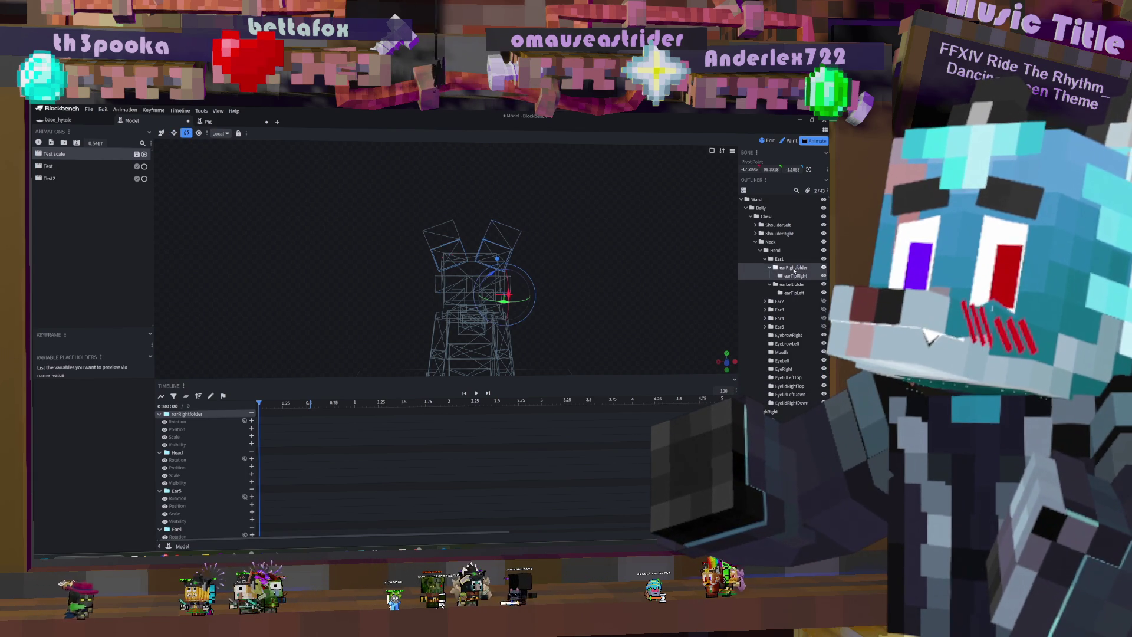
{"action": "left_click", "coordinate": [795, 275]}
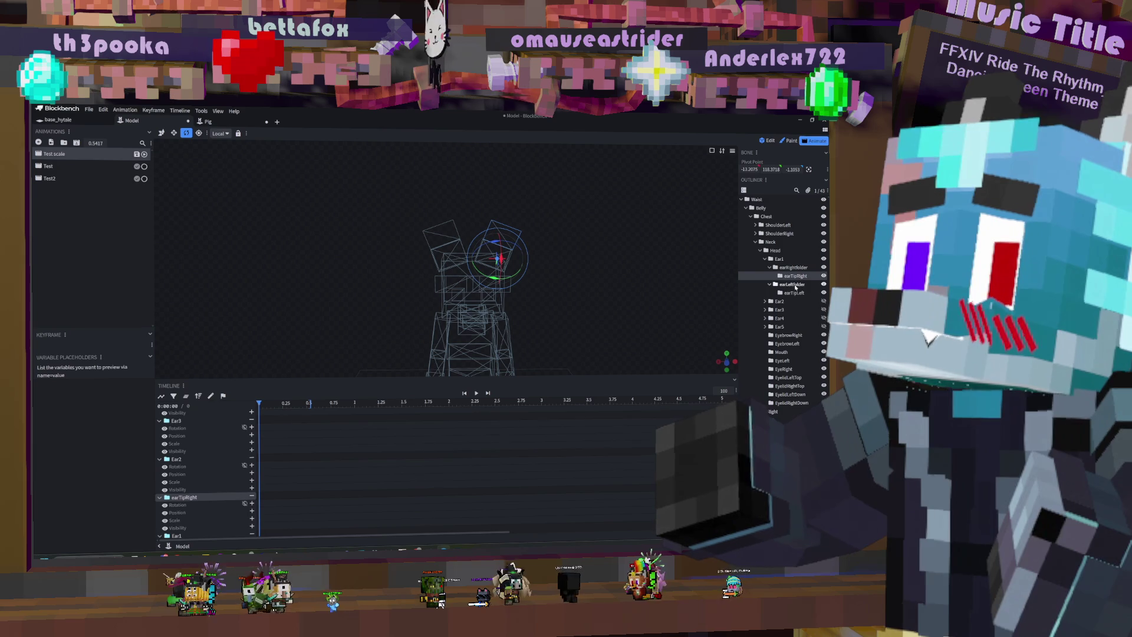
{"action": "left_click", "coordinate": [794, 293]}
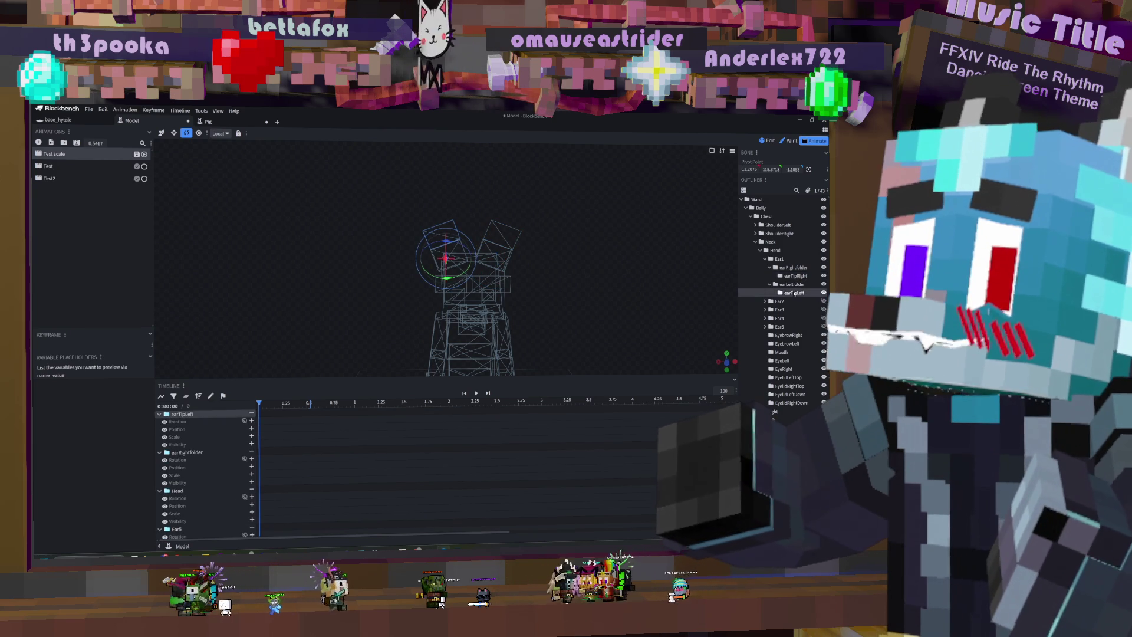
{"action": "left_click", "coordinate": [797, 277]}
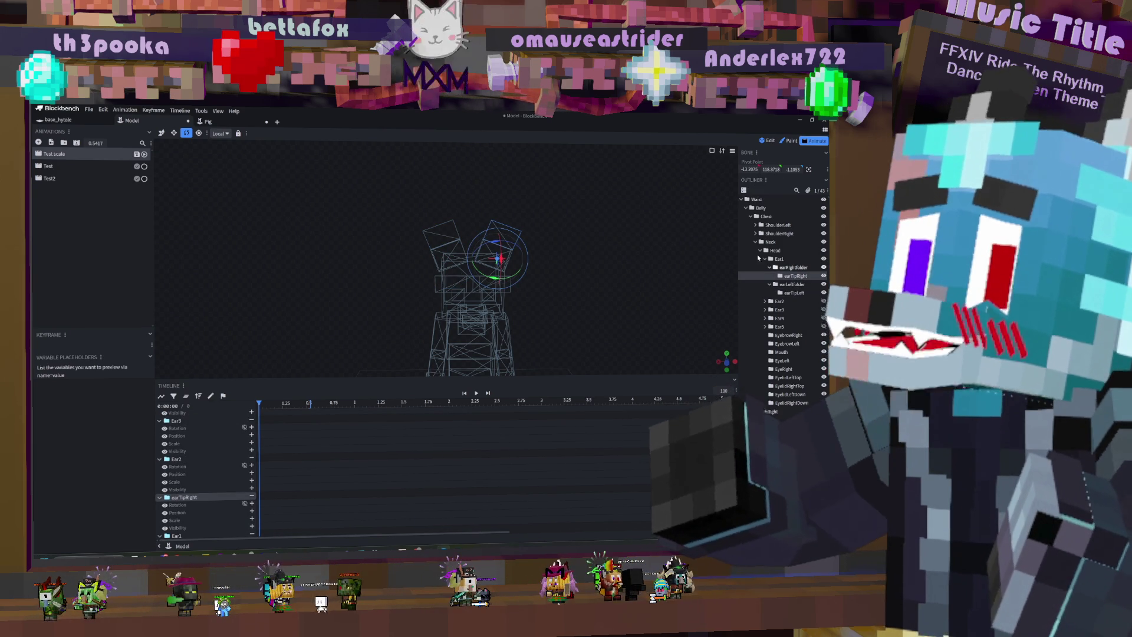
{"action": "left_click", "coordinate": [797, 269], "text": "ctrl"}
{"action": "left_click", "coordinate": [796, 268]}
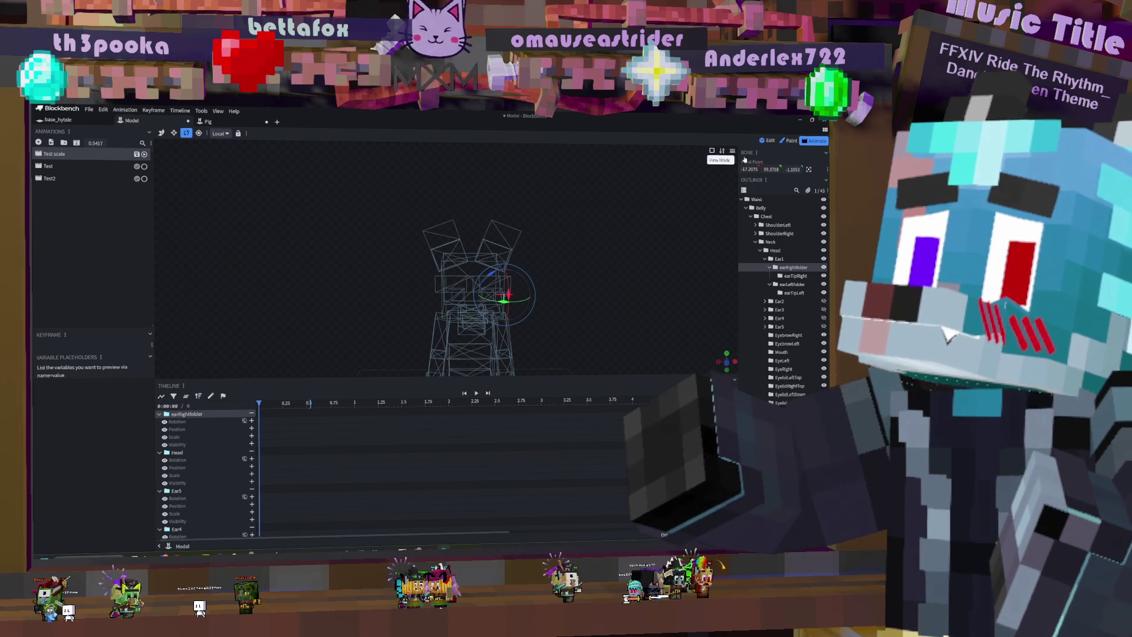
{"action": "left_click", "coordinate": [826, 171]}
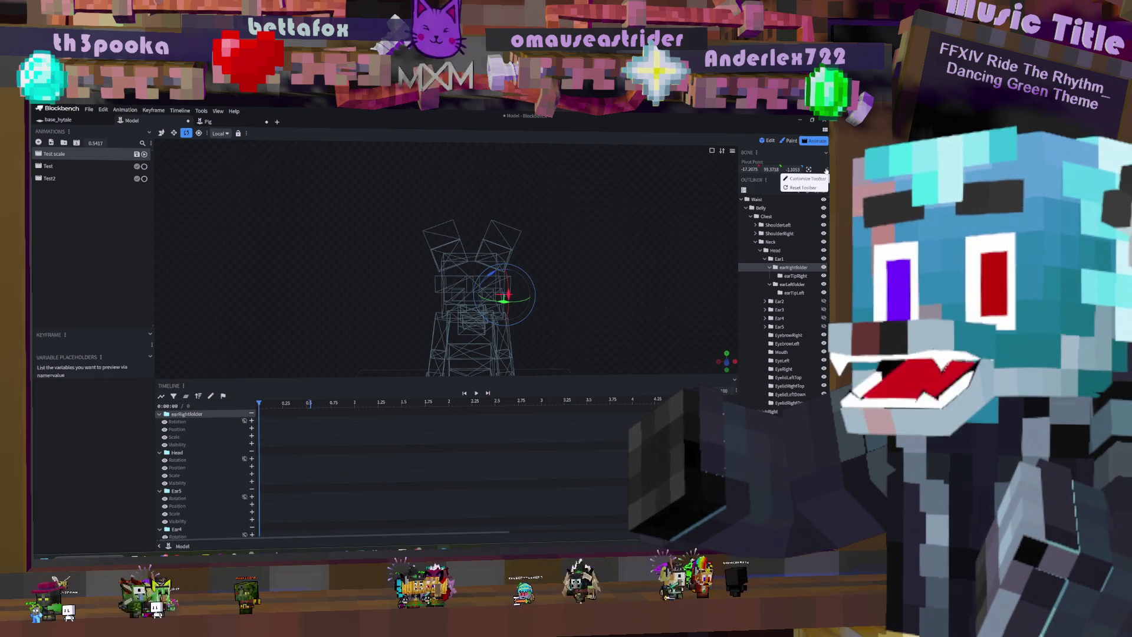
{"action": "right_click", "coordinate": [781, 268]}
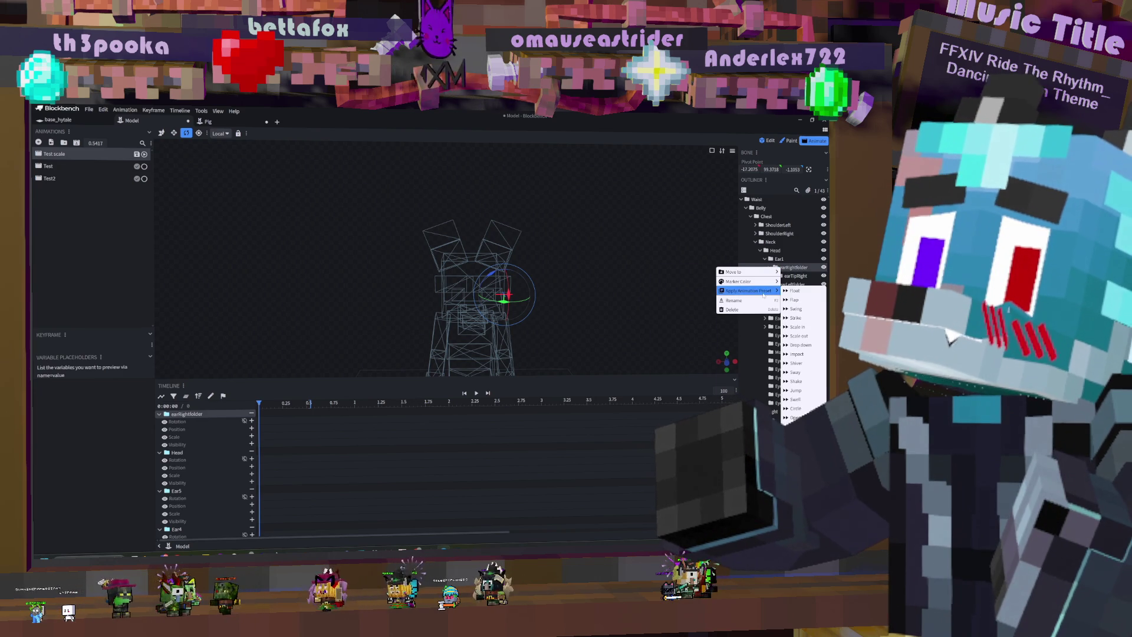
Step: Close the bone options unchanged, select the right ear, and return to Edit mode
{"action": "mouse_move", "coordinate": [765, 285]}
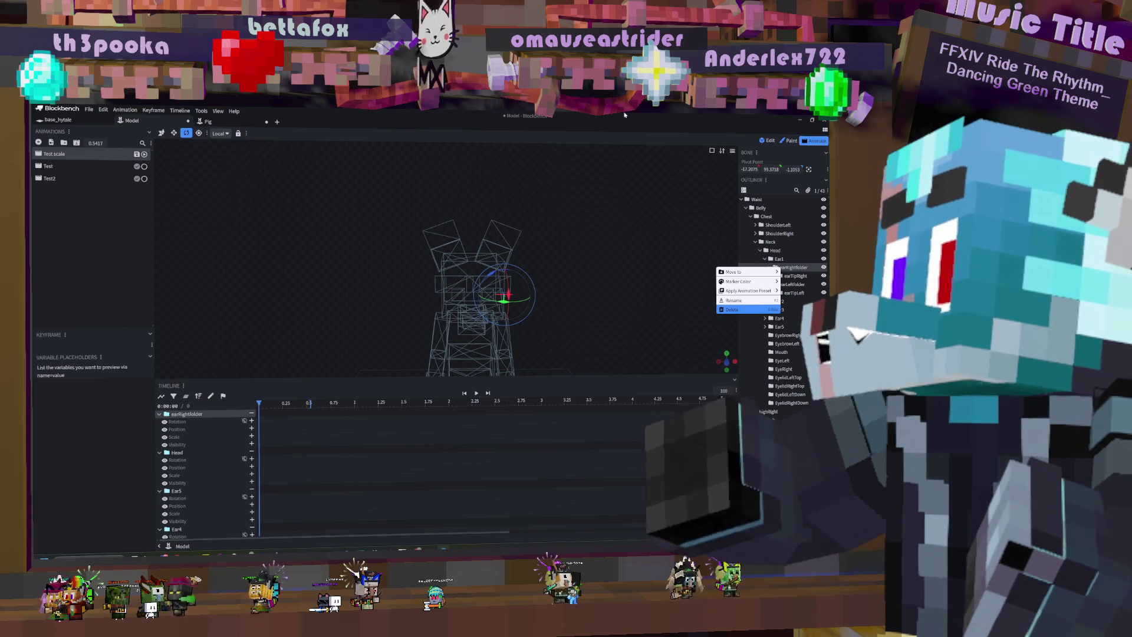
{"action": "left_click", "coordinate": [497, 252]}
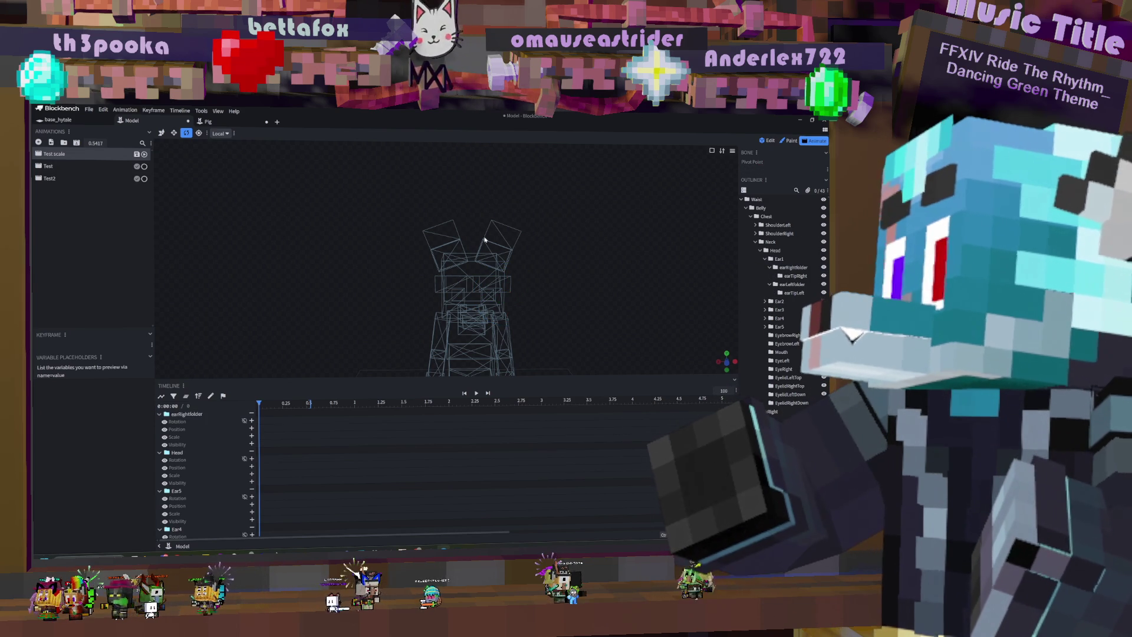
{"action": "left_click", "coordinate": [497, 251]}
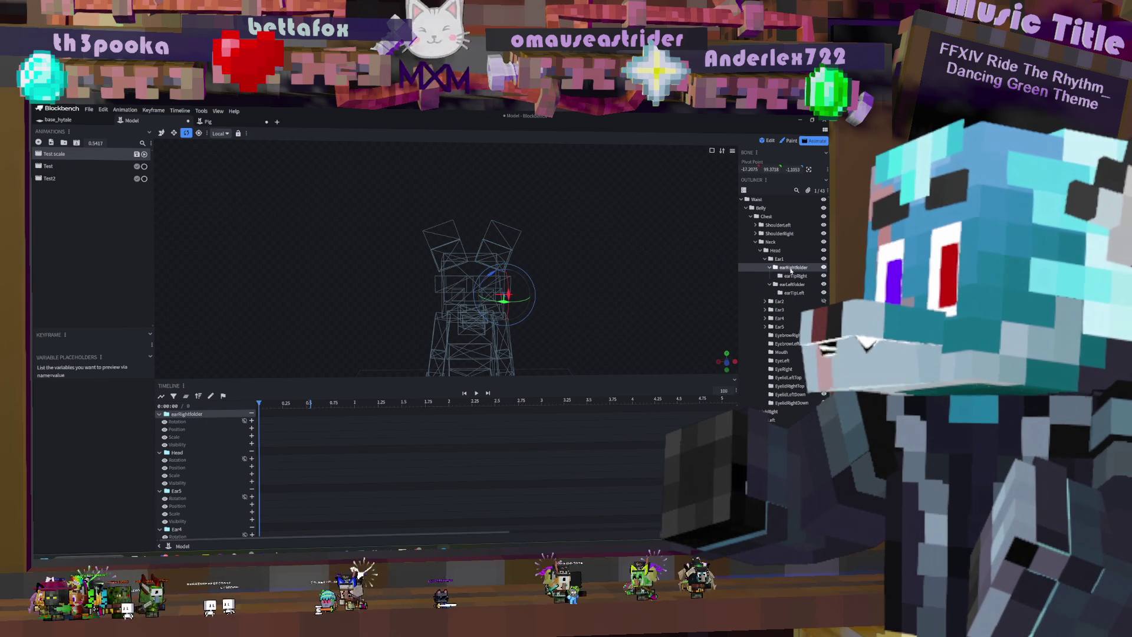
{"action": "mouse_move", "coordinate": [608, 244]}
{"action": "left_mouse_down"}
{"action": "mouse_move", "coordinate": [580, 226]}
{"action": "mouse_move", "coordinate": [603, 230]}
{"action": "left_mouse_up"}
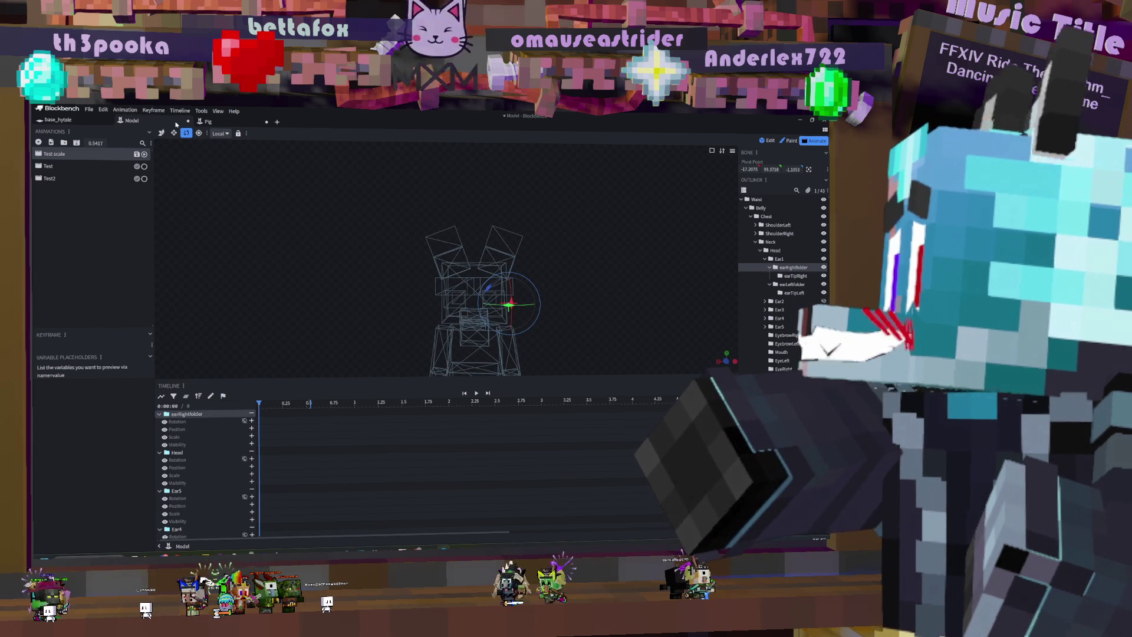
{"action": "left_click", "coordinate": [770, 142]}
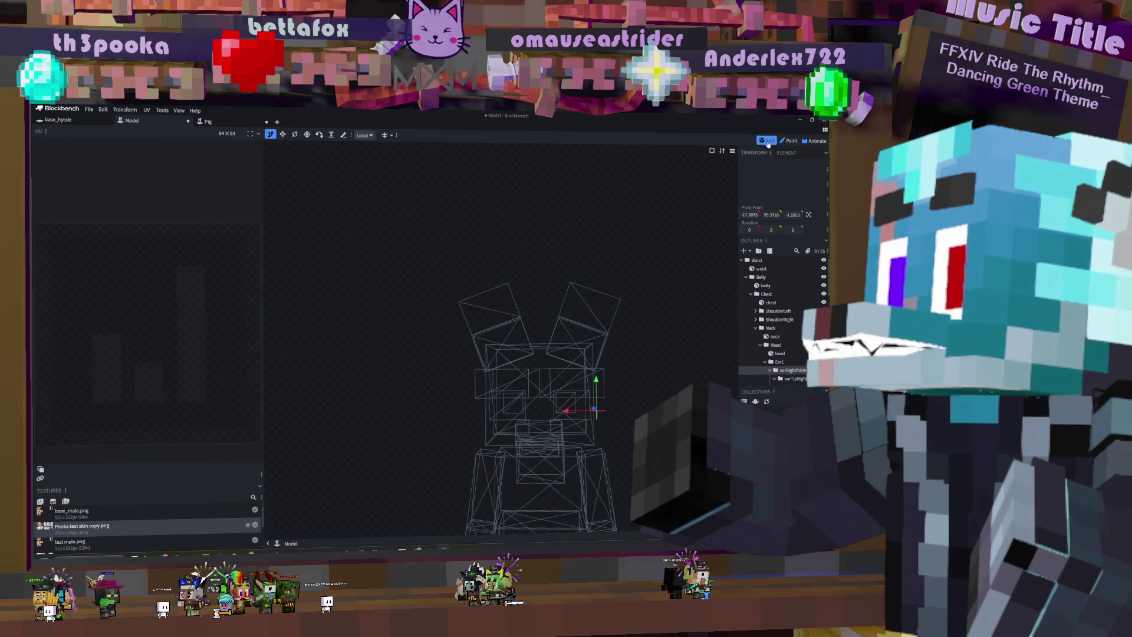
Step: Try centring and nudging the right ear group's pivot, undoing both changes
{"action": "left_click", "coordinate": [797, 369]}
{"action": "left_click", "coordinate": [798, 370]}
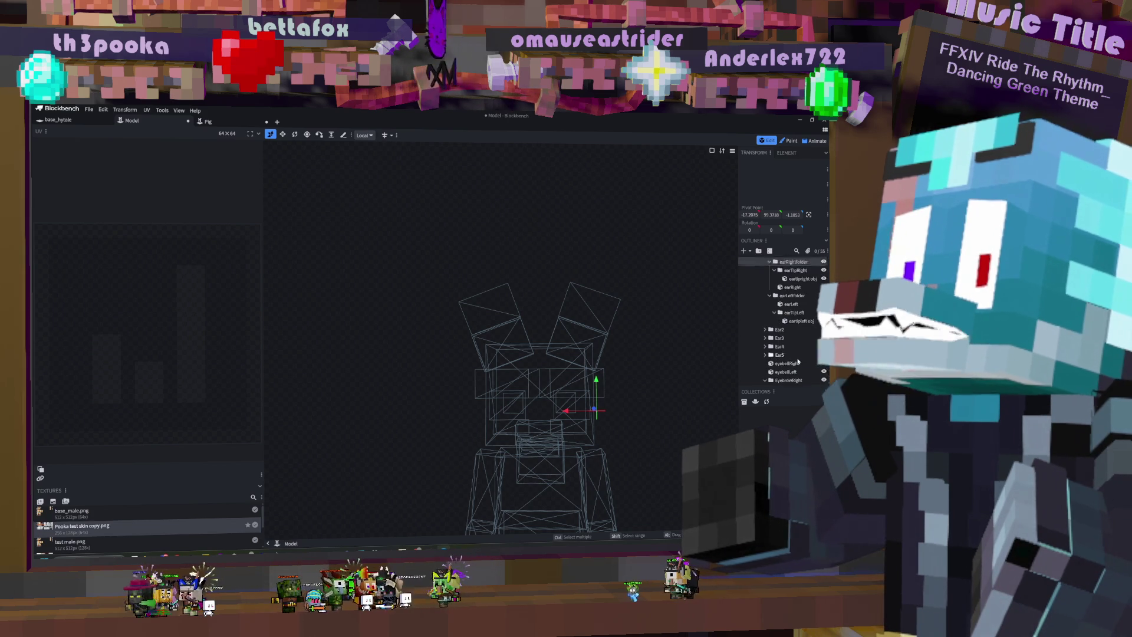
{"action": "left_click", "coordinate": [798, 306]}
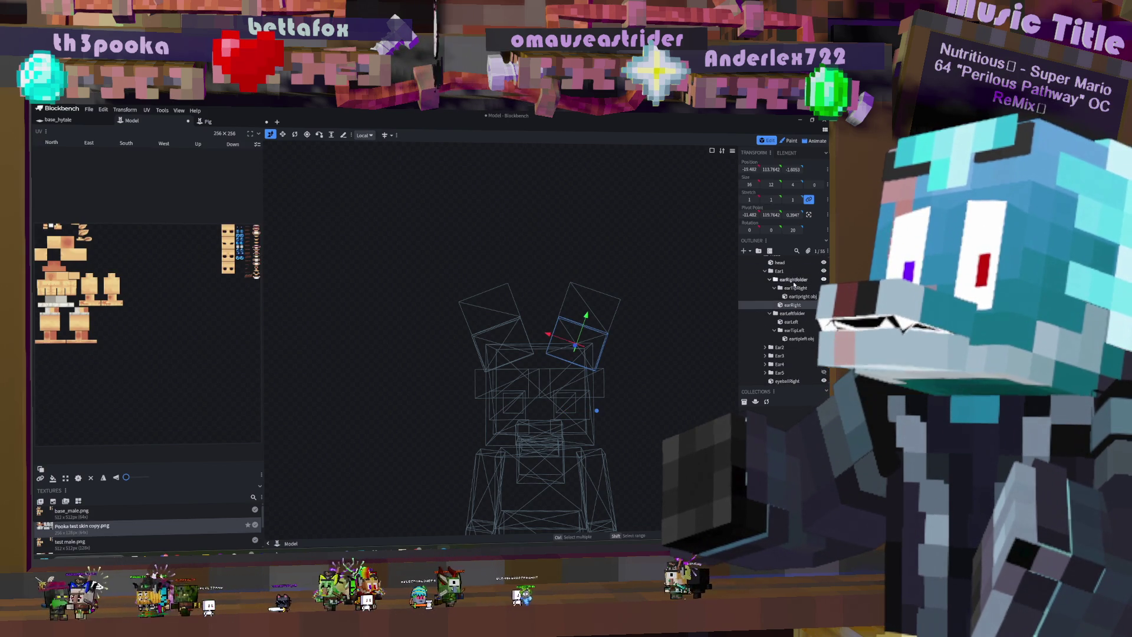
{"action": "left_click", "coordinate": [795, 280]}
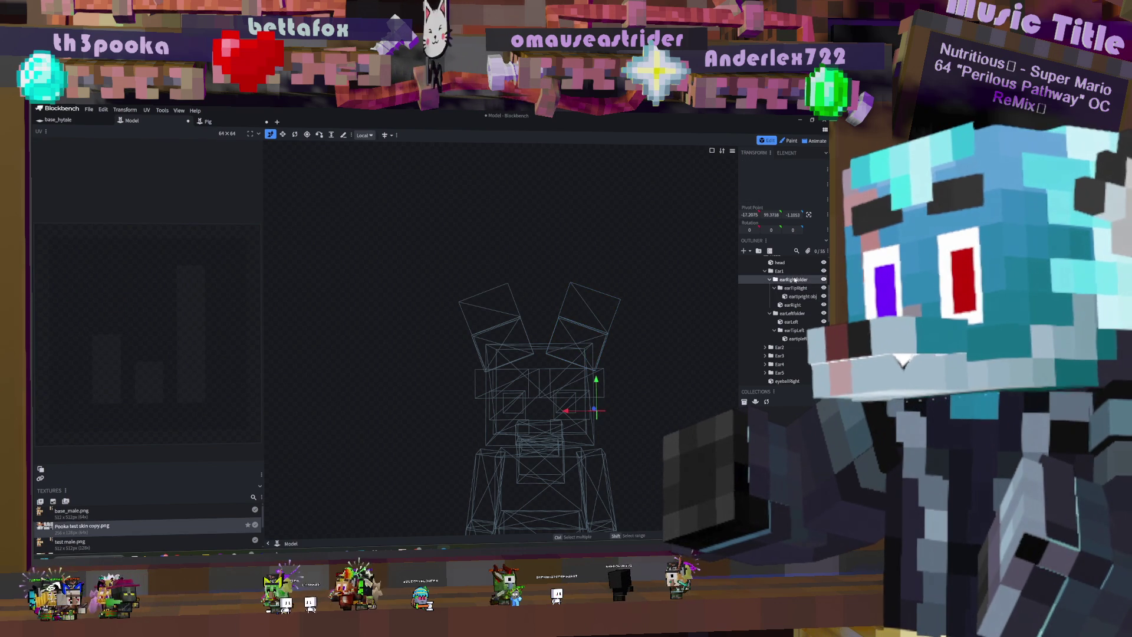
{"action": "left_click", "coordinate": [795, 281]}
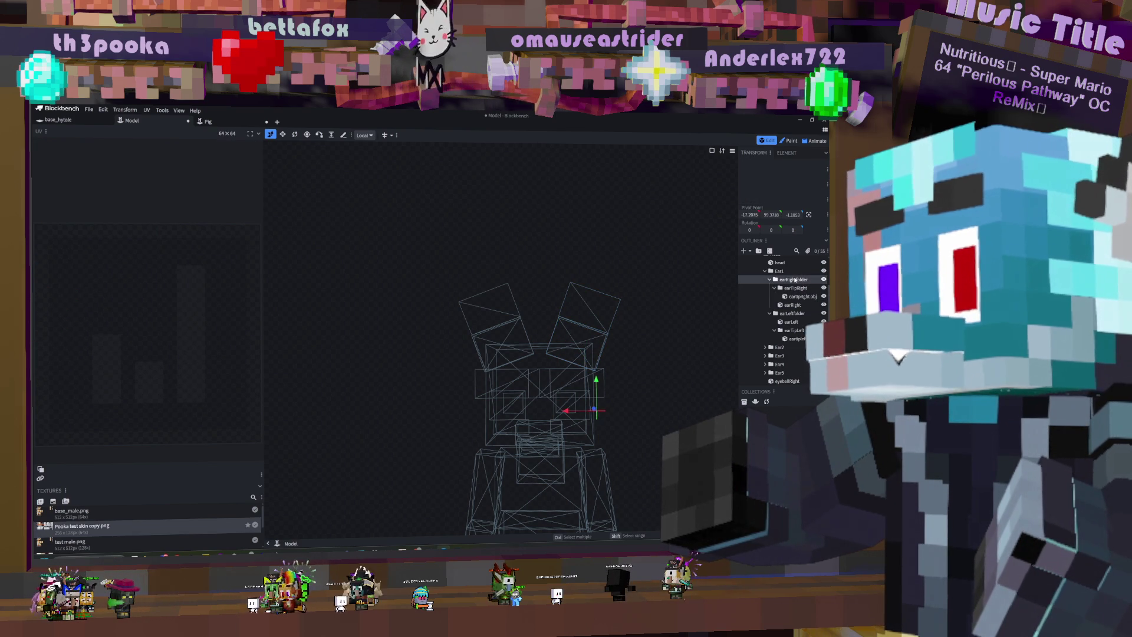
{"action": "left_click", "coordinate": [806, 215]}
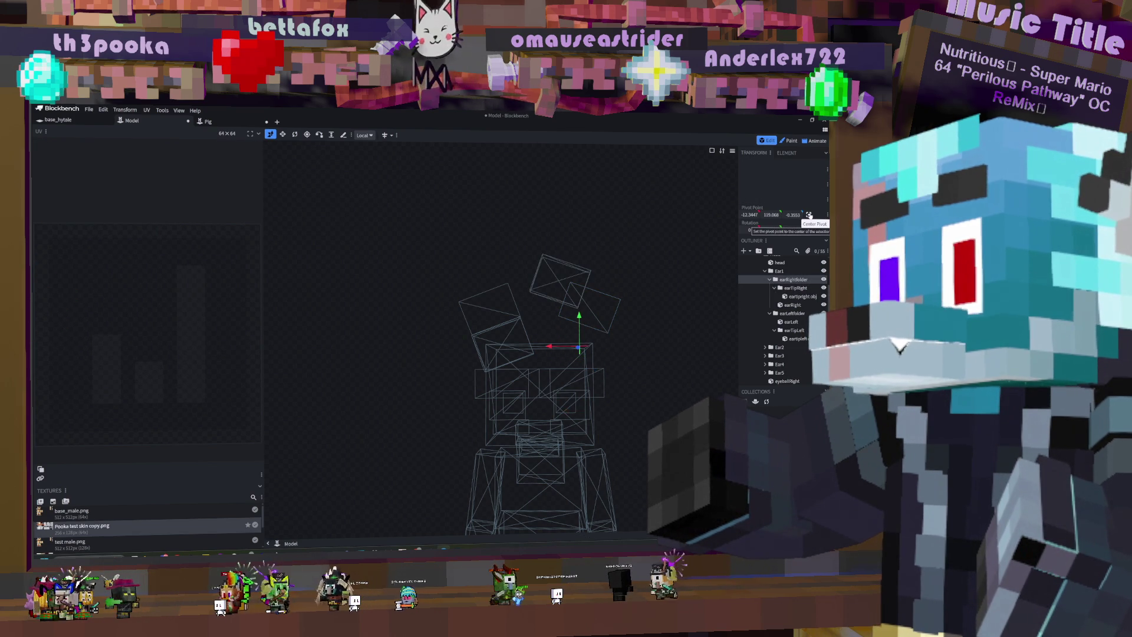
{"action": "key", "text": "ctrl+z"}
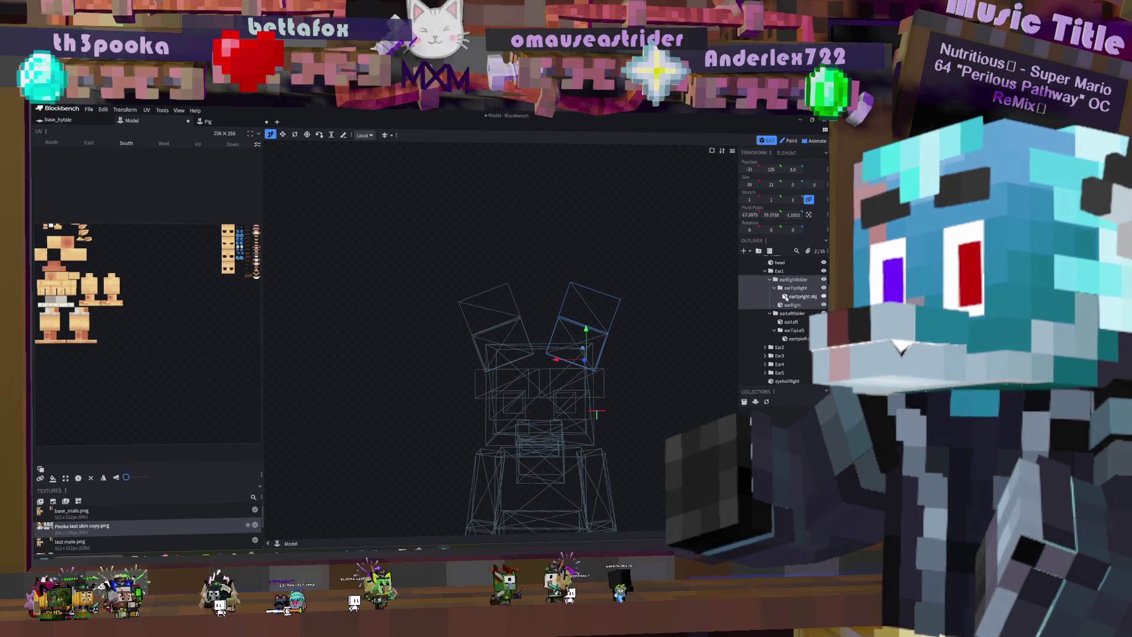
{"action": "left_click", "coordinate": [795, 281]}
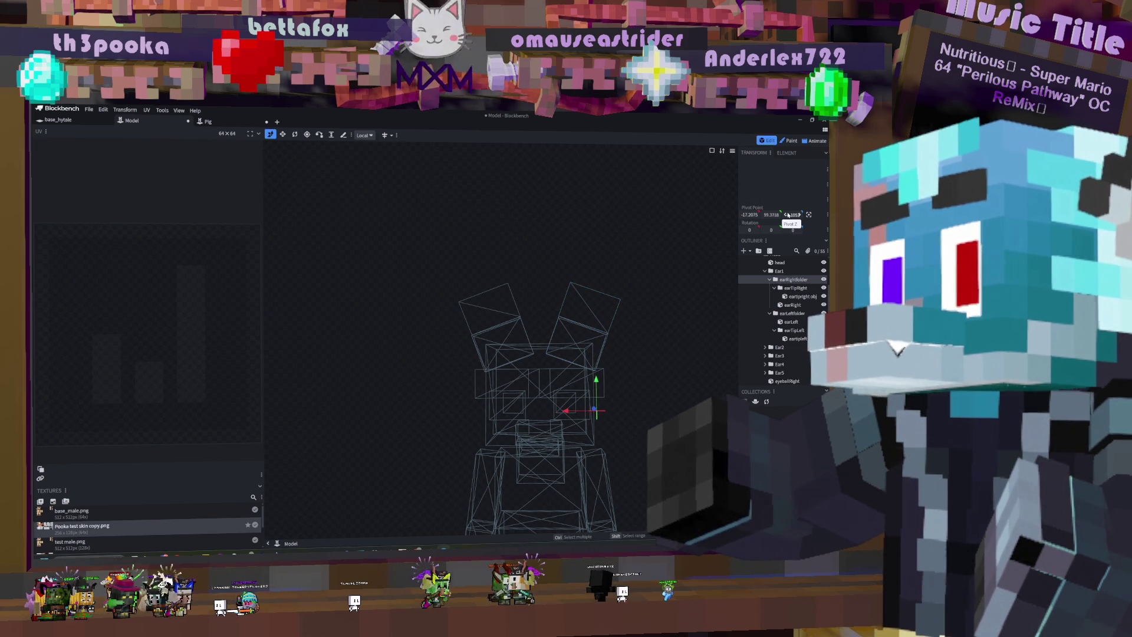
{"action": "left_click_drag", "start_coordinate": [803, 214], "coordinate": [810, 215]}
{"action": "key", "text": "ctrl+z"}
Step: Reselect earRightfolder and drag its Pivot Y up to the base of the right ear
{"action": "left_click", "coordinate": [805, 280]}
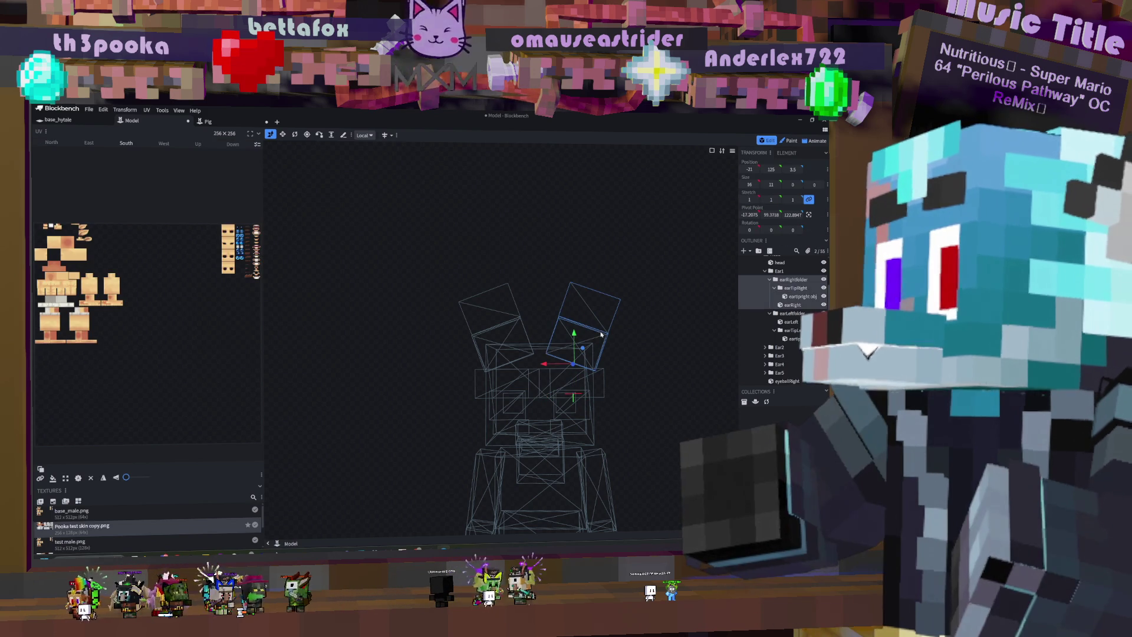
{"action": "left_click", "coordinate": [806, 280]}
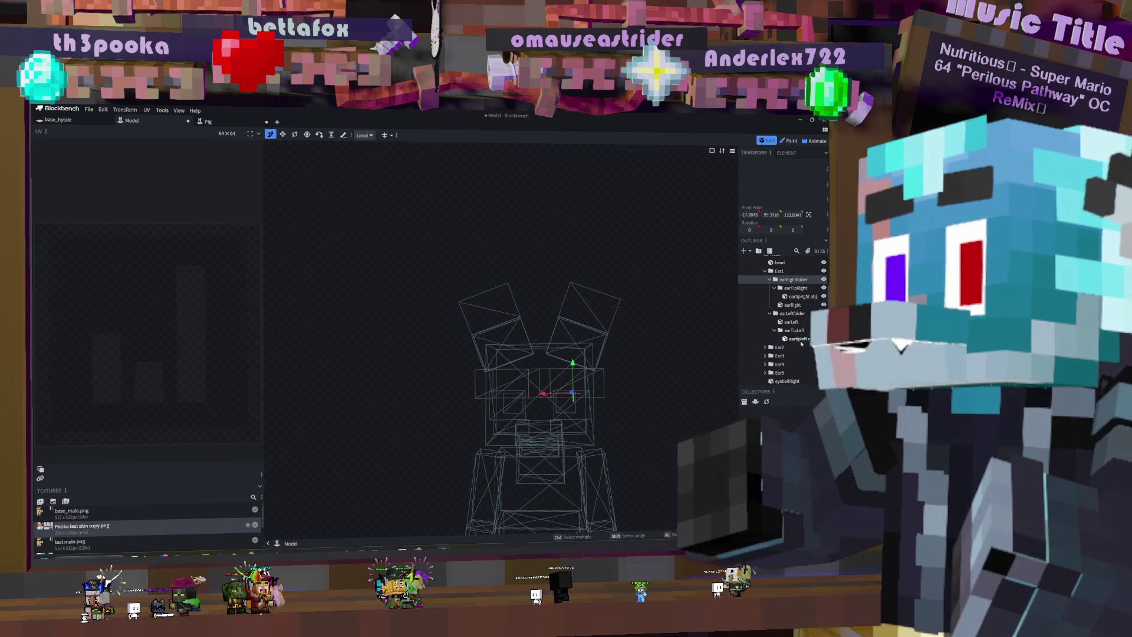
{"action": "left_click", "coordinate": [790, 315]}
{"action": "left_click", "coordinate": [790, 315], "text": "ctrl"}
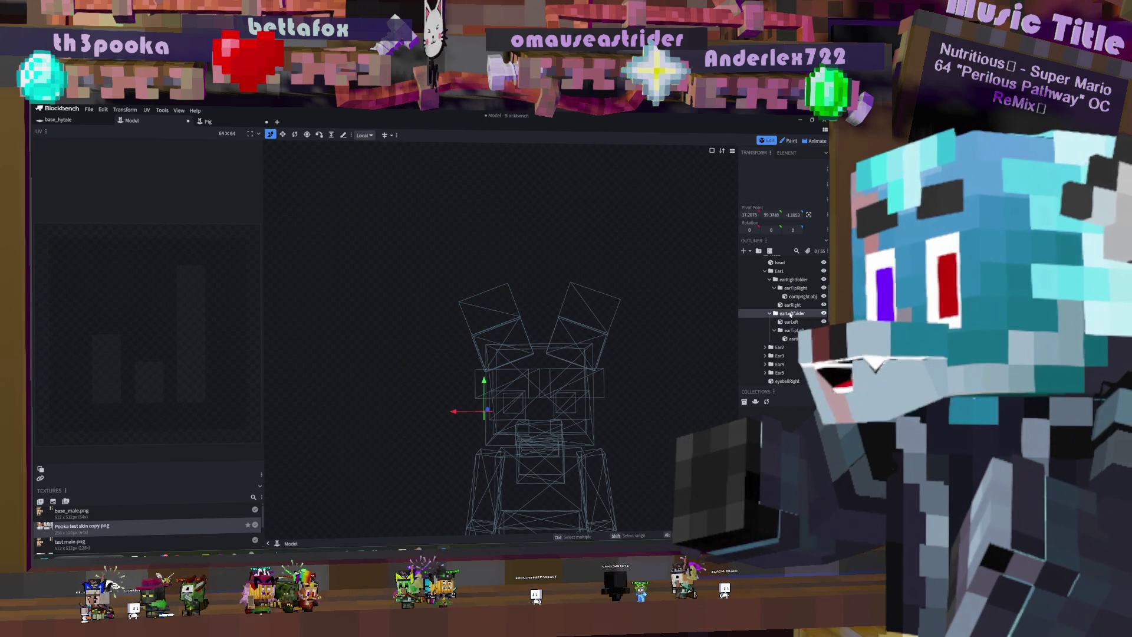
{"action": "left_click", "coordinate": [787, 280]}
{"action": "left_click", "coordinate": [787, 281], "text": "ctrl"}
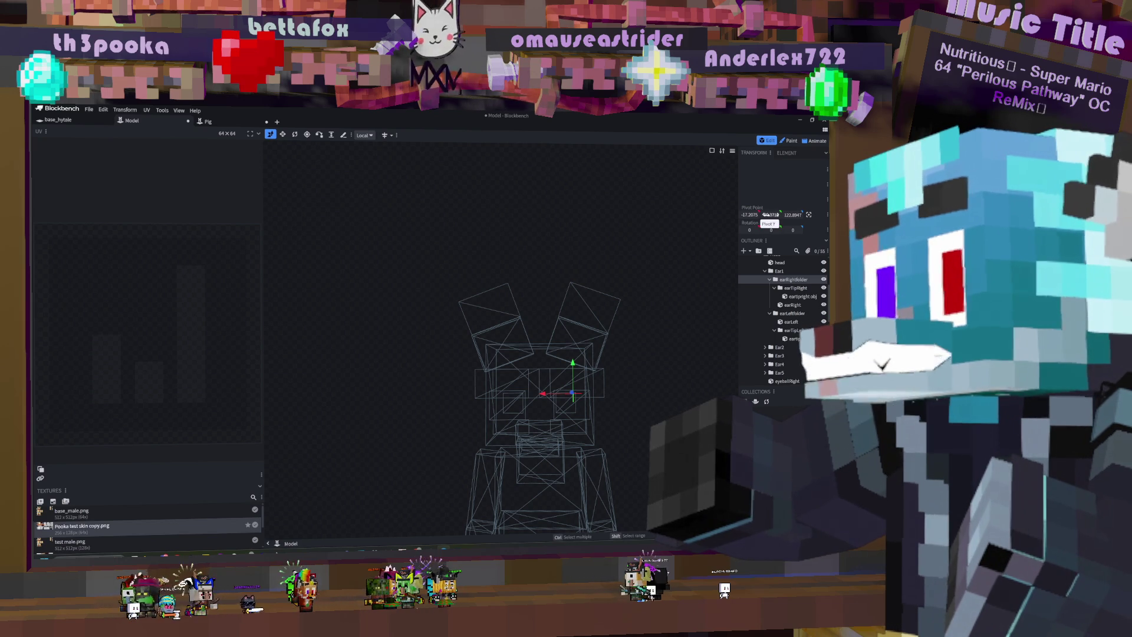
{"action": "mouse_move", "coordinate": [768, 216]}
{"action": "left_mouse_down"}
{"action": "mouse_move", "coordinate": [793, 216]}
{"action": "mouse_move", "coordinate": [747, 216]}
{"action": "left_mouse_up"}
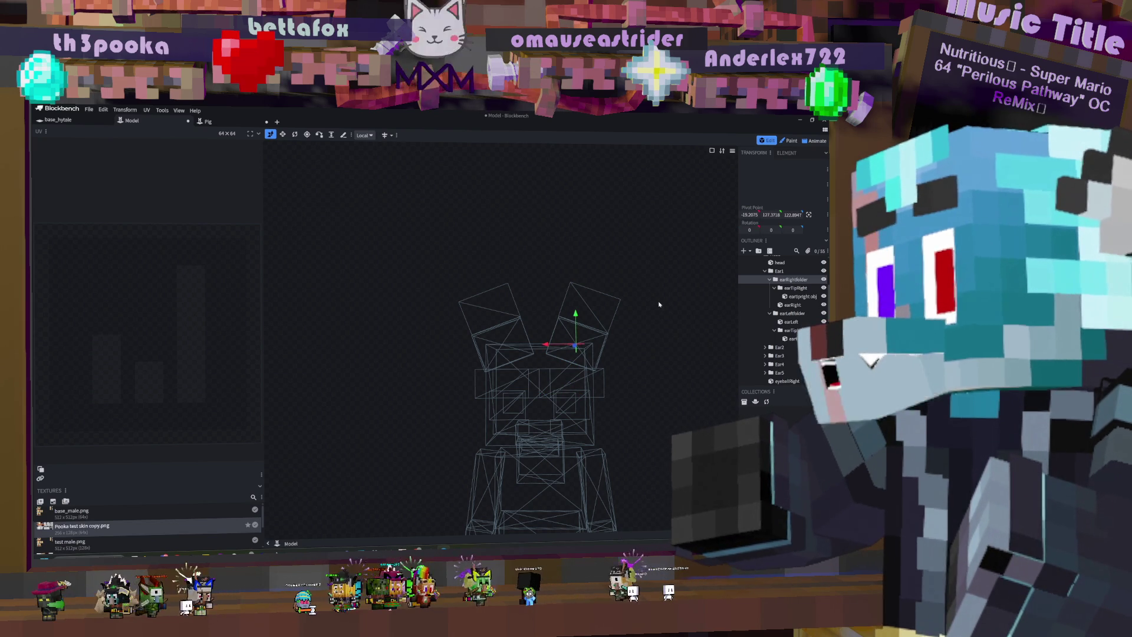
{"action": "left_click", "coordinate": [733, 151]}
{"action": "left_click", "coordinate": [732, 151]}
{"action": "left_click", "coordinate": [732, 151]}
{"action": "left_click", "coordinate": [722, 151]}
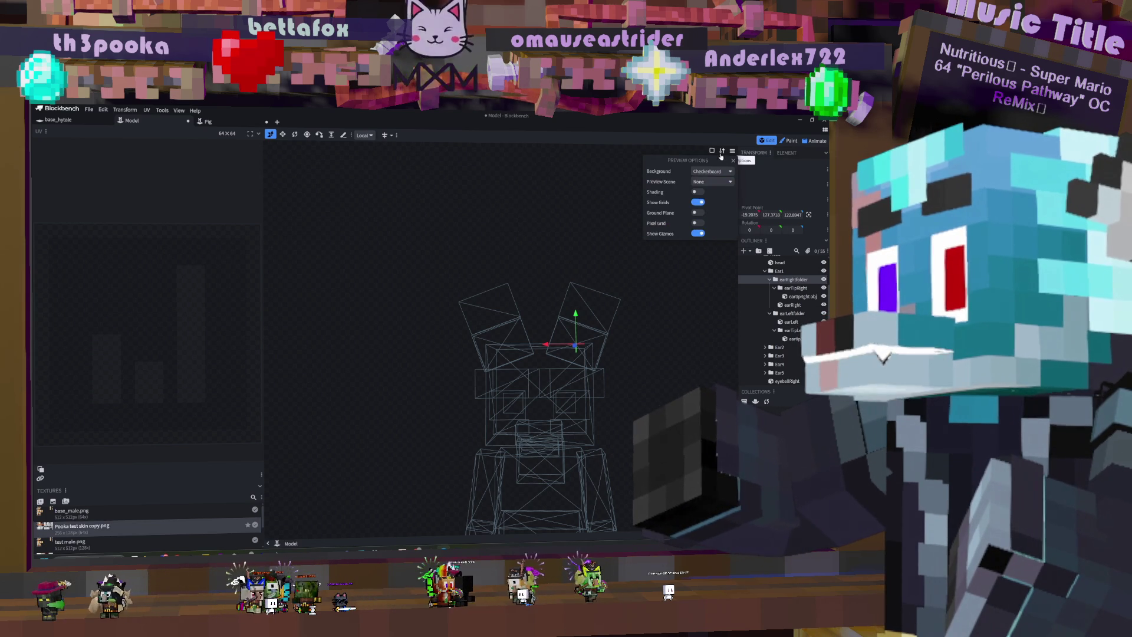
{"action": "left_click", "coordinate": [719, 183]}
{"action": "left_click", "coordinate": [719, 183]}
{"action": "left_click", "coordinate": [712, 151]}
{"action": "left_click", "coordinate": [712, 150]}
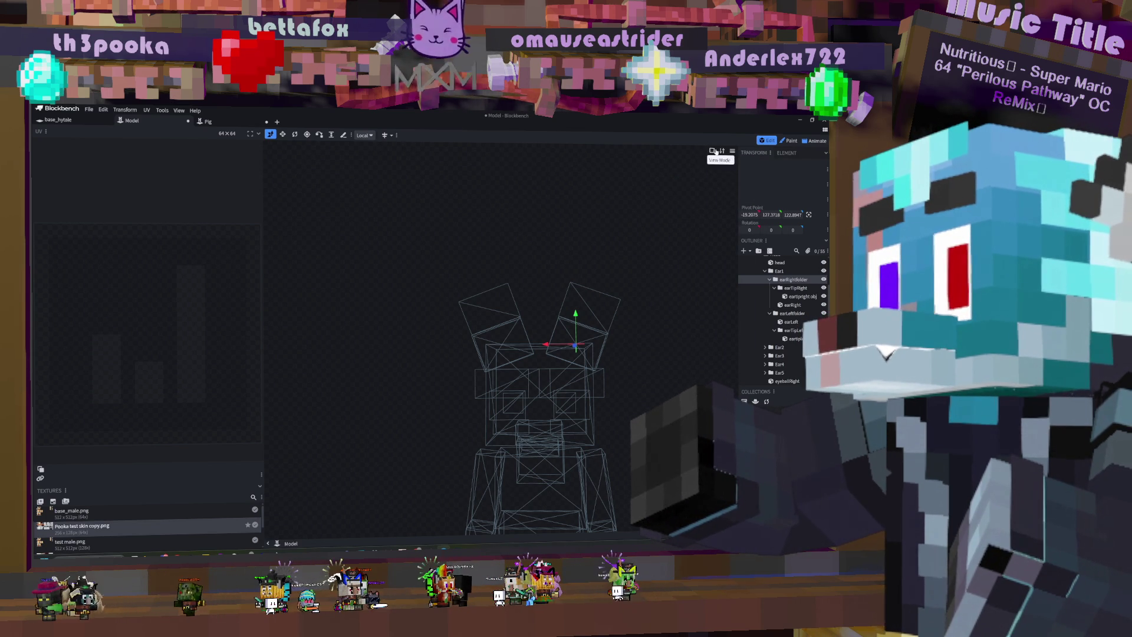
{"action": "left_click", "coordinate": [732, 151]}
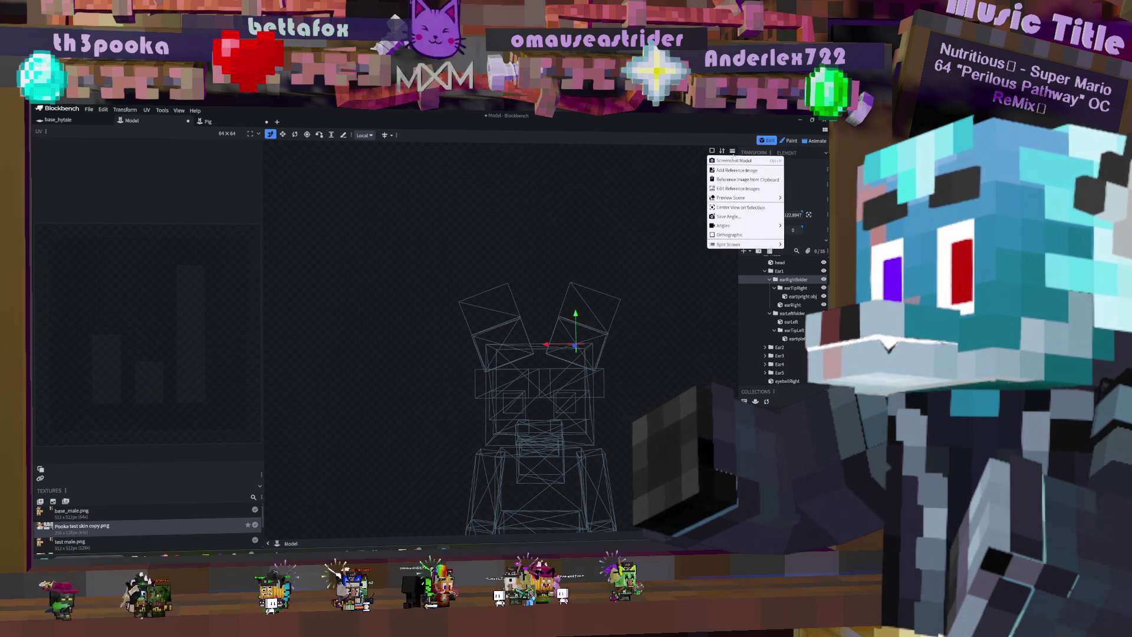
{"action": "left_click", "coordinate": [737, 235]}
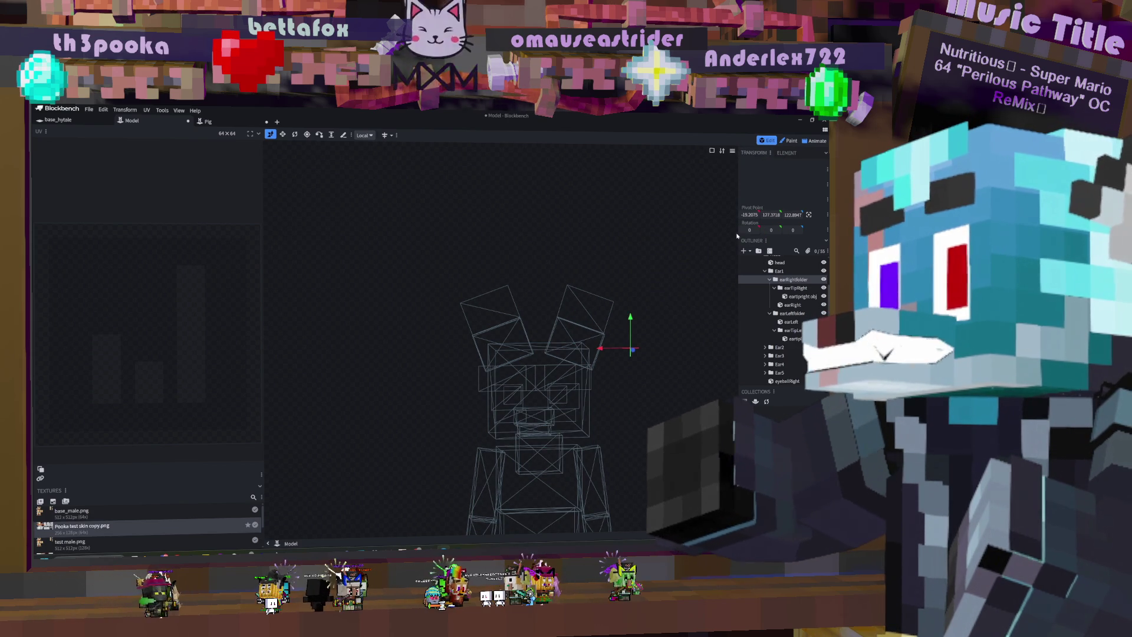
{"action": "left_click", "coordinate": [732, 151]}
{"action": "mouse_move", "coordinate": [735, 228]}
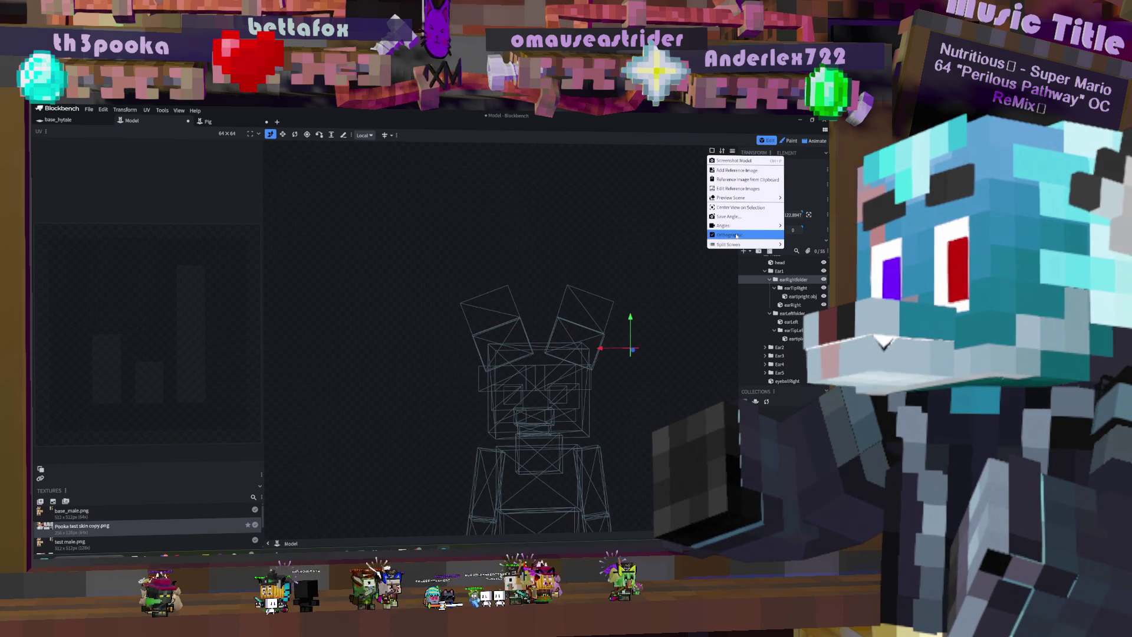
{"action": "left_click", "coordinate": [737, 207]}
{"action": "left_click", "coordinate": [732, 151]}
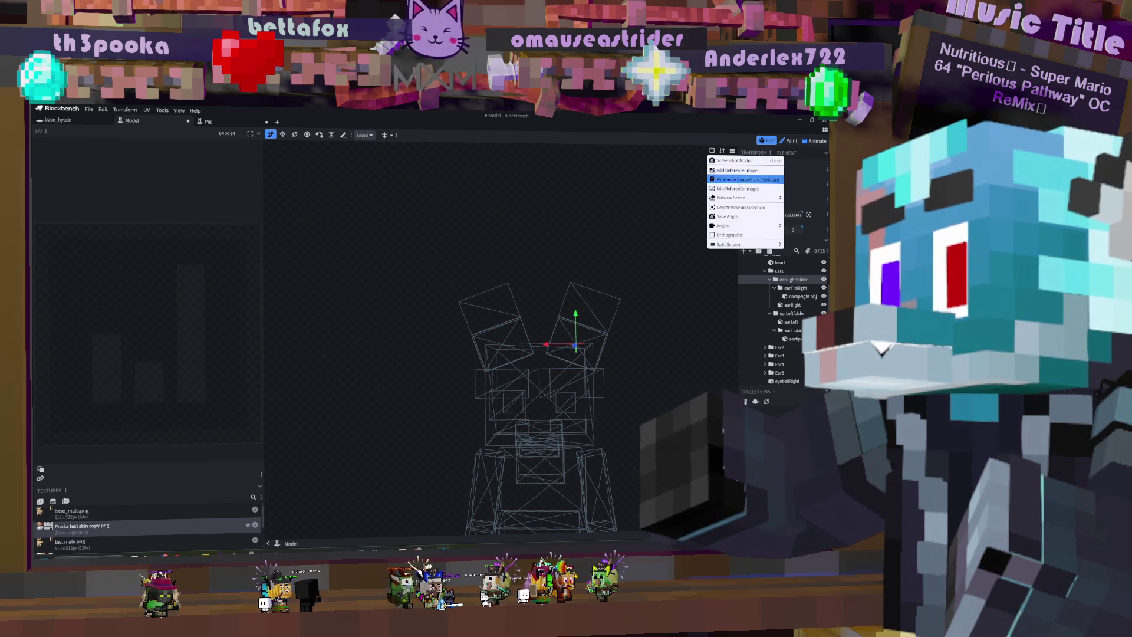
{"action": "left_click", "coordinate": [737, 235]}
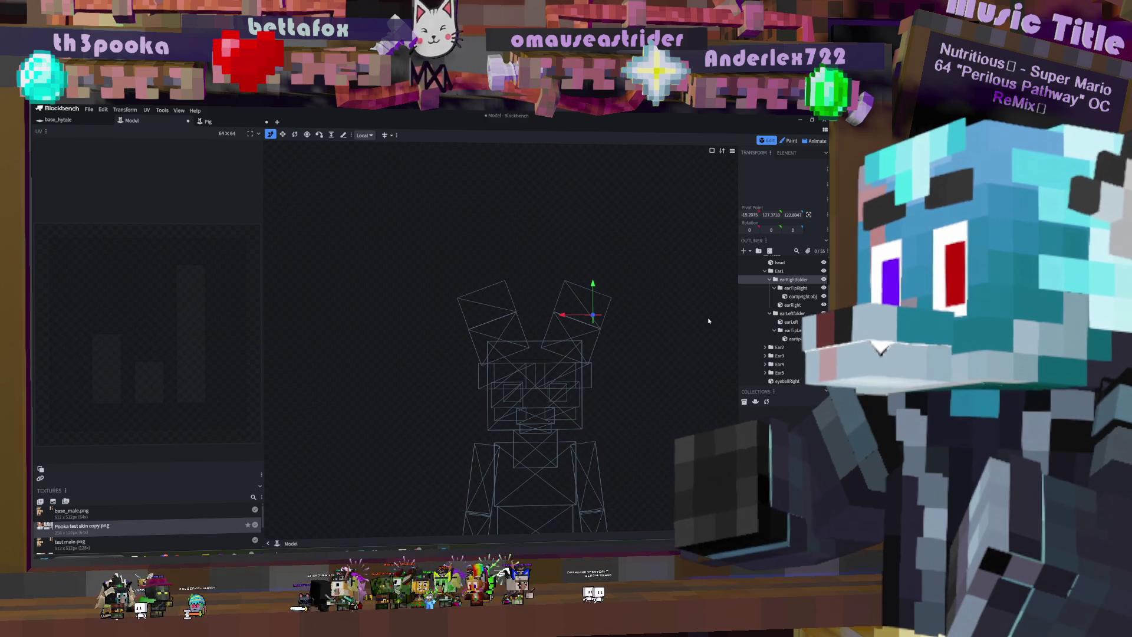
{"action": "left_click", "coordinate": [712, 150]}
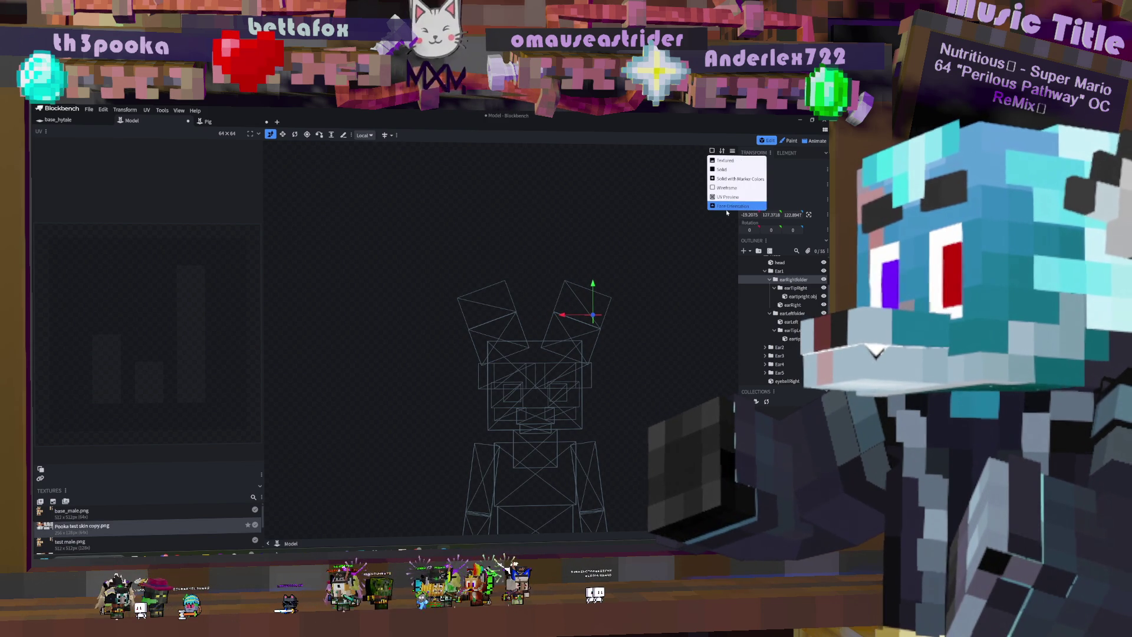
{"action": "left_click", "coordinate": [720, 188]}
{"action": "left_click", "coordinate": [721, 150]}
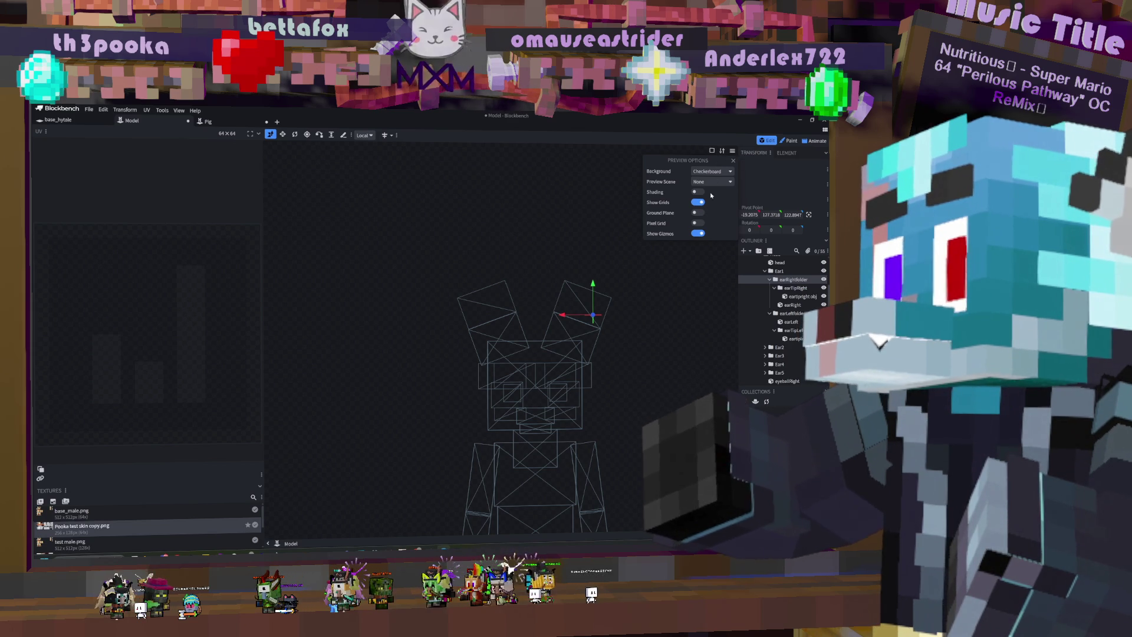
{"action": "left_click", "coordinate": [721, 151]}
{"action": "left_click", "coordinate": [721, 151]}
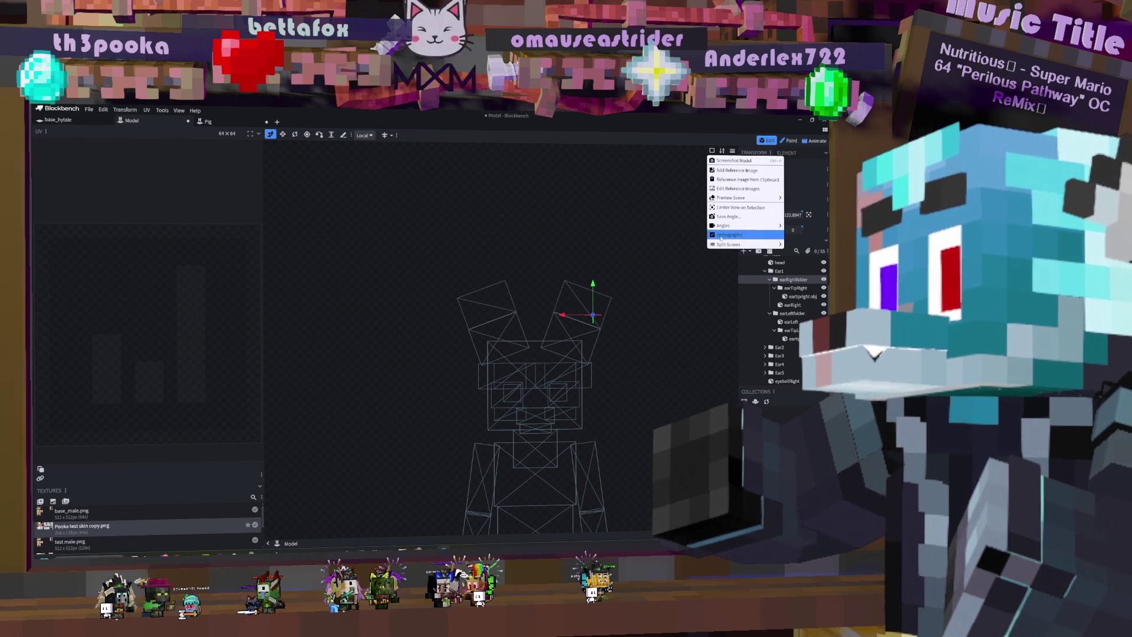
{"action": "left_click", "coordinate": [746, 222]}
{"action": "mouse_move", "coordinate": [624, 269]}
{"action": "left_mouse_down"}
{"action": "mouse_move", "coordinate": [595, 277]}
{"action": "mouse_move", "coordinate": [639, 289]}
{"action": "left_mouse_up"}
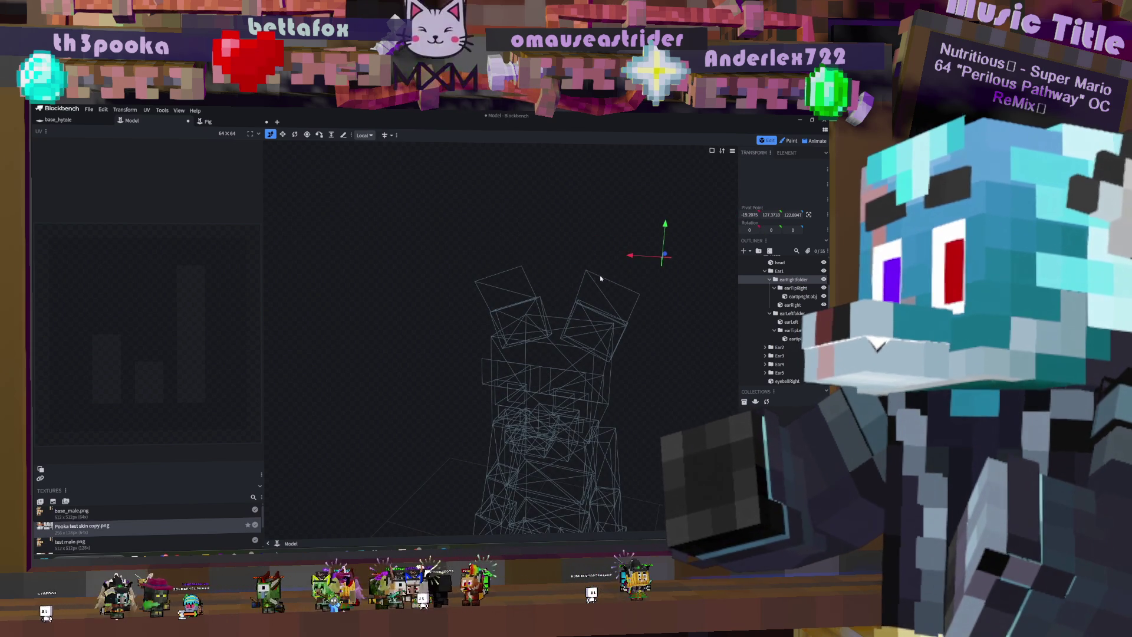
Step: Lower earRightfolder's pivot to the right ear's base and shift its X by about one unit
{"action": "left_click", "coordinate": [637, 297]}
{"action": "left_click", "coordinate": [794, 305]}
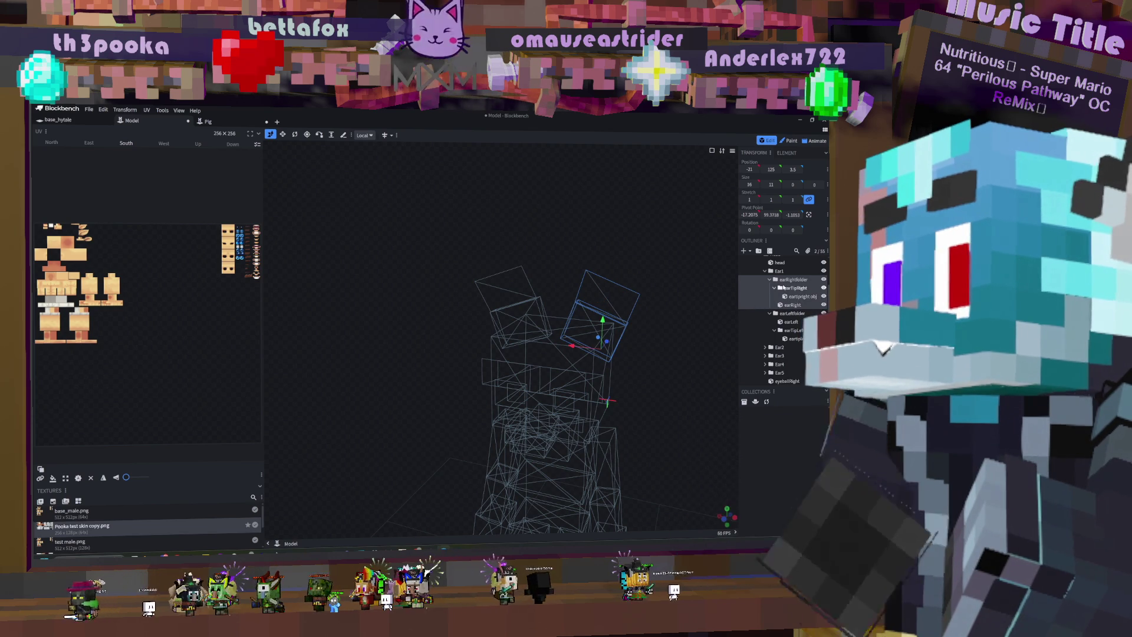
{"action": "left_click", "coordinate": [789, 281]}
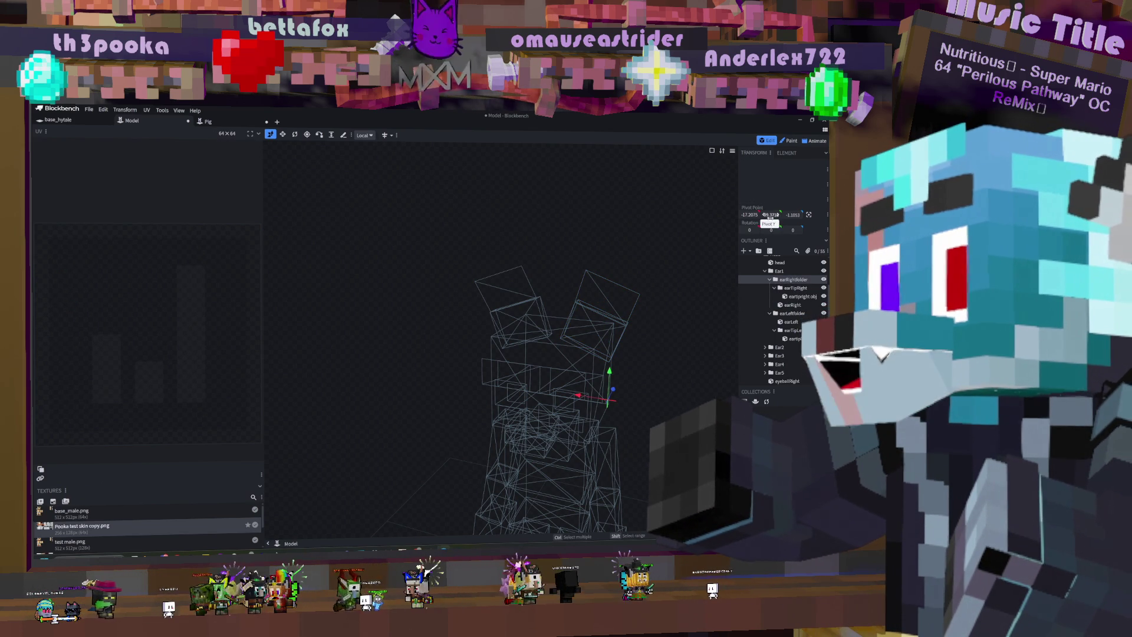
{"action": "mouse_move", "coordinate": [663, 273]}
{"action": "right_mouse_down"}
{"action": "mouse_move", "coordinate": [626, 252]}
{"action": "mouse_move", "coordinate": [495, 263]}
{"action": "mouse_move", "coordinate": [639, 263]}
{"action": "mouse_move", "coordinate": [601, 253]}
{"action": "right_mouse_up"}
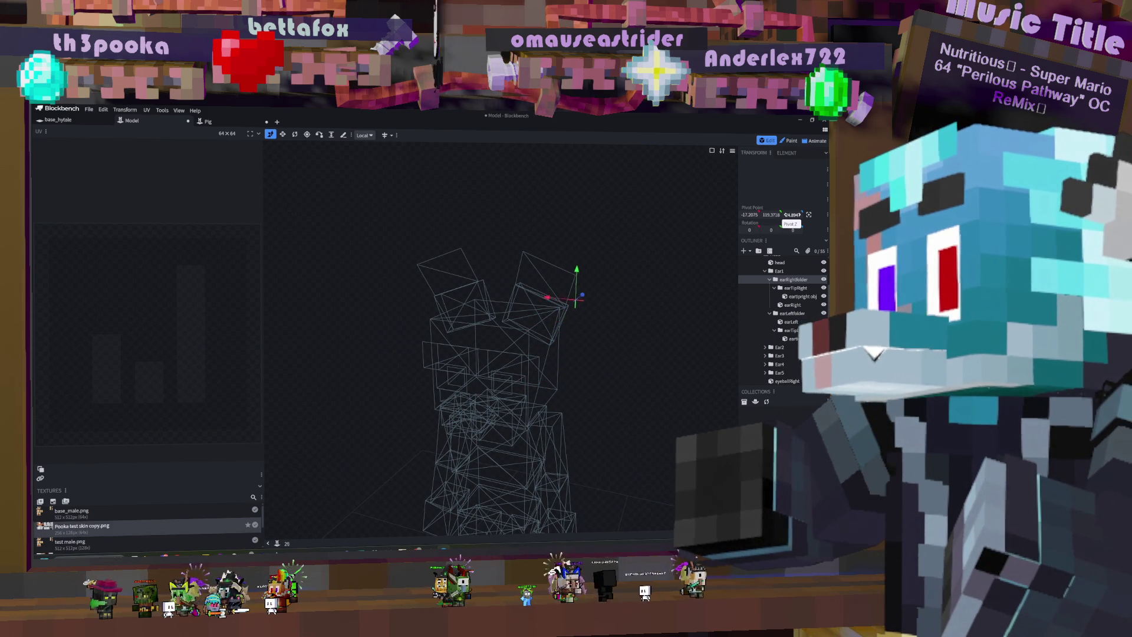
{"action": "left_click", "coordinate": [793, 279]}
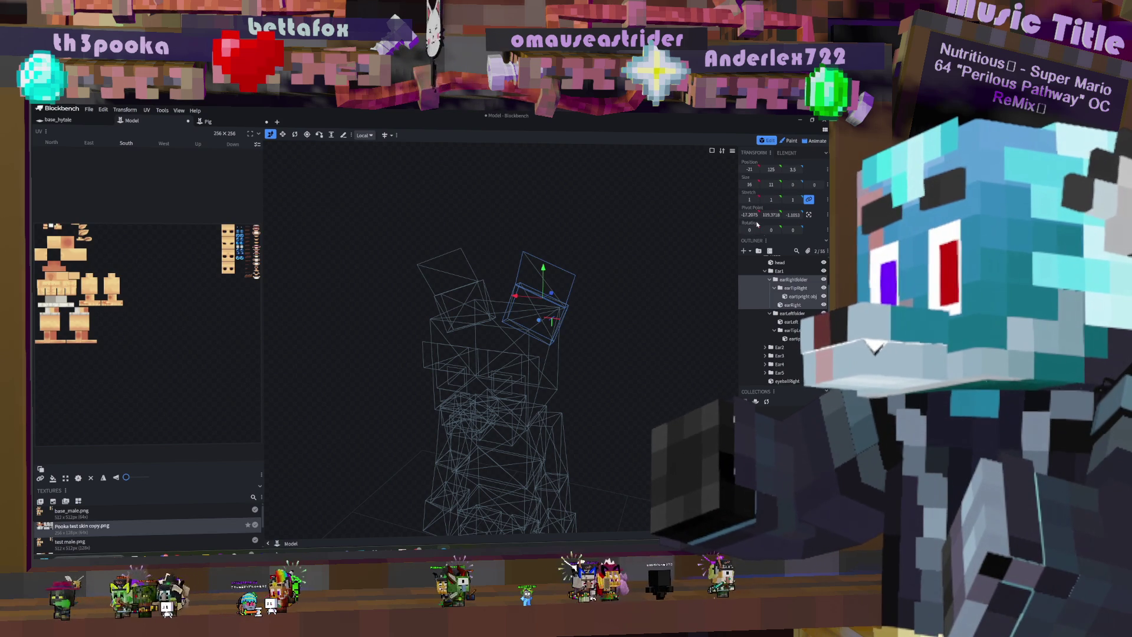
{"action": "left_click", "coordinate": [779, 281]}
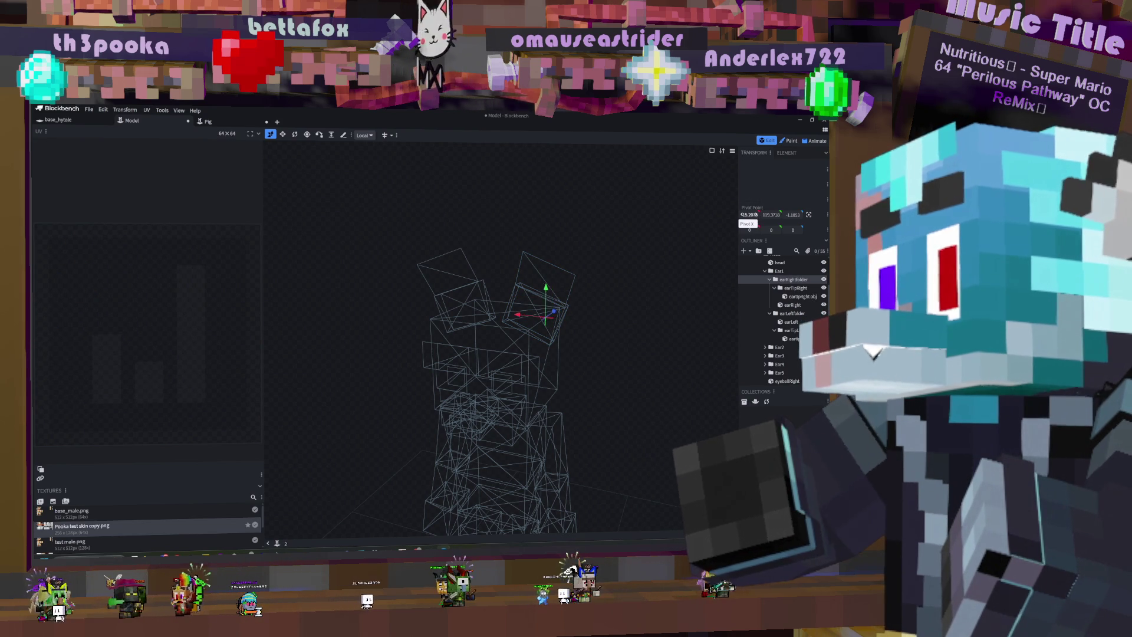
{"action": "mouse_move", "coordinate": [601, 282]}
{"action": "left_mouse_down"}
{"action": "mouse_move", "coordinate": [609, 260]}
{"action": "mouse_move", "coordinate": [625, 283]}
{"action": "mouse_move", "coordinate": [548, 274]}
{"action": "mouse_move", "coordinate": [663, 257]}
{"action": "left_mouse_up"}
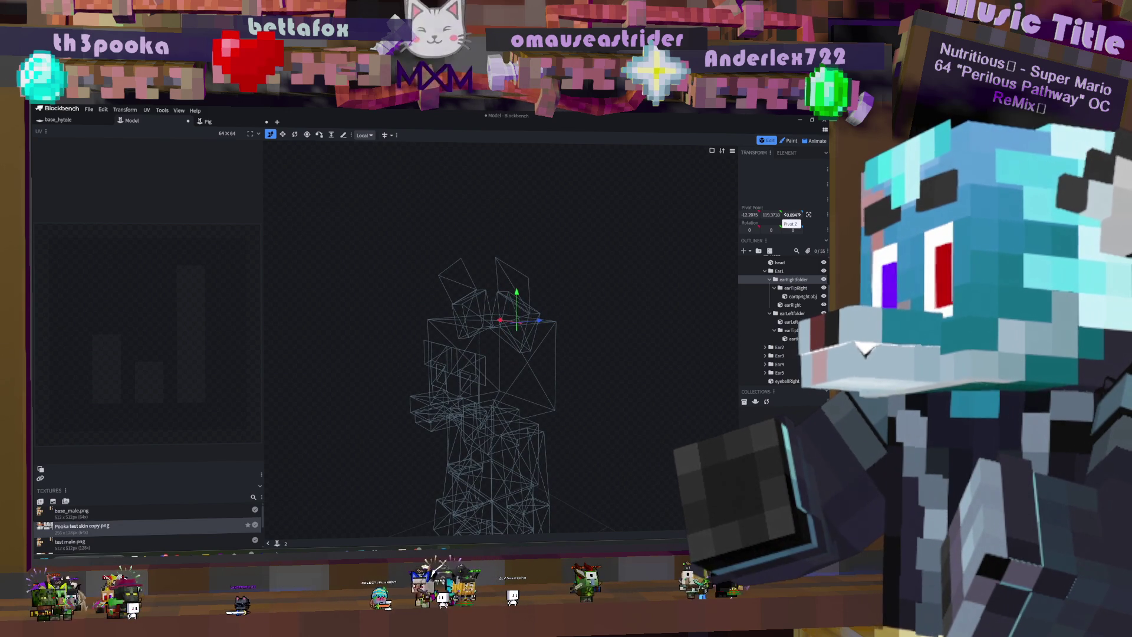
{"action": "mouse_move", "coordinate": [518, 260]}
{"action": "left_mouse_down"}
{"action": "mouse_move", "coordinate": [533, 230]}
{"action": "mouse_move", "coordinate": [628, 219]}
{"action": "mouse_move", "coordinate": [599, 232]}
{"action": "mouse_move", "coordinate": [550, 227]}
{"action": "mouse_move", "coordinate": [513, 207]}
{"action": "mouse_move", "coordinate": [516, 219]}
{"action": "mouse_move", "coordinate": [518, 209]}
{"action": "left_mouse_up"}
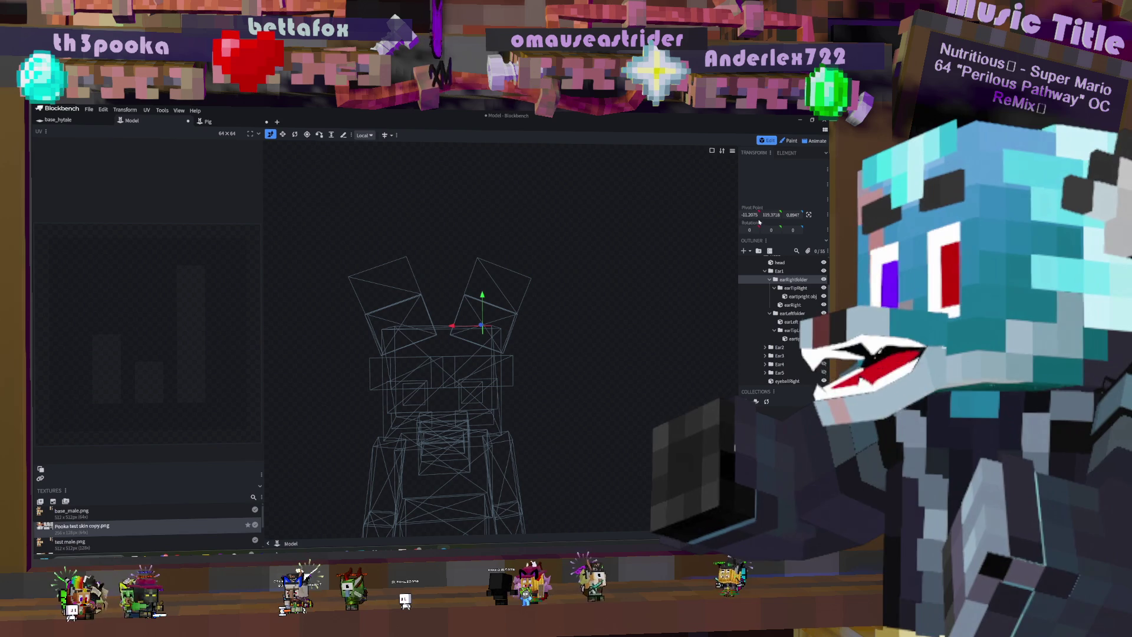
{"action": "left_click_drag", "start_coordinate": [753, 214], "coordinate": [749, 215]}
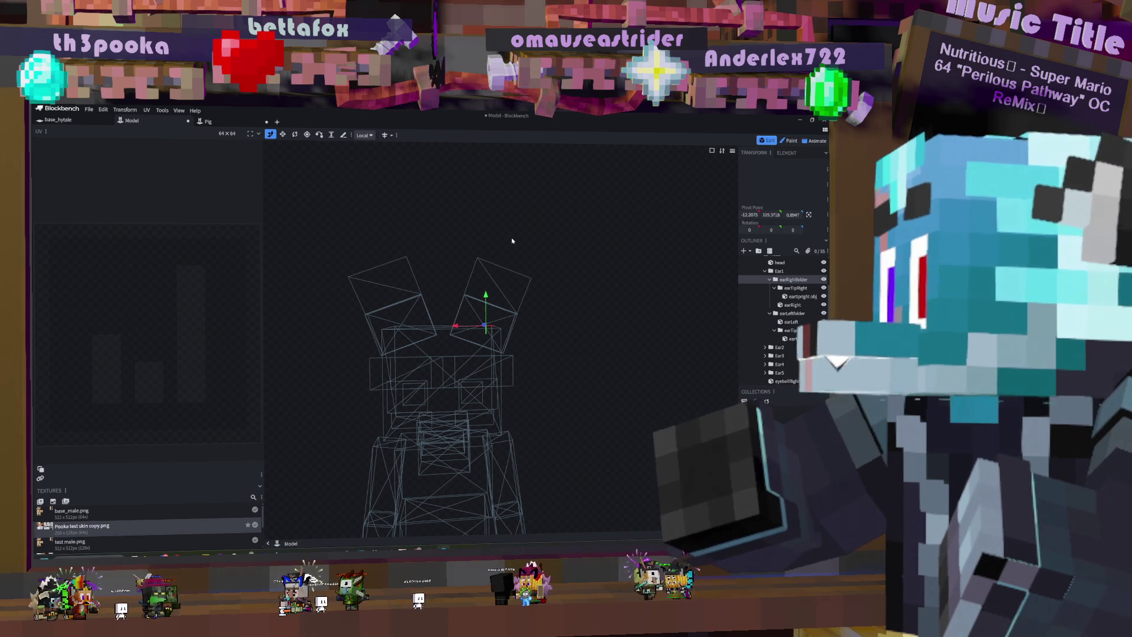
Step: Raise the left ear group's pivot point up the model and fine-tune it along Z
{"action": "left_click", "coordinate": [398, 313]}
{"action": "key", "text": "s"}
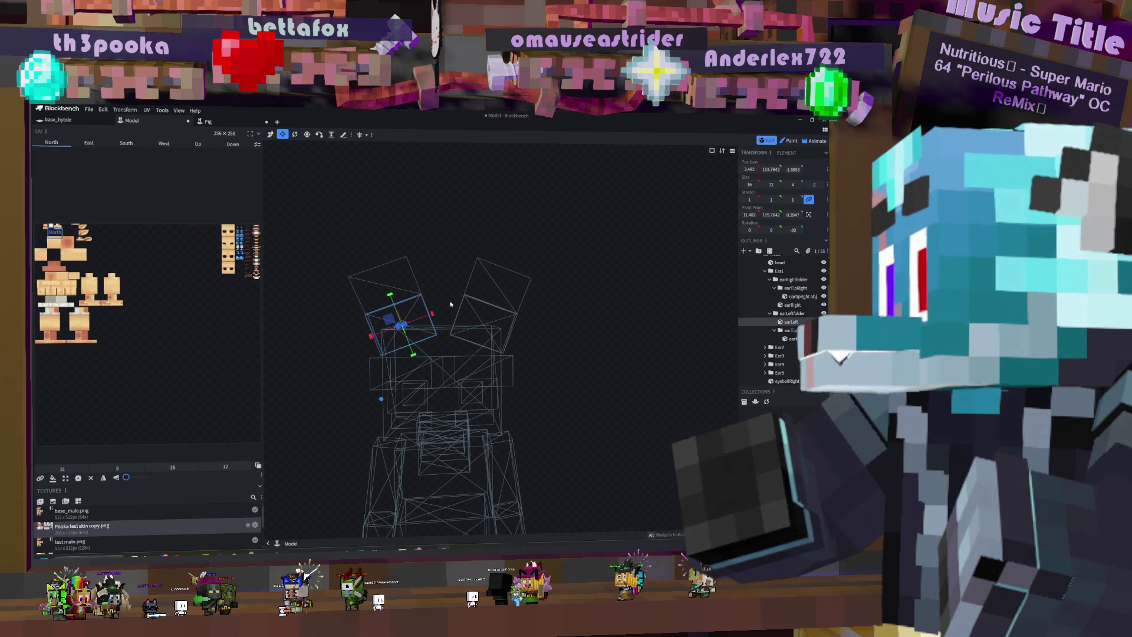
{"action": "left_click", "coordinate": [801, 313]}
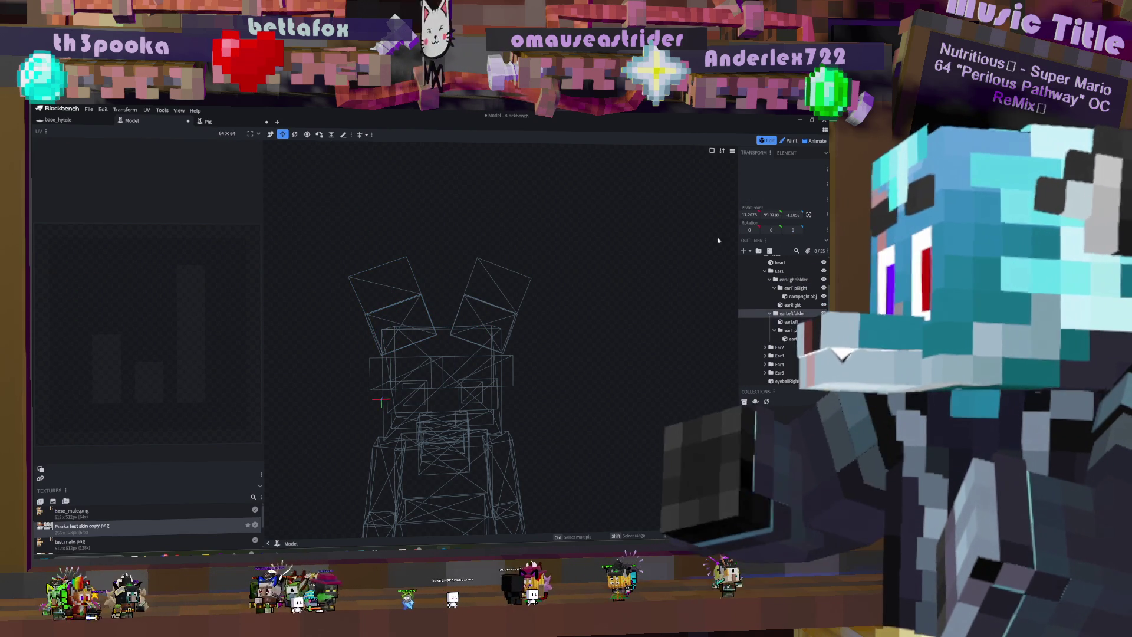
{"action": "left_click_drag", "start_coordinate": [792, 215], "coordinate": [793, 215]}
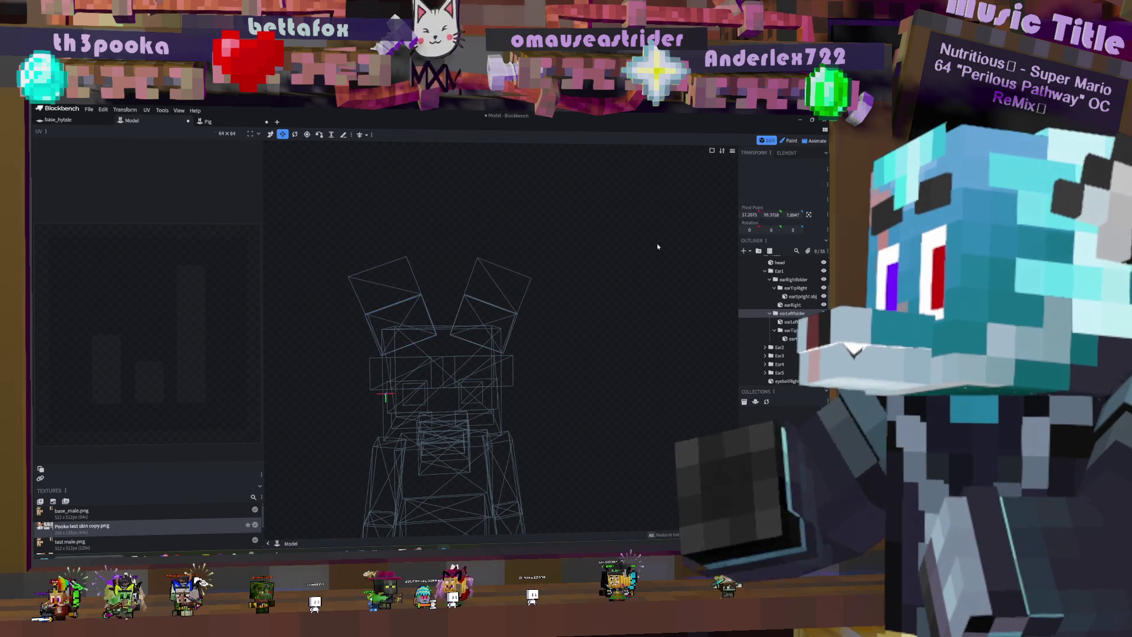
{"action": "left_click", "coordinate": [776, 324]}
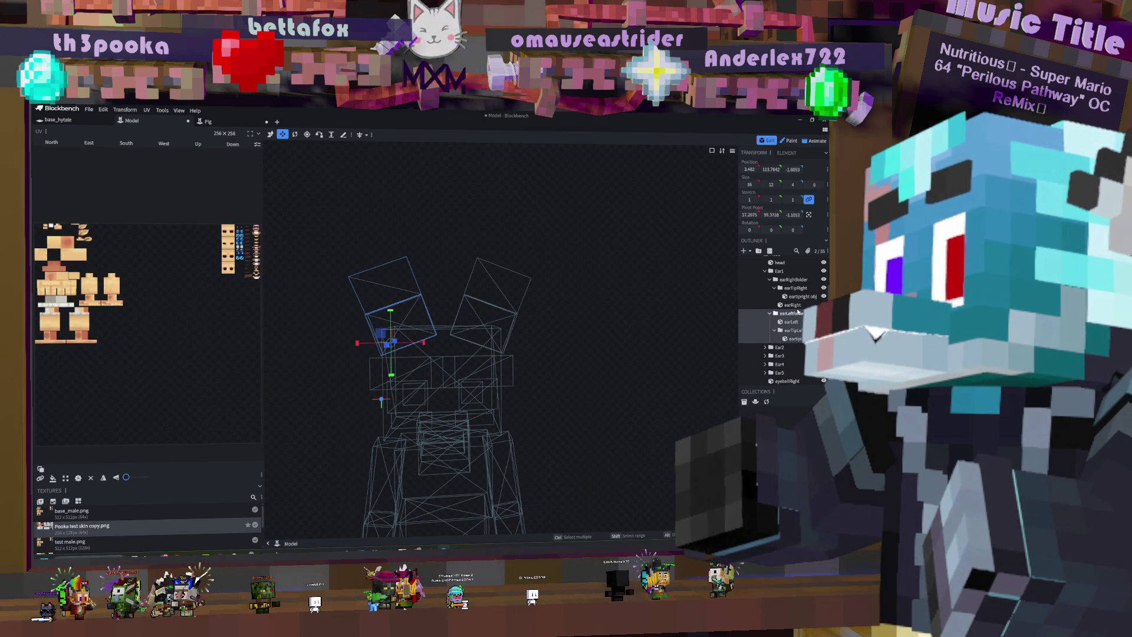
{"action": "key", "text": "Escape"}
{"action": "mouse_move", "coordinate": [771, 214]}
{"action": "left_mouse_down"}
{"action": "mouse_move", "coordinate": [814, 214]}
{"action": "mouse_move", "coordinate": [744, 214]}
{"action": "left_mouse_up"}
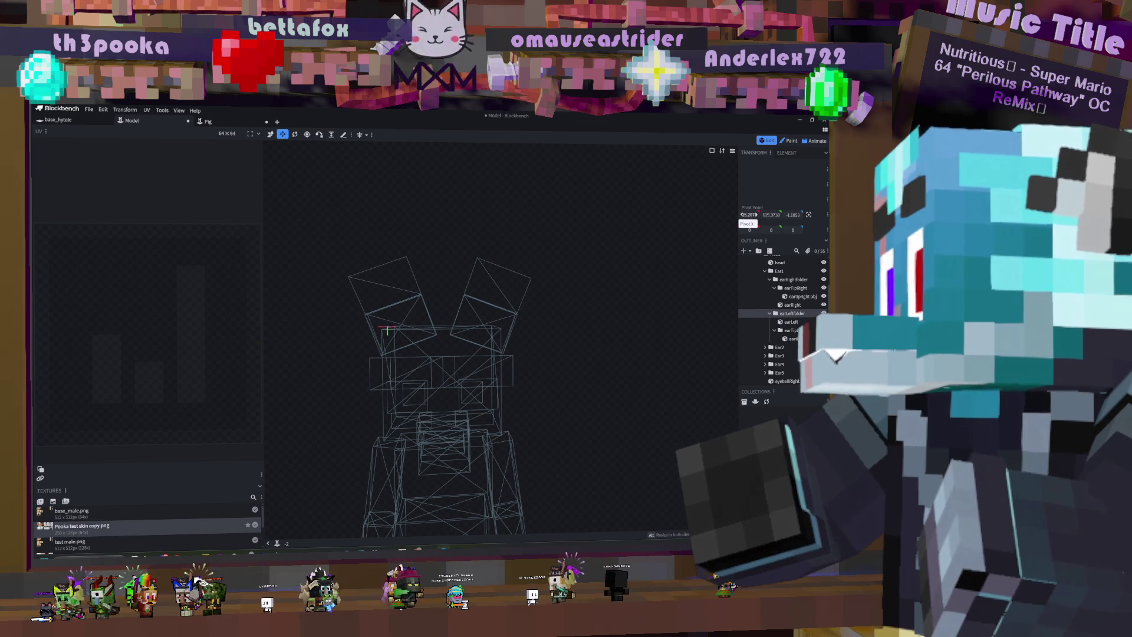
{"action": "mouse_move", "coordinate": [451, 295]}
{"action": "left_mouse_down"}
{"action": "mouse_move", "coordinate": [435, 308]}
{"action": "mouse_move", "coordinate": [530, 302]}
{"action": "mouse_move", "coordinate": [519, 306]}
{"action": "left_mouse_up"}
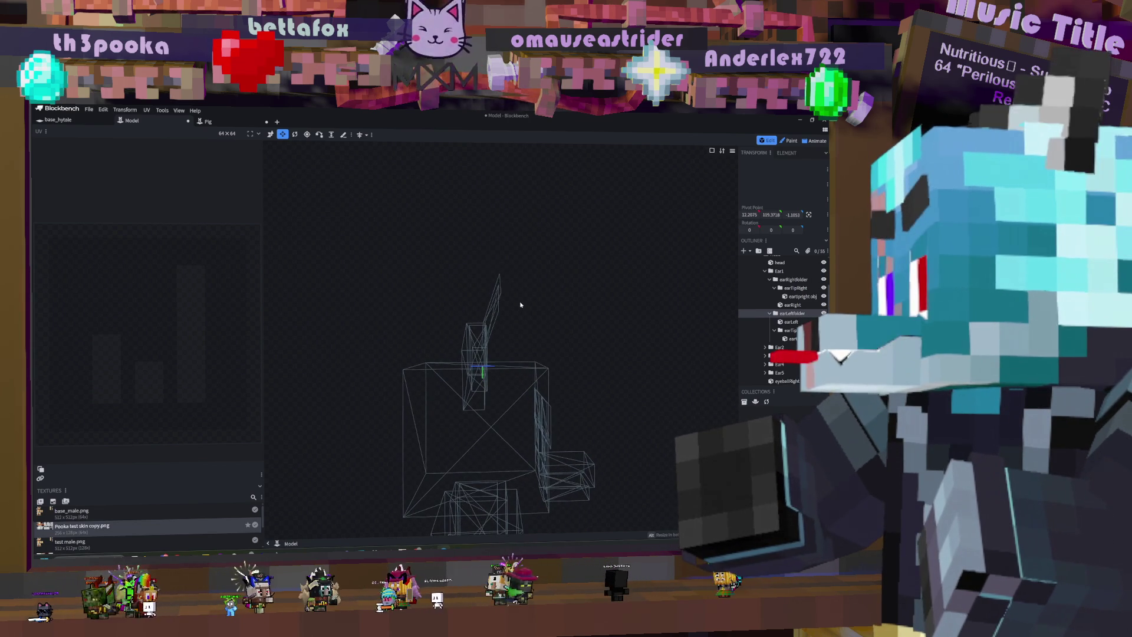
{"action": "left_click_drag", "start_coordinate": [800, 218], "coordinate": [798, 218]}
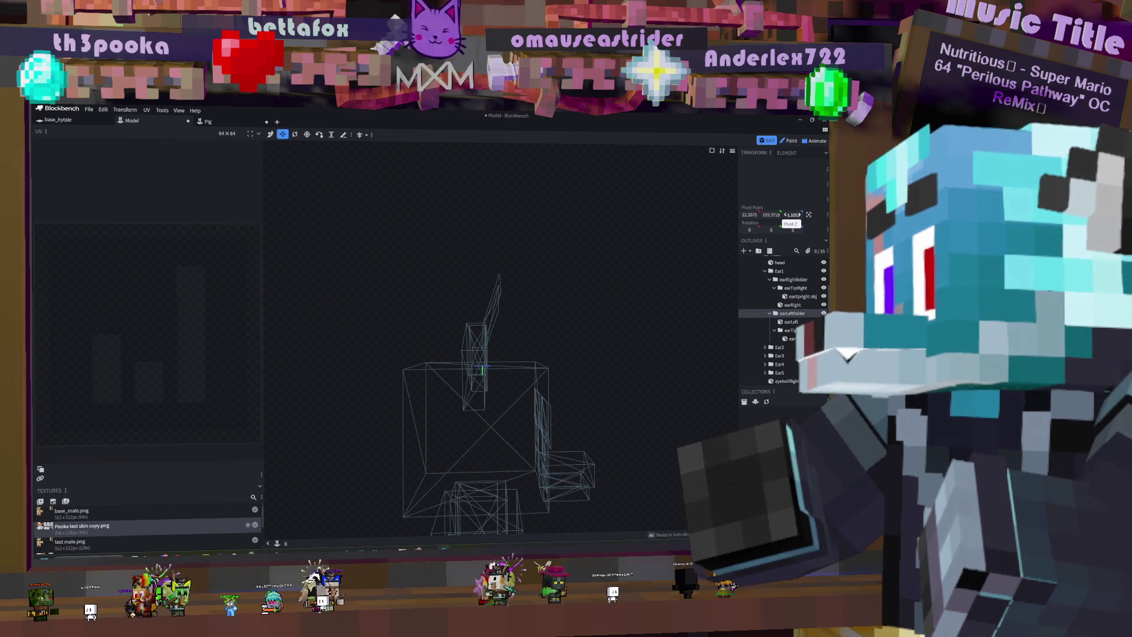
{"action": "left_click_drag", "start_coordinate": [797, 215], "coordinate": [798, 215]}
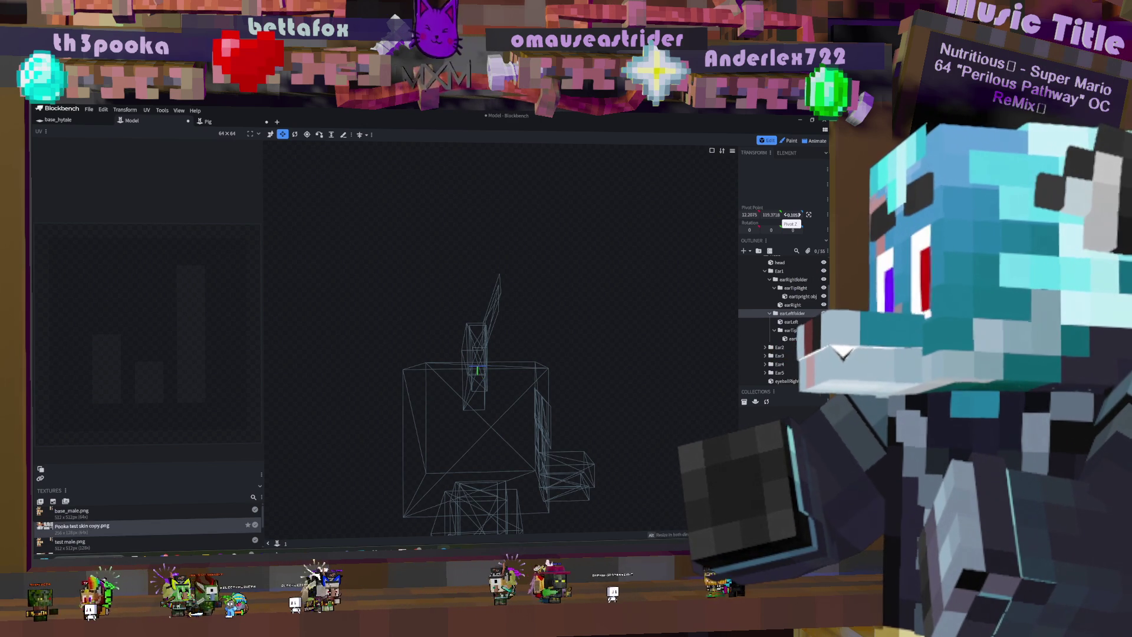
Step: Select the right ear group and start saving the model as Test scale.blockyanim
{"action": "left_click_drag", "start_coordinate": [576, 287], "coordinate": [442, 285]}
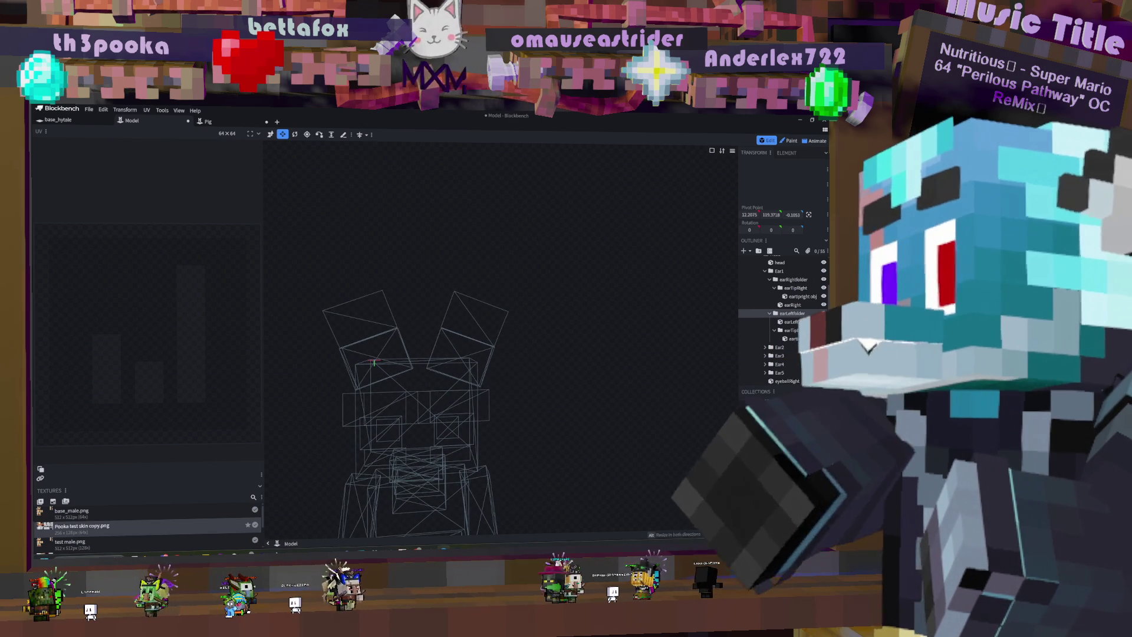
{"action": "left_click", "coordinate": [791, 289]}
{"action": "left_click", "coordinate": [793, 280]}
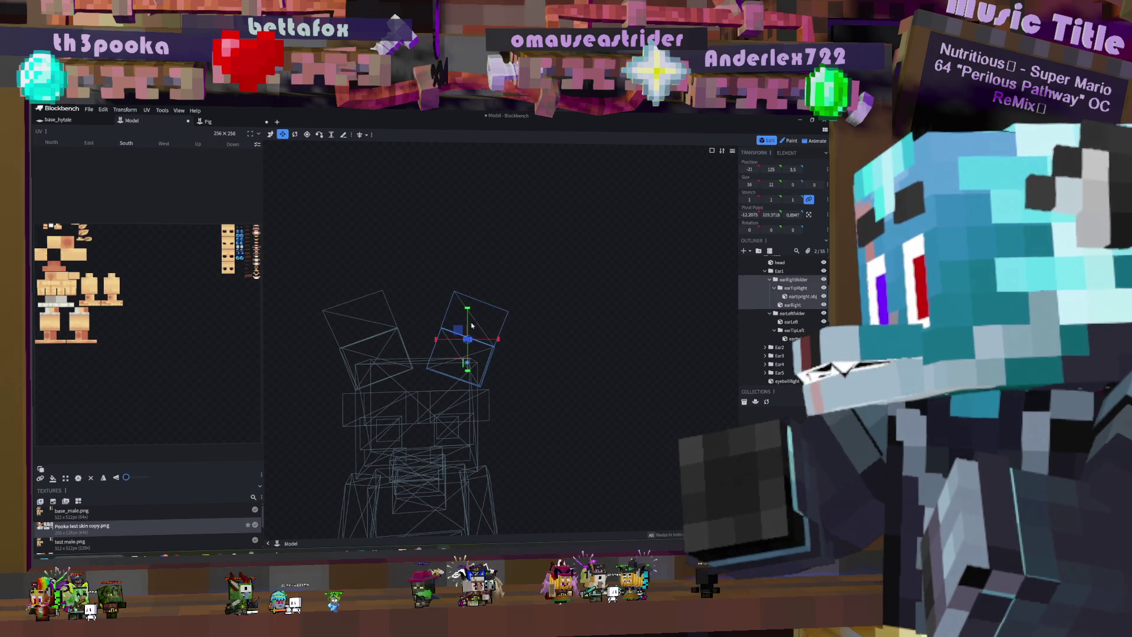
{"action": "mouse_move", "coordinate": [589, 321]}
{"action": "left_mouse_down"}
{"action": "mouse_move", "coordinate": [649, 325]}
{"action": "mouse_move", "coordinate": [596, 323]}
{"action": "mouse_move", "coordinate": [608, 324]}
{"action": "left_mouse_up"}
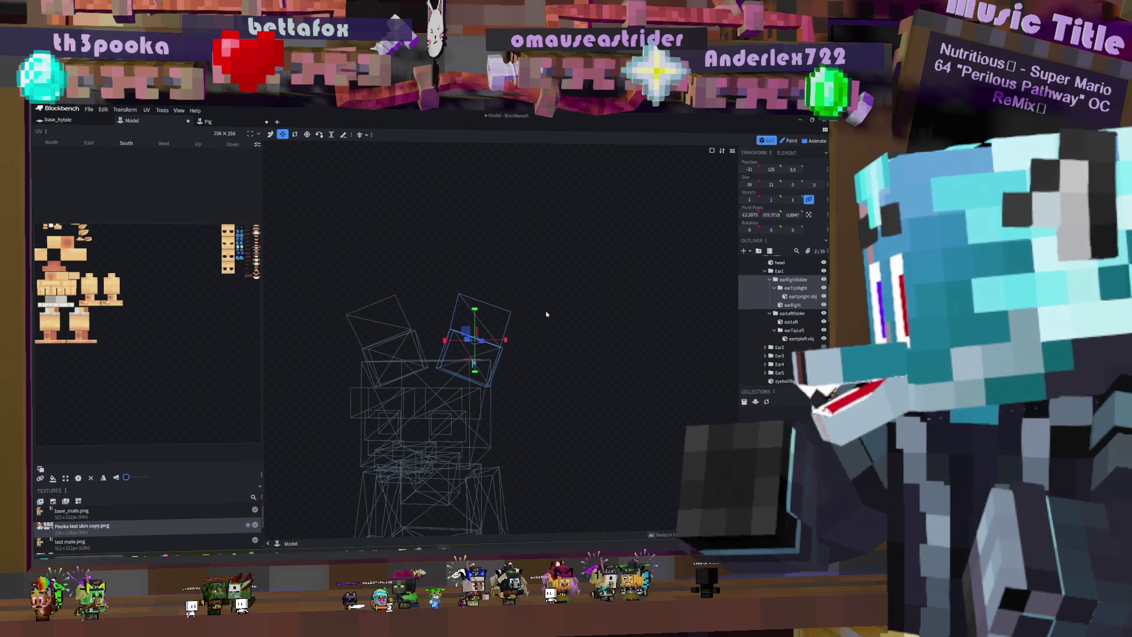
{"action": "key", "text": "ctrl+s"}
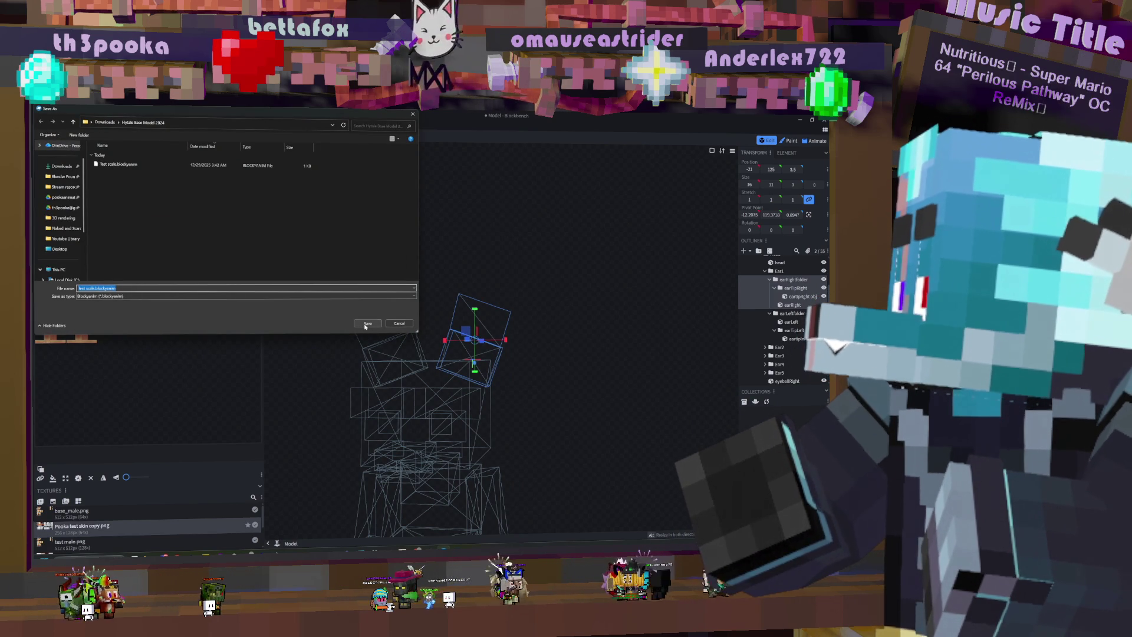
Step: Save over the existing Test scale.blockyanim file and switch to Animate mode
{"action": "left_click", "coordinate": [366, 326]}
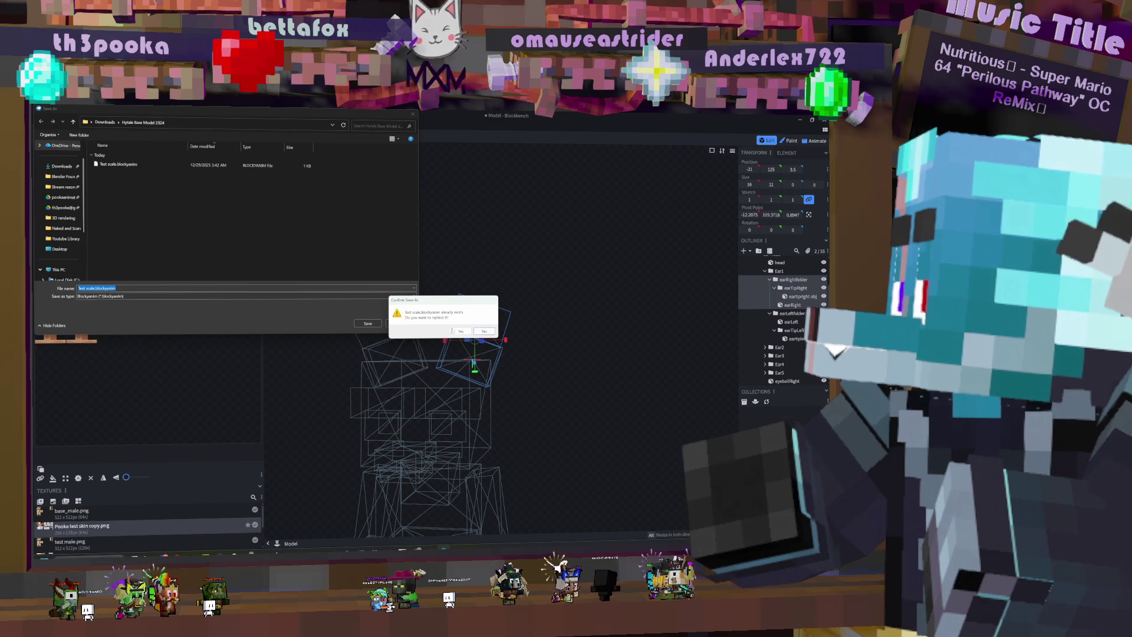
{"action": "left_click", "coordinate": [472, 326]}
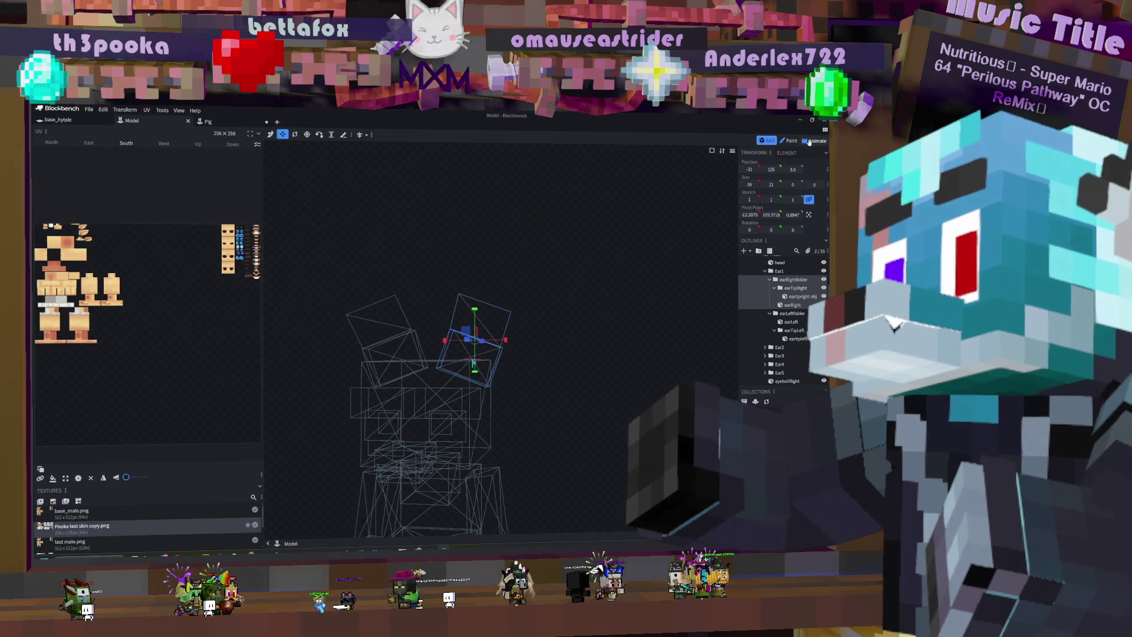
{"action": "key", "text": "3"}
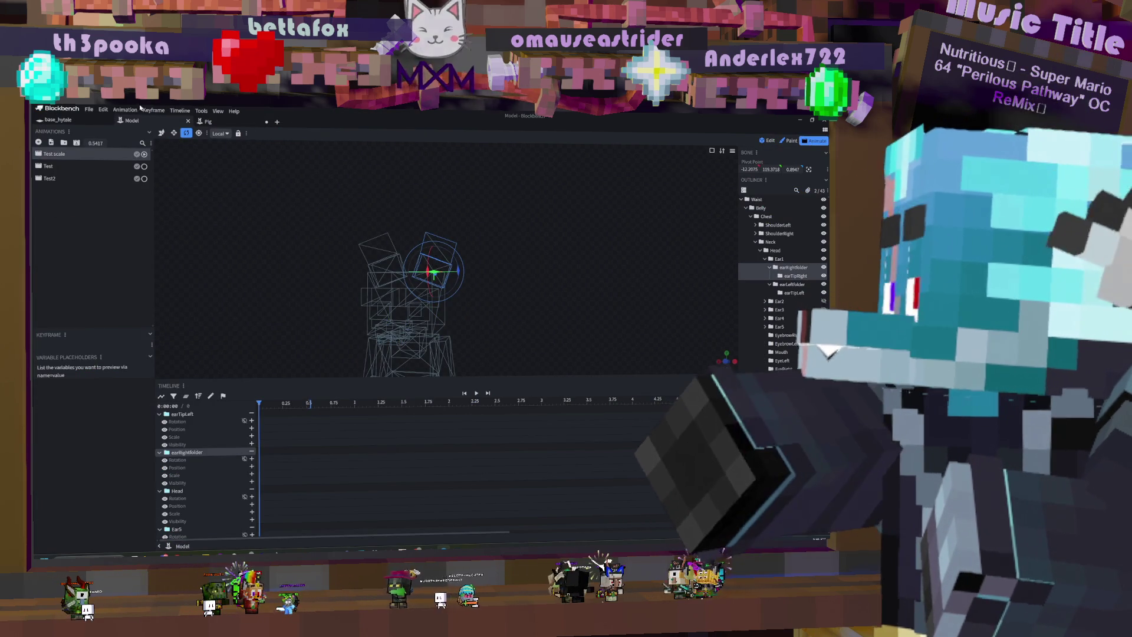
{"action": "mouse_move", "coordinate": [501, 283]}
{"action": "left_mouse_down"}
{"action": "mouse_move", "coordinate": [532, 301]}
{"action": "mouse_move", "coordinate": [566, 291]}
{"action": "mouse_move", "coordinate": [619, 300]}
{"action": "left_mouse_up"}
Step: Test-rotate the right ear bone to 42.5° on X
{"action": "left_click", "coordinate": [790, 278], "text": "ctrl"}
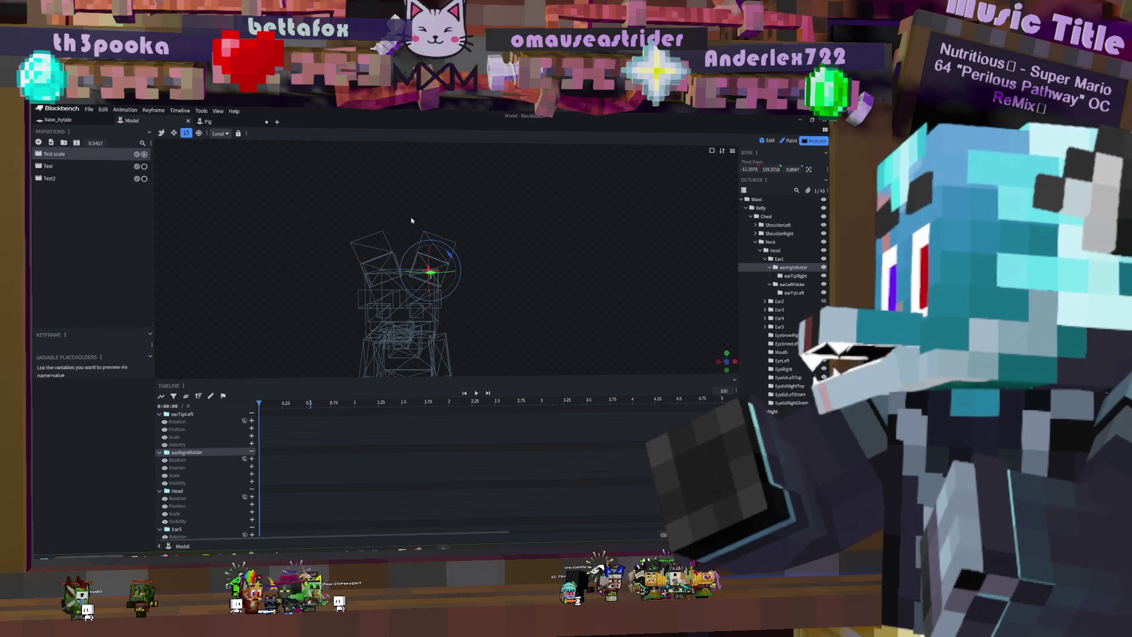
{"action": "mouse_move", "coordinate": [429, 266]}
{"action": "left_mouse_down"}
{"action": "mouse_move", "coordinate": [416, 311]}
{"action": "mouse_move", "coordinate": [496, 259]}
{"action": "mouse_move", "coordinate": [534, 268]}
{"action": "left_mouse_up"}
{"action": "mouse_move", "coordinate": [509, 331]}
{"action": "left_mouse_down"}
{"action": "mouse_move", "coordinate": [551, 263]}
{"action": "mouse_move", "coordinate": [498, 275]}
{"action": "mouse_move", "coordinate": [502, 259]}
{"action": "left_mouse_up"}
{"action": "left_click_drag", "start_coordinate": [428, 273], "coordinate": [437, 272]}
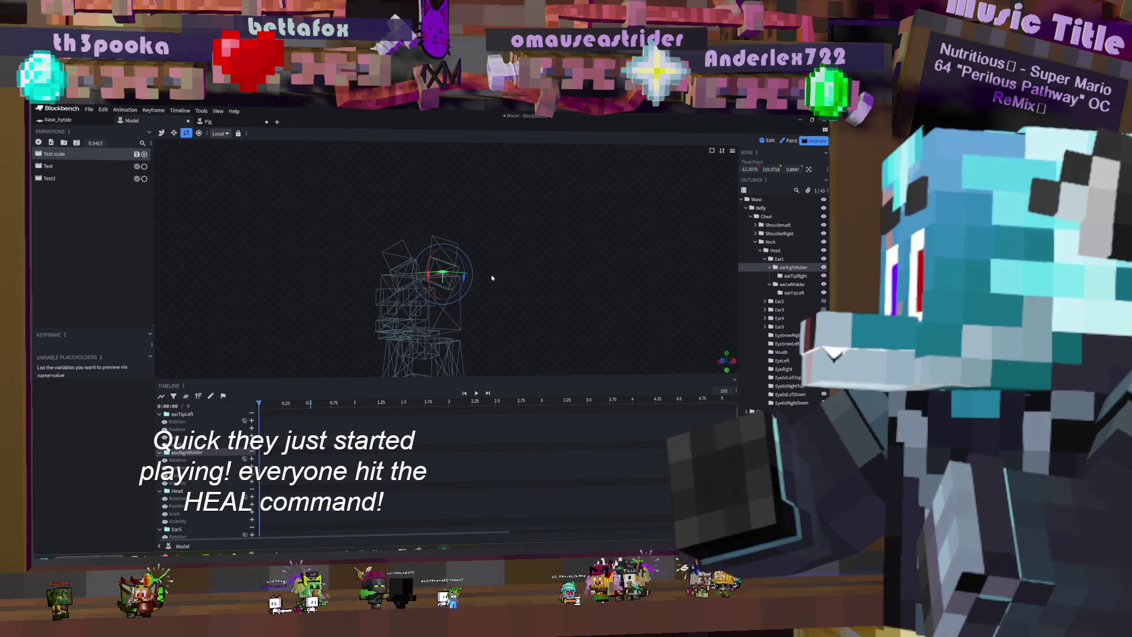
{"action": "mouse_move", "coordinate": [501, 259]}
{"action": "left_mouse_down"}
{"action": "mouse_move", "coordinate": [566, 255]}
{"action": "mouse_move", "coordinate": [542, 265]}
{"action": "left_mouse_up"}
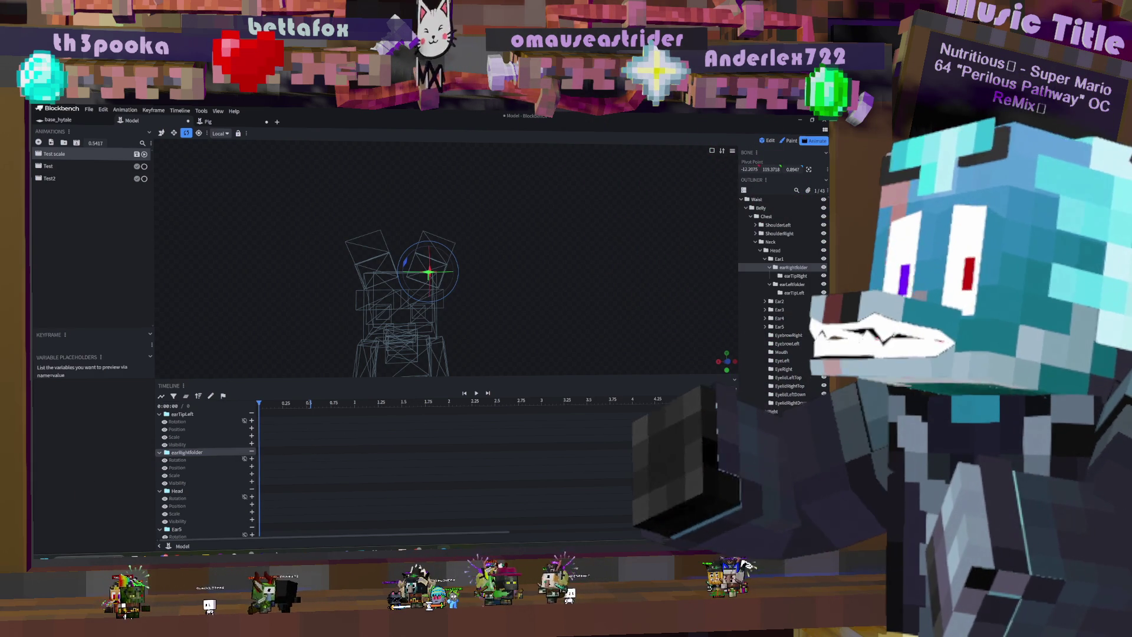
Step: Return to Edit mode and lower the right ear group's pivot by 2 on Y
{"action": "left_click", "coordinate": [770, 141]}
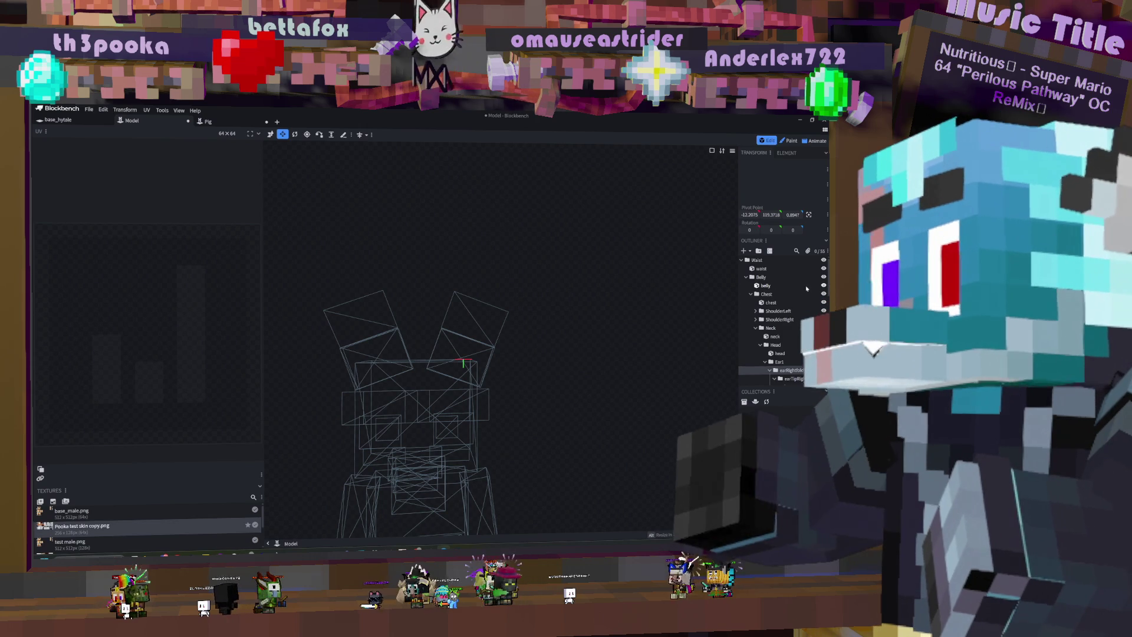
{"action": "left_click_drag", "start_coordinate": [539, 341], "coordinate": [557, 339]}
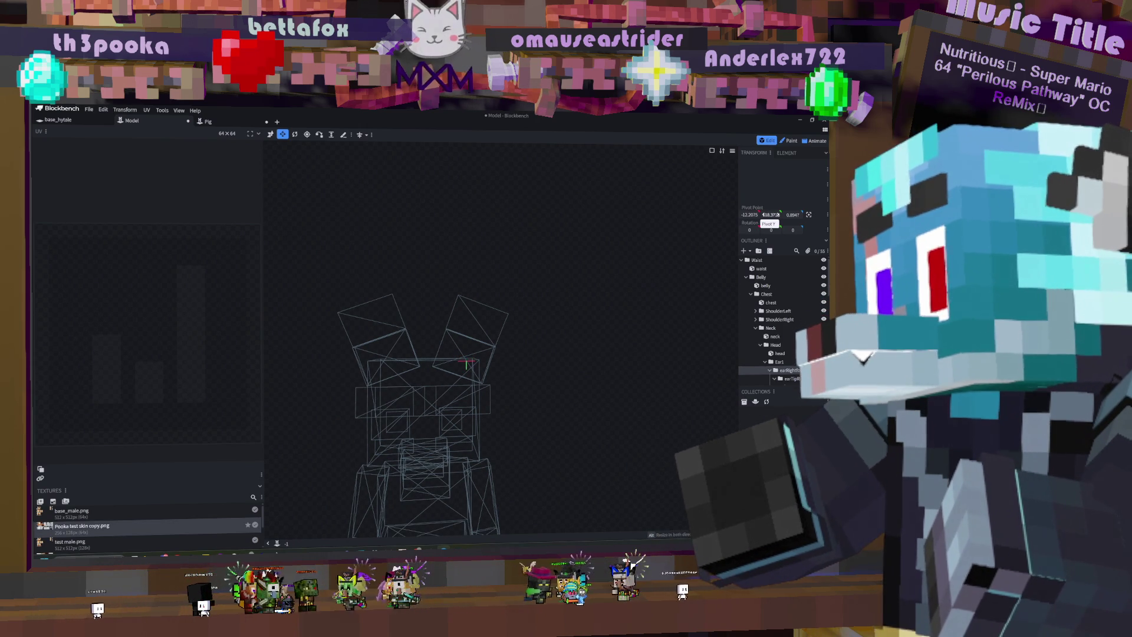
{"action": "left_click_drag", "start_coordinate": [770, 215], "coordinate": [764, 215]}
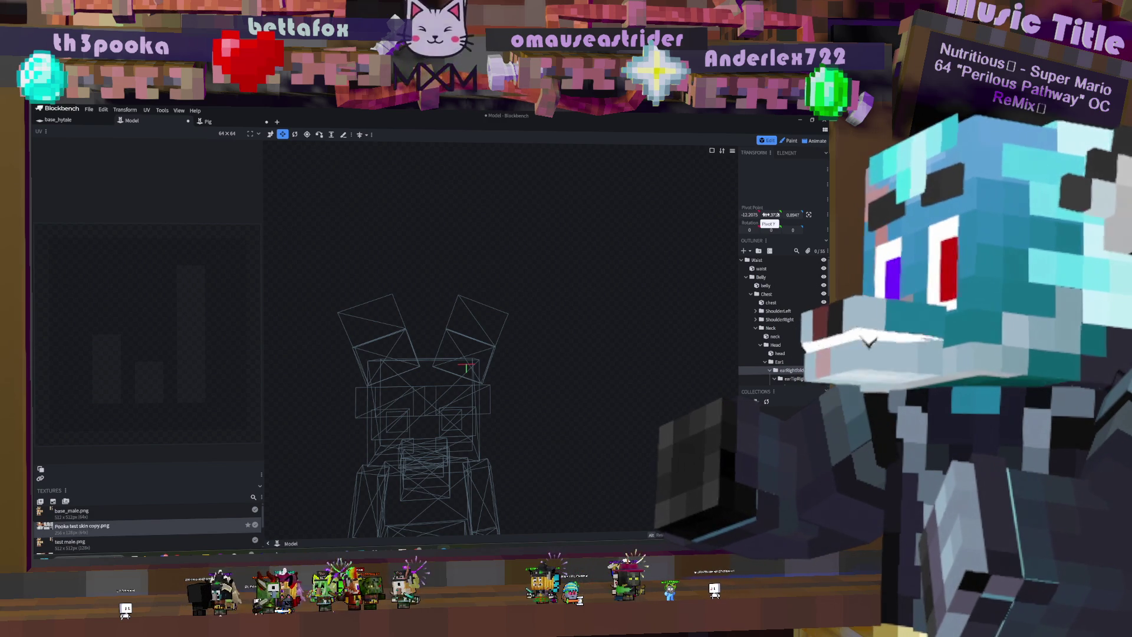
{"action": "scroll", "coordinate": [788, 312], "scroll_direction": "down", "scroll_amount": 3}
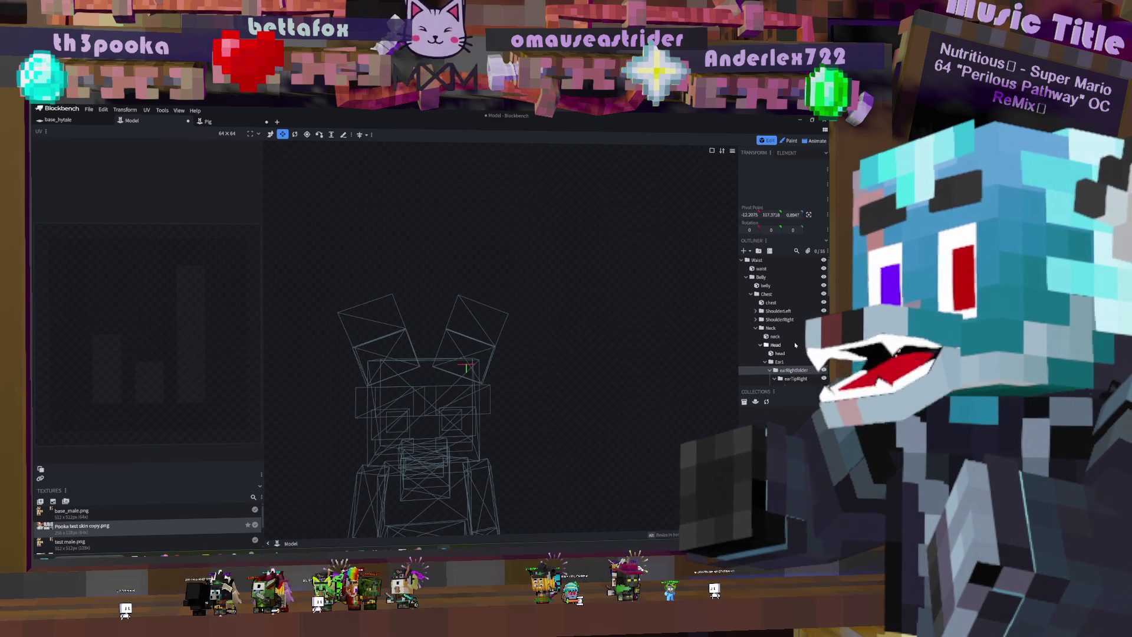
Step: Lower the left ear group's pivot by 1 on Y, then clear the selection
{"action": "left_click", "coordinate": [795, 313]}
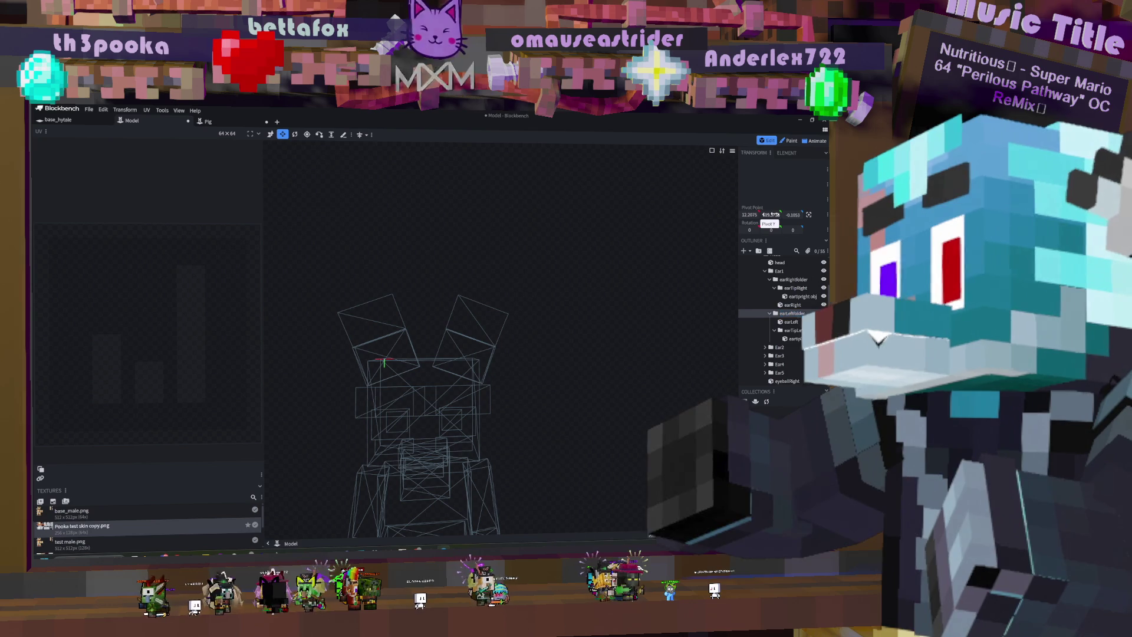
{"action": "left_click_drag", "start_coordinate": [772, 215], "coordinate": [770, 217]}
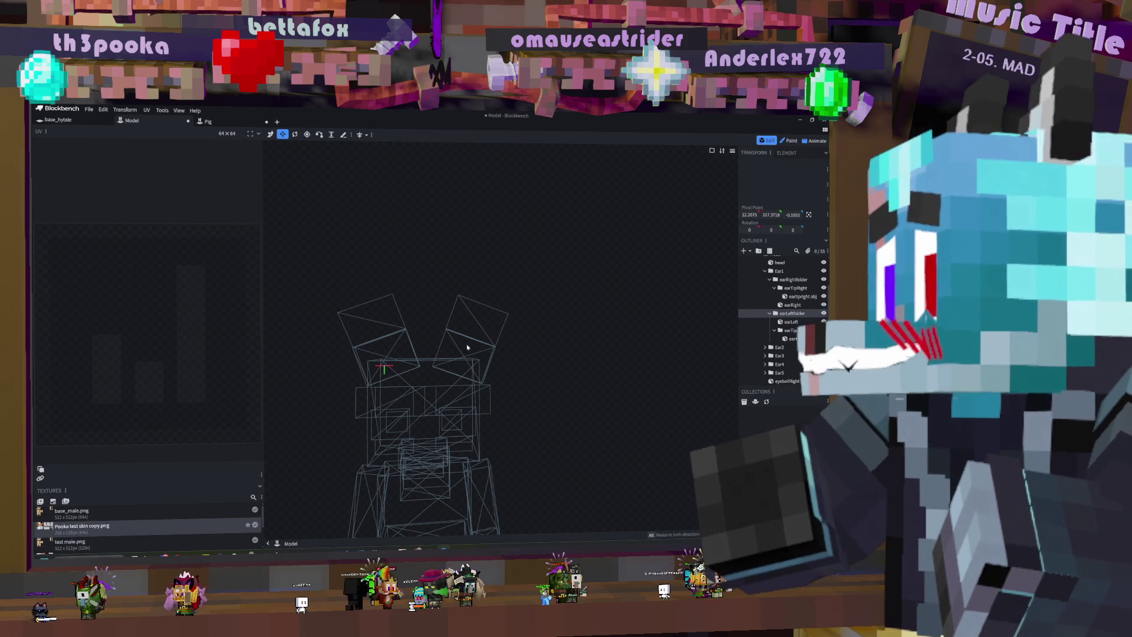
{"action": "mouse_move", "coordinate": [586, 358]}
{"action": "left_mouse_down"}
{"action": "mouse_move", "coordinate": [579, 367]}
{"action": "mouse_move", "coordinate": [596, 362]}
{"action": "mouse_move", "coordinate": [576, 356]}
{"action": "mouse_move", "coordinate": [571, 369]}
{"action": "left_mouse_up"}
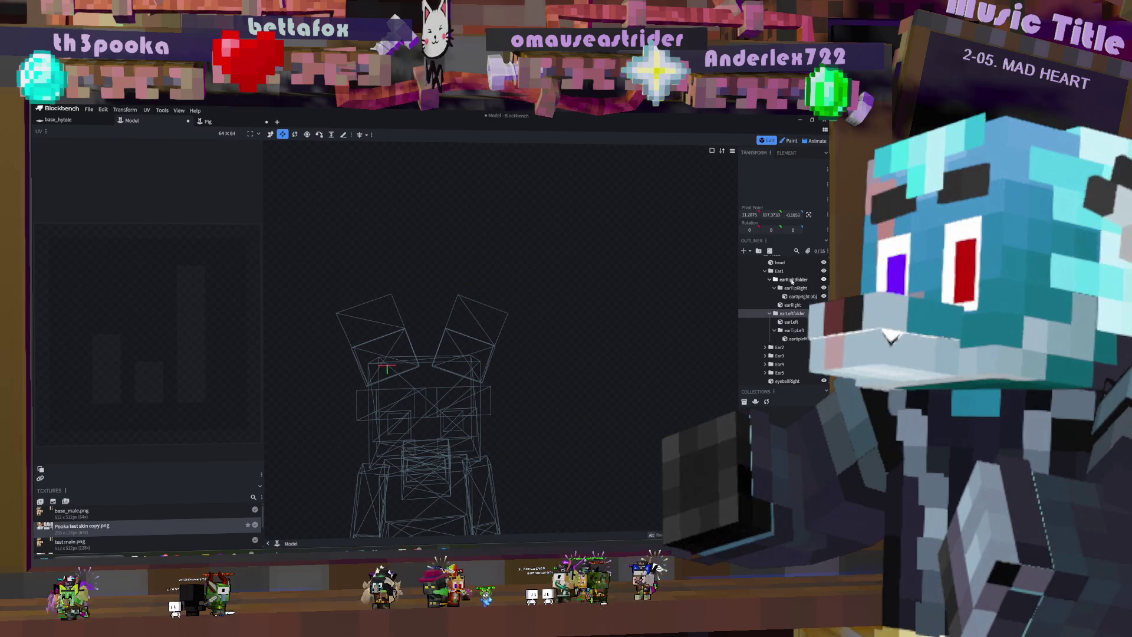
{"action": "left_click", "coordinate": [793, 279]}
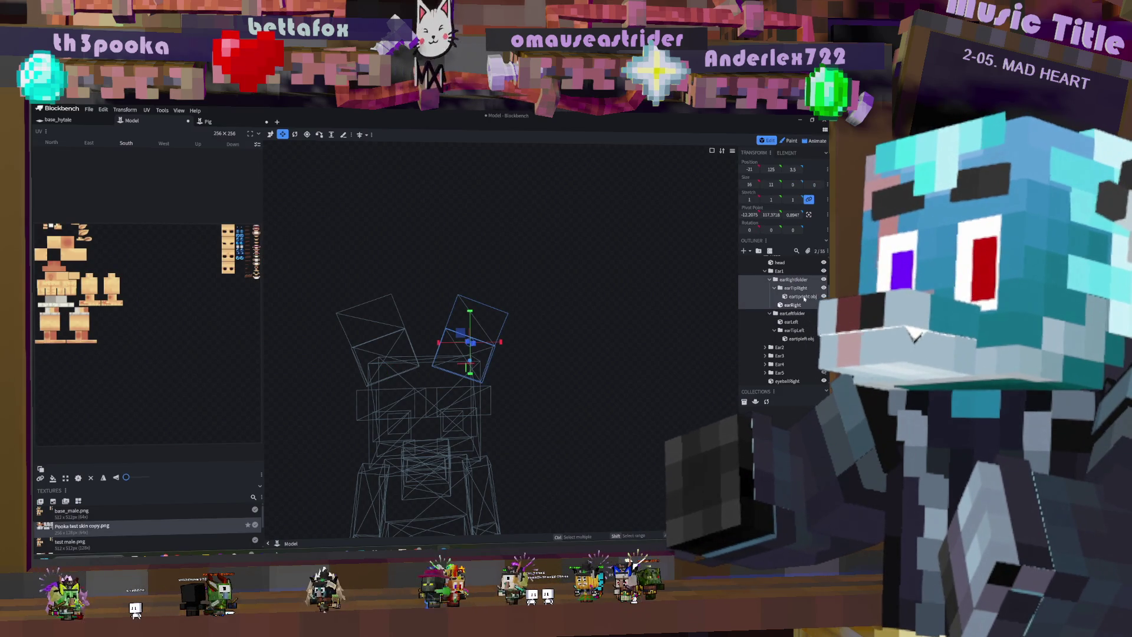
{"action": "left_click", "coordinate": [800, 282], "text": "ctrl"}
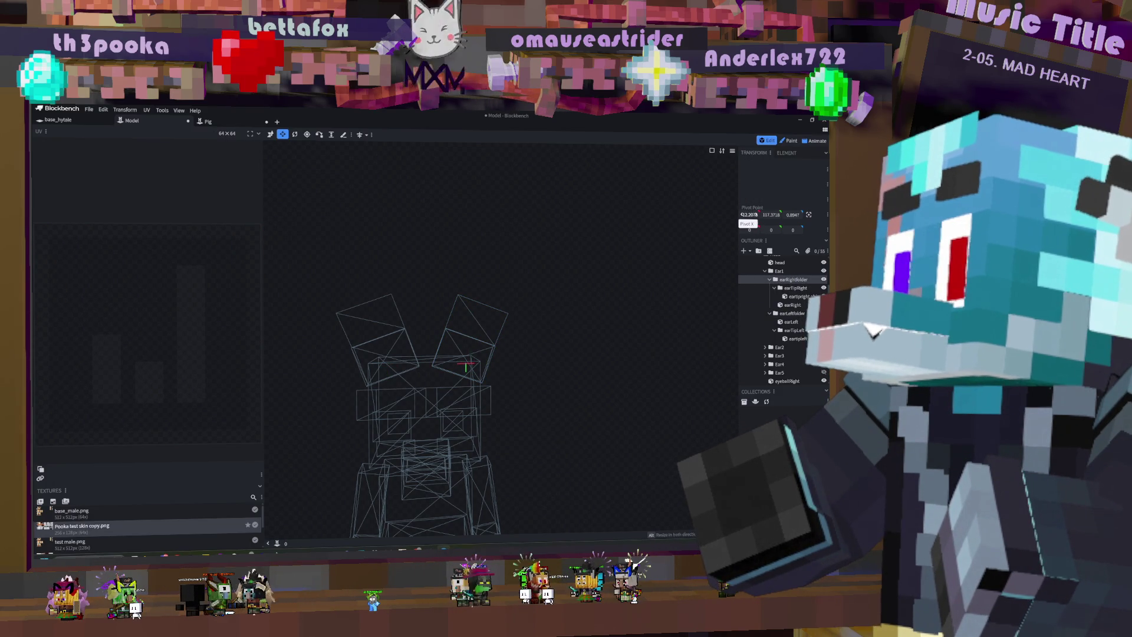
{"action": "mouse_move", "coordinate": [579, 380]}
{"action": "left_mouse_down"}
{"action": "mouse_move", "coordinate": [546, 379]}
{"action": "mouse_move", "coordinate": [531, 346]}
{"action": "mouse_move", "coordinate": [604, 391]}
{"action": "mouse_move", "coordinate": [548, 384]}
{"action": "mouse_move", "coordinate": [543, 422]}
{"action": "mouse_move", "coordinate": [564, 409]}
{"action": "mouse_move", "coordinate": [559, 424]}
{"action": "mouse_move", "coordinate": [543, 379]}
{"action": "mouse_move", "coordinate": [653, 394]}
{"action": "mouse_move", "coordinate": [566, 396]}
{"action": "mouse_move", "coordinate": [550, 379]}
{"action": "mouse_move", "coordinate": [614, 402]}
{"action": "mouse_move", "coordinate": [605, 391]}
{"action": "left_mouse_up"}
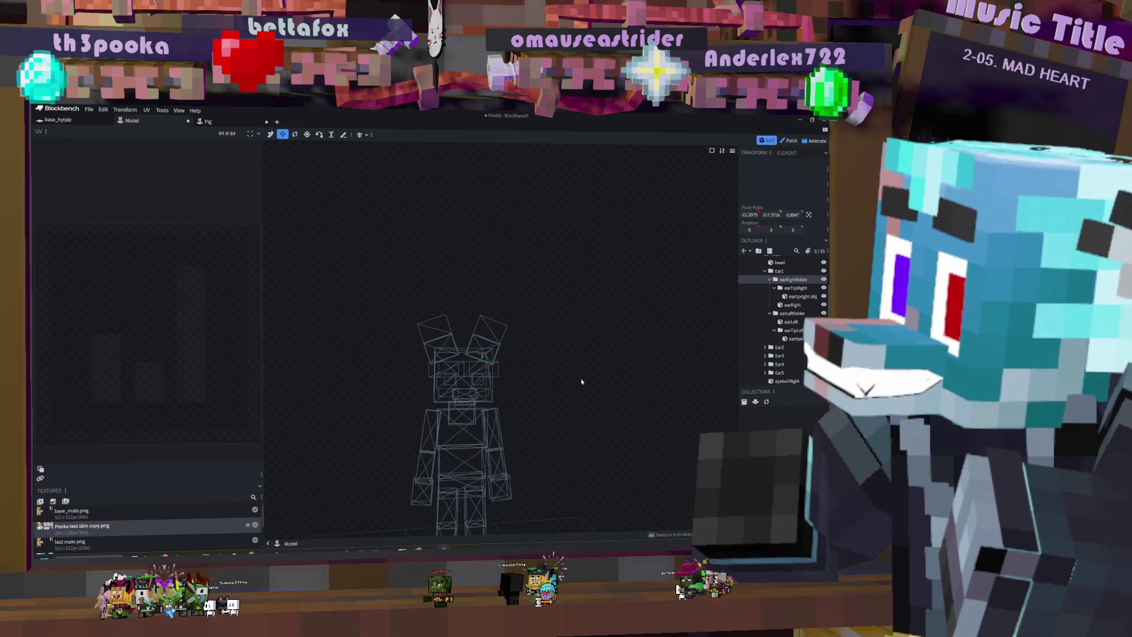
{"action": "mouse_move", "coordinate": [561, 420]}
{"action": "left_mouse_down"}
{"action": "mouse_move", "coordinate": [455, 430]}
{"action": "mouse_move", "coordinate": [412, 404]}
{"action": "mouse_move", "coordinate": [435, 422]}
{"action": "mouse_move", "coordinate": [639, 437]}
{"action": "left_mouse_up"}
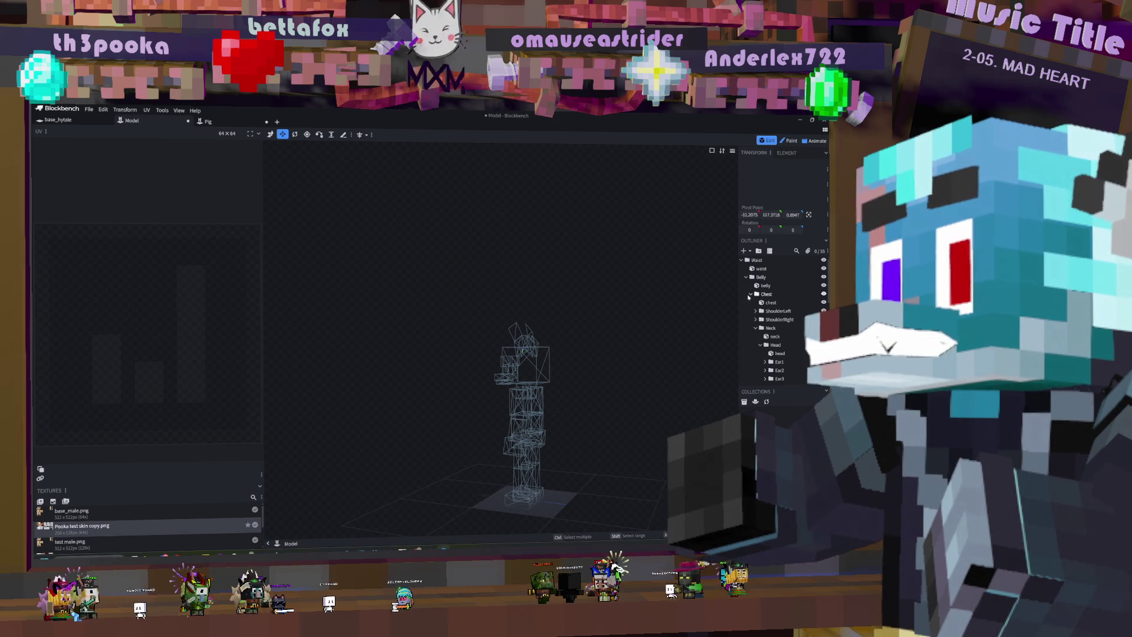
Step: Find the Tail group and set its pivot to Y 2 and Z 7
{"action": "left_click", "coordinate": [760, 269]}
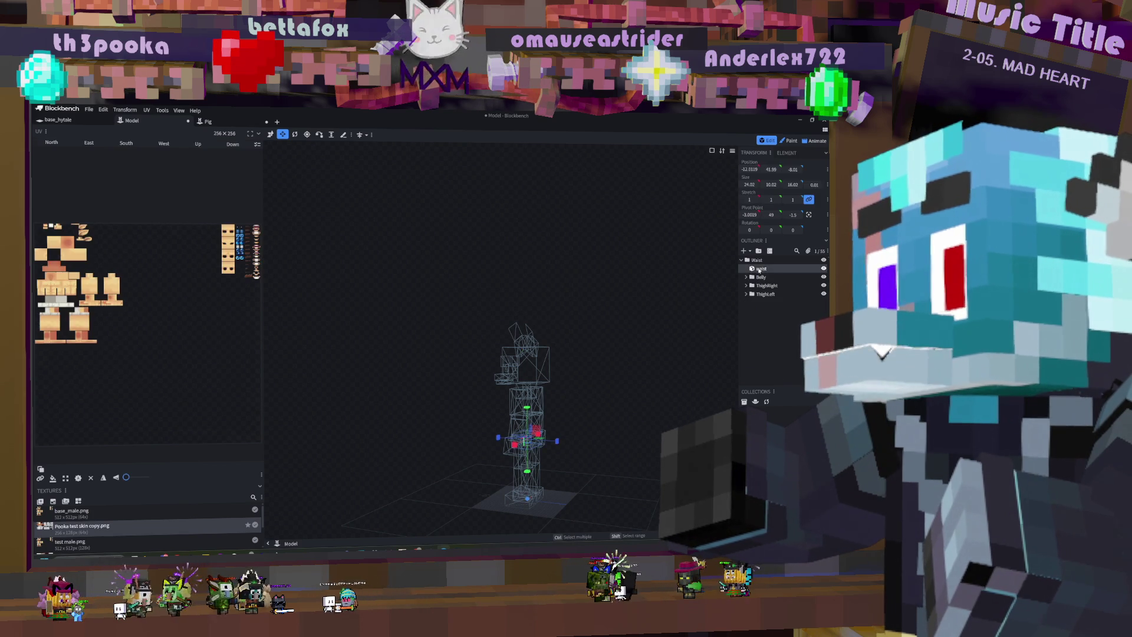
{"action": "left_click", "coordinate": [759, 261]}
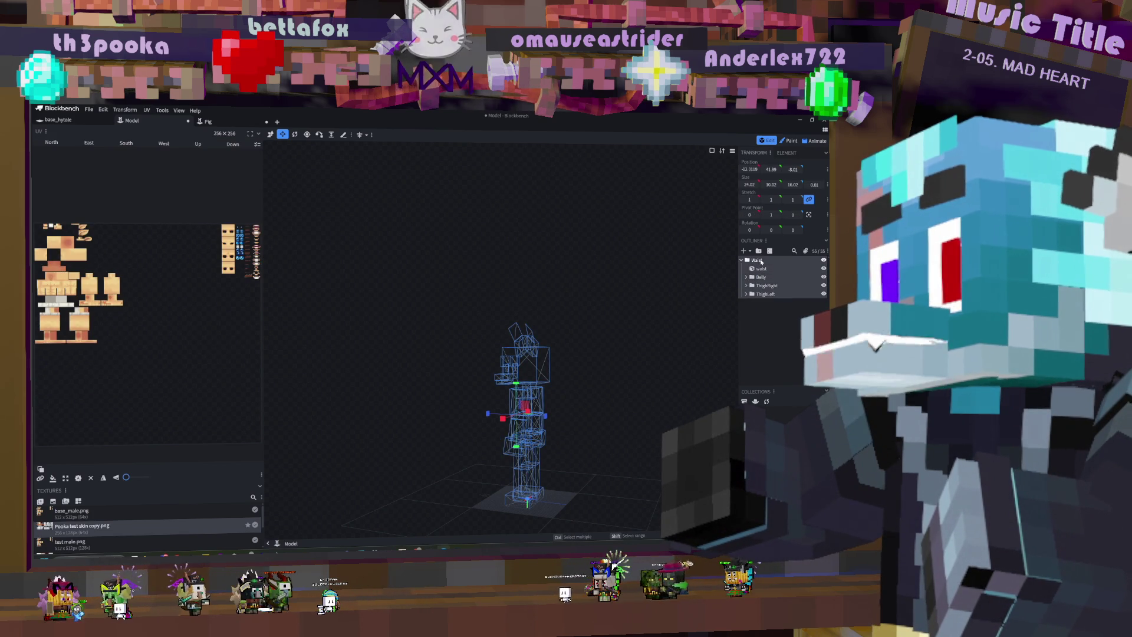
{"action": "left_click", "coordinate": [761, 261], "text": "ctrl"}
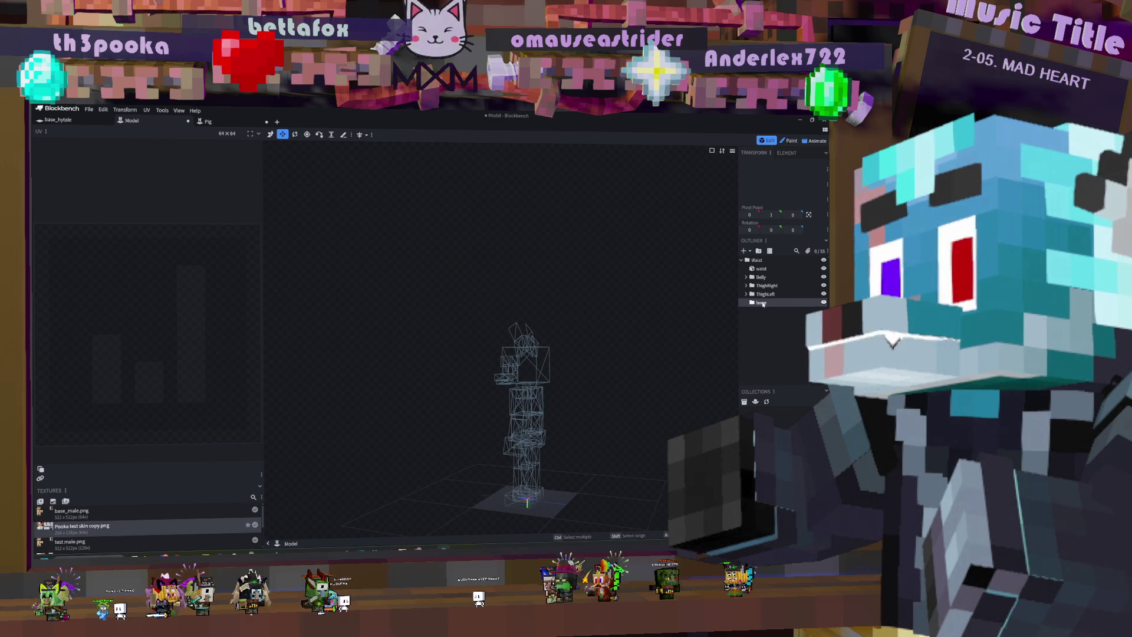
{"action": "type", "text": "Tail"}
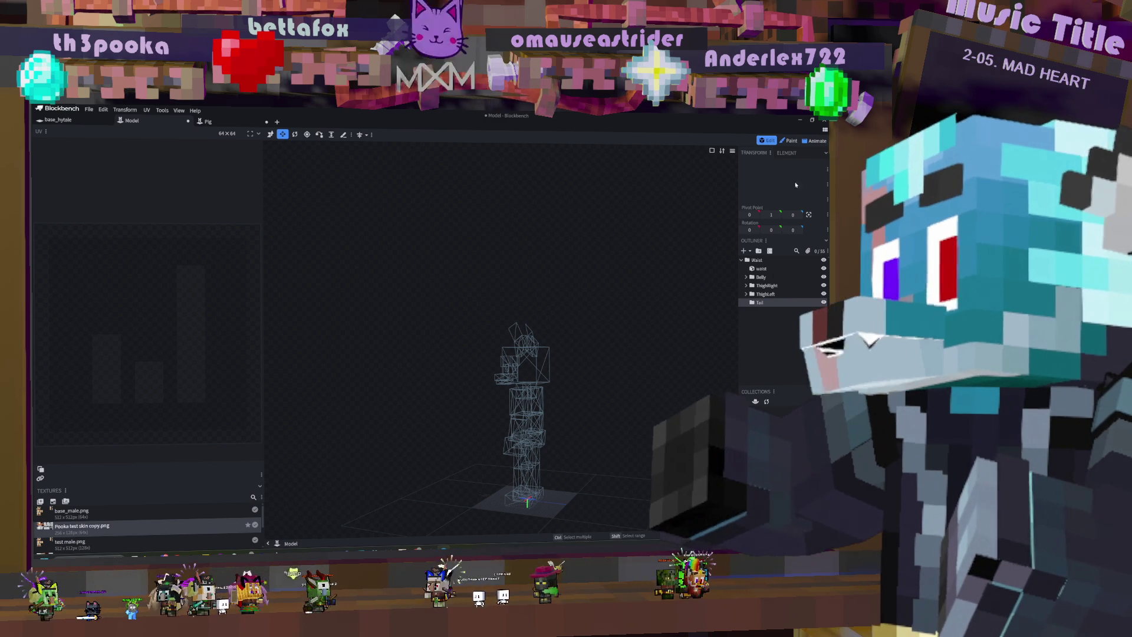
{"action": "left_click_drag", "start_coordinate": [767, 214], "coordinate": [793, 214]}
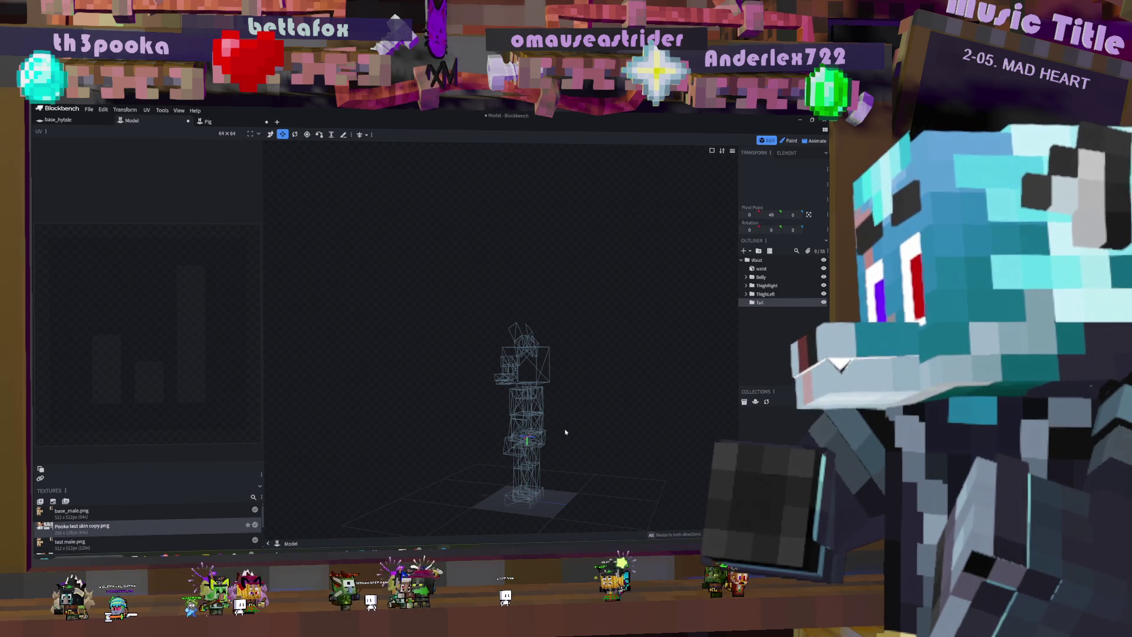
{"action": "left_click_drag", "start_coordinate": [792, 214], "coordinate": [793, 214]}
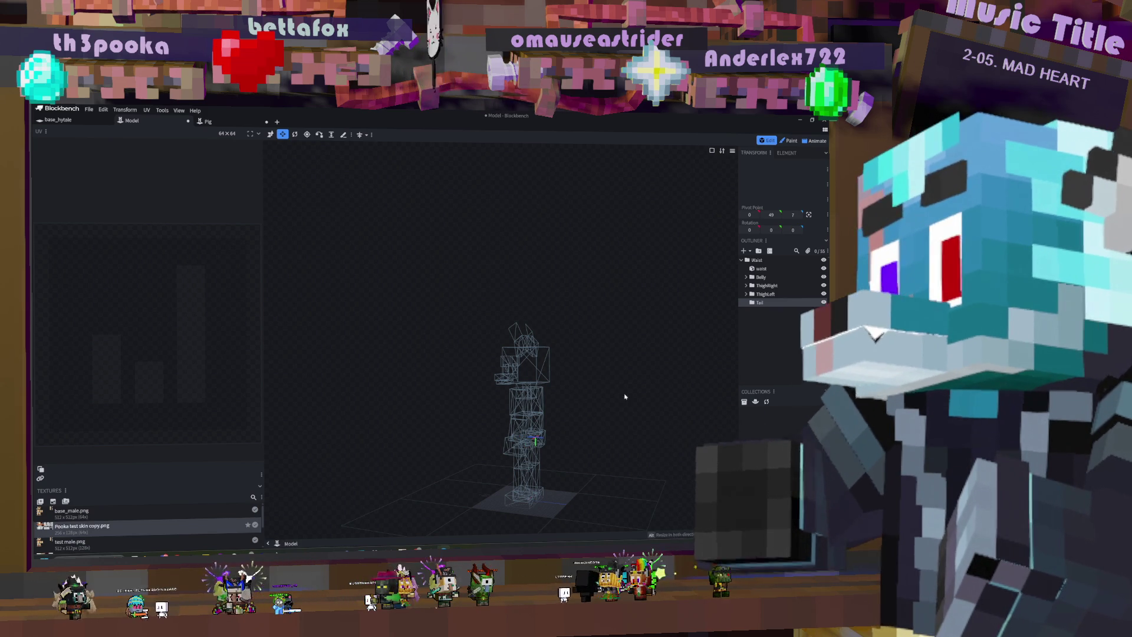
Step: Add a Tail Base group inside Tail, remove the extra group, and add a cube to it
{"action": "left_click", "coordinate": [759, 251]}
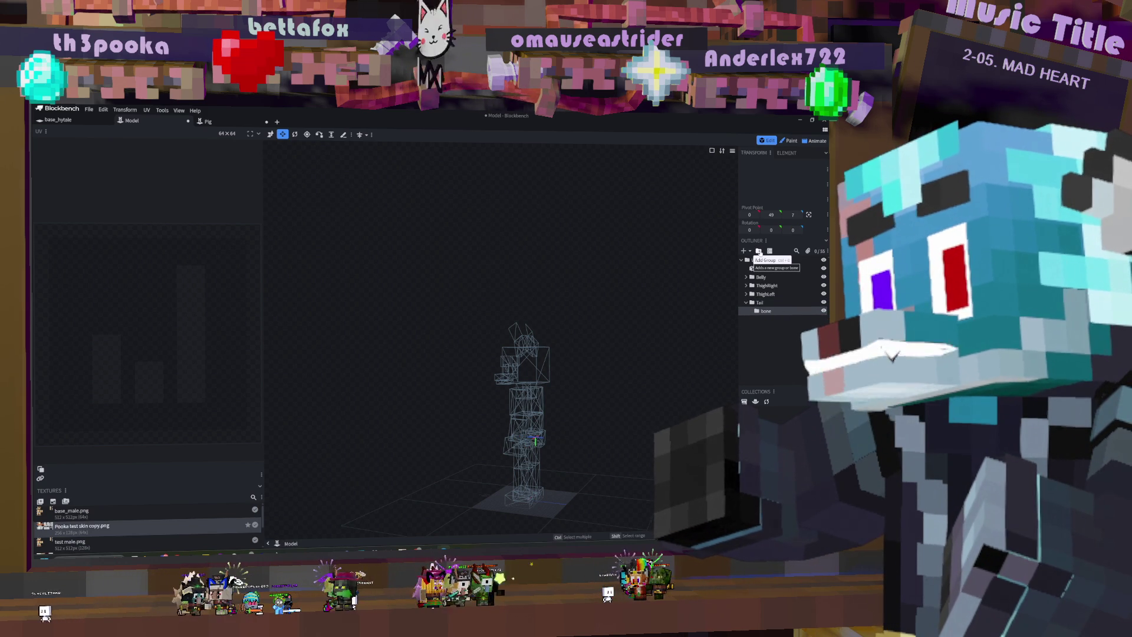
{"action": "type", "text": "Tail"}
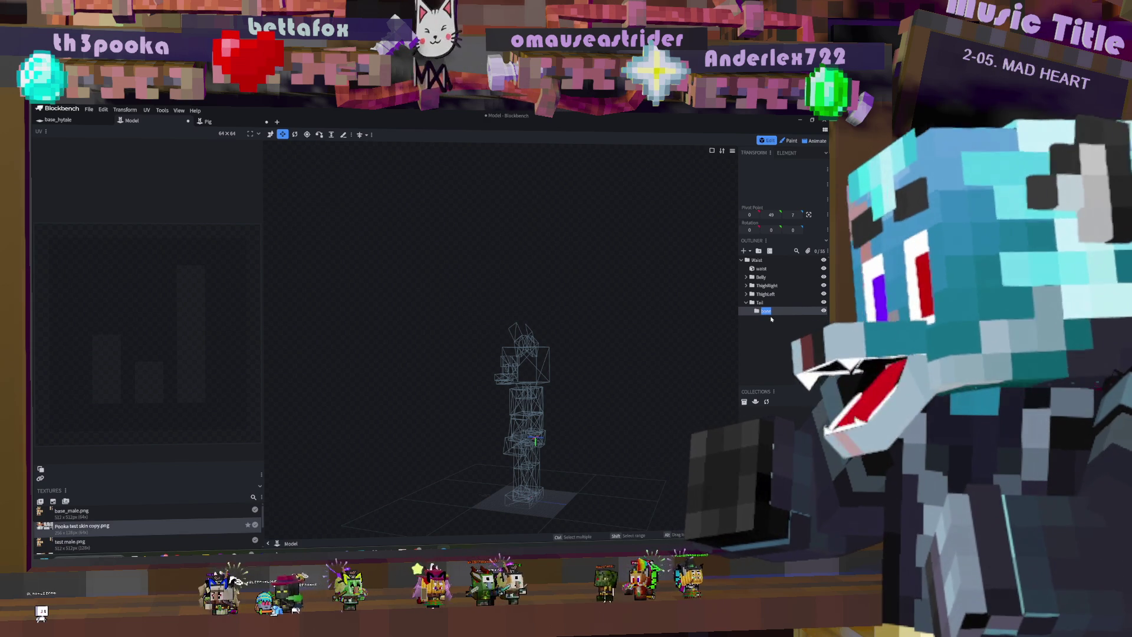
{"action": "type", "text": " Base"}
{"action": "key", "text": "Return"}
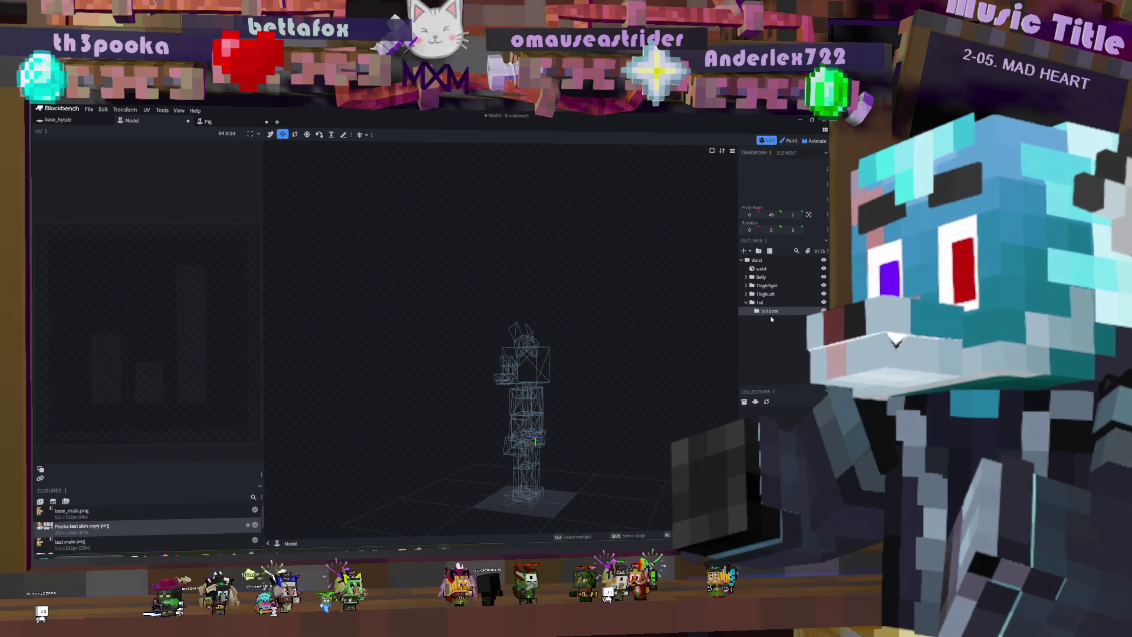
{"action": "left_click", "coordinate": [759, 252]}
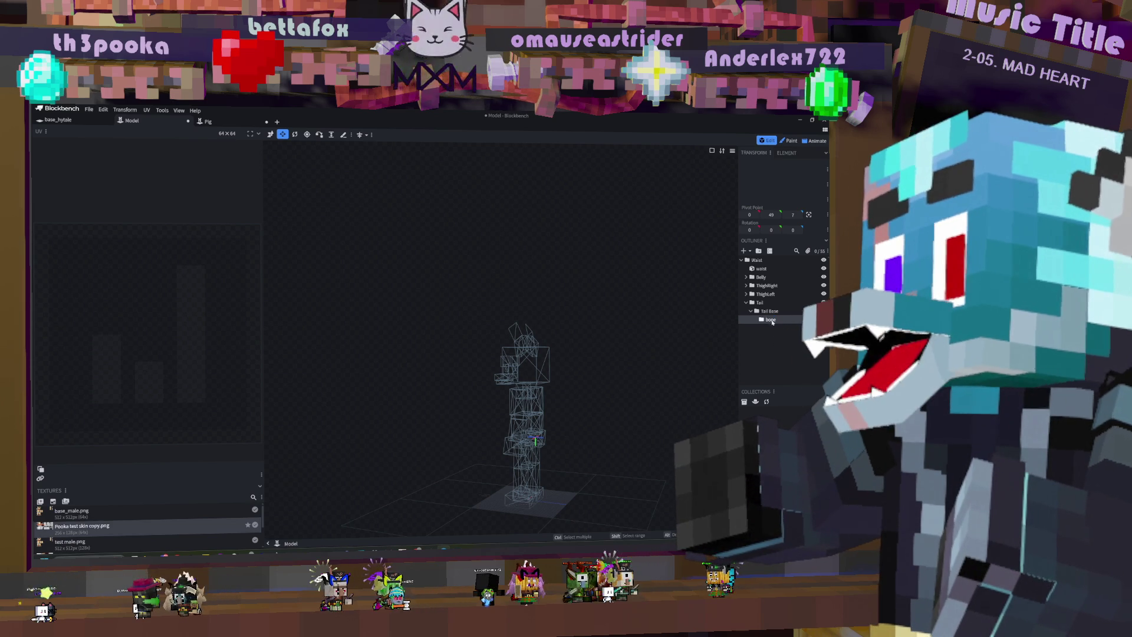
{"action": "key", "text": "Escape"}
{"action": "key", "text": "Delete"}
{"action": "left_click", "coordinate": [763, 313]}
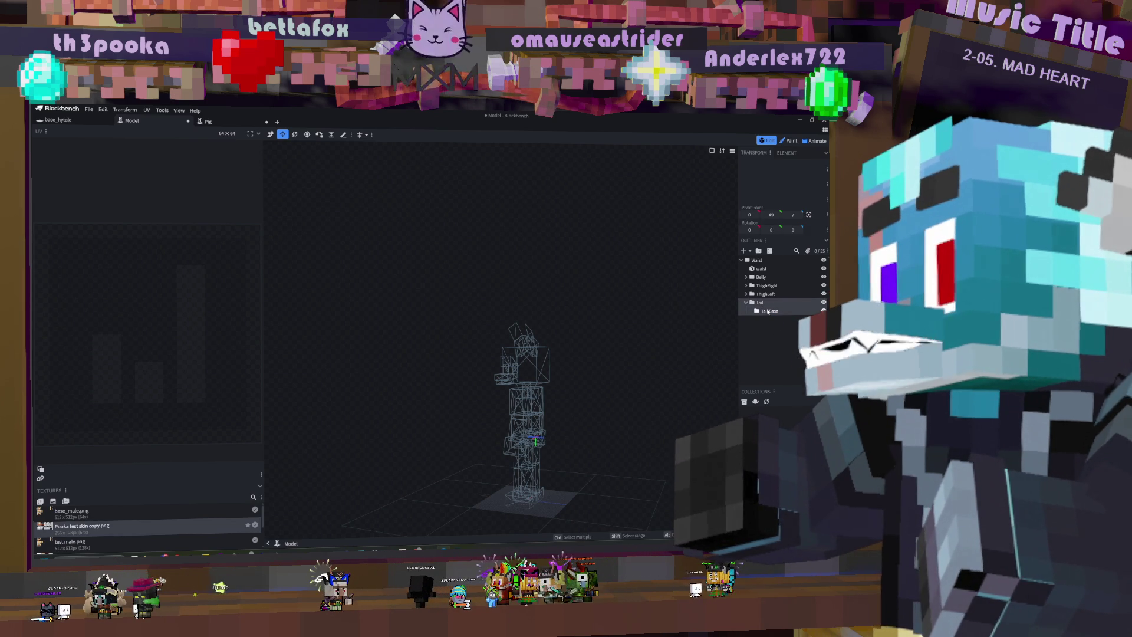
{"action": "left_click", "coordinate": [744, 251]}
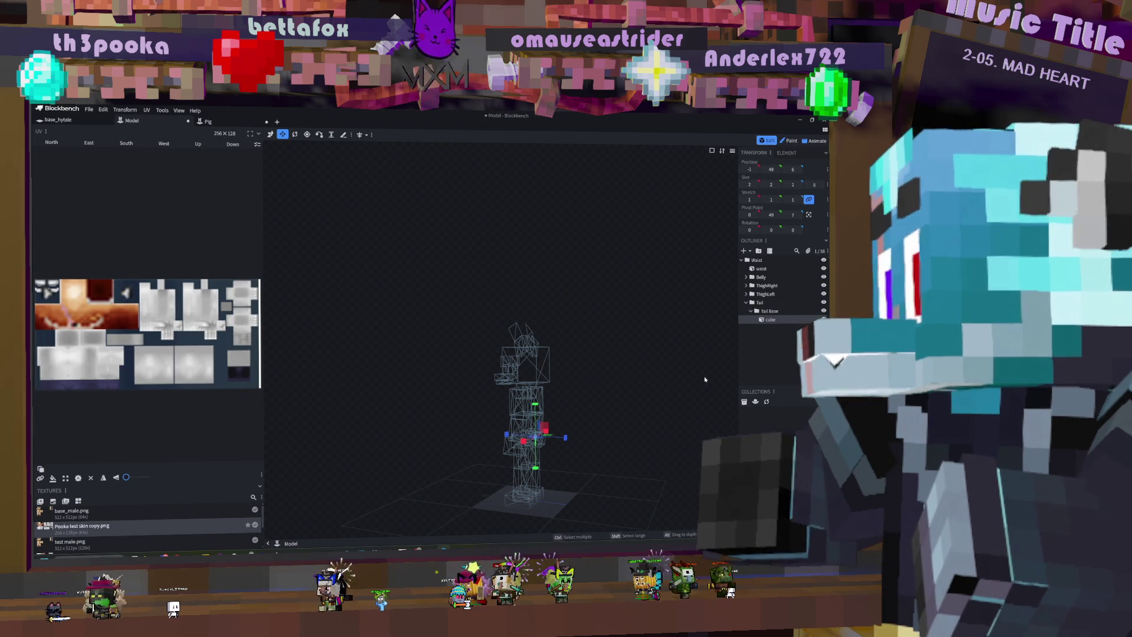
Step: Stretch the new tail cube's depth to 19 with the Resize tool
{"action": "mouse_move", "coordinate": [613, 324]}
{"action": "right_mouse_down"}
{"action": "mouse_move", "coordinate": [642, 374]}
{"action": "mouse_move", "coordinate": [576, 298]}
{"action": "mouse_move", "coordinate": [485, 254]}
{"action": "right_mouse_up"}
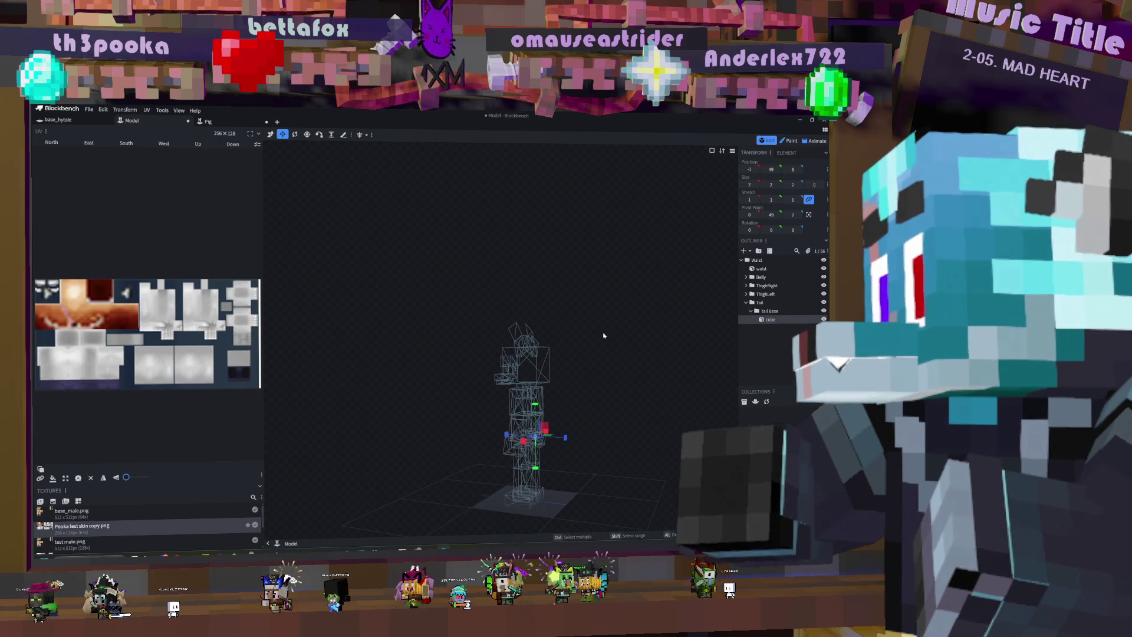
{"action": "scroll", "coordinate": [485, 254], "scroll_direction": "up", "scroll_amount": 10}
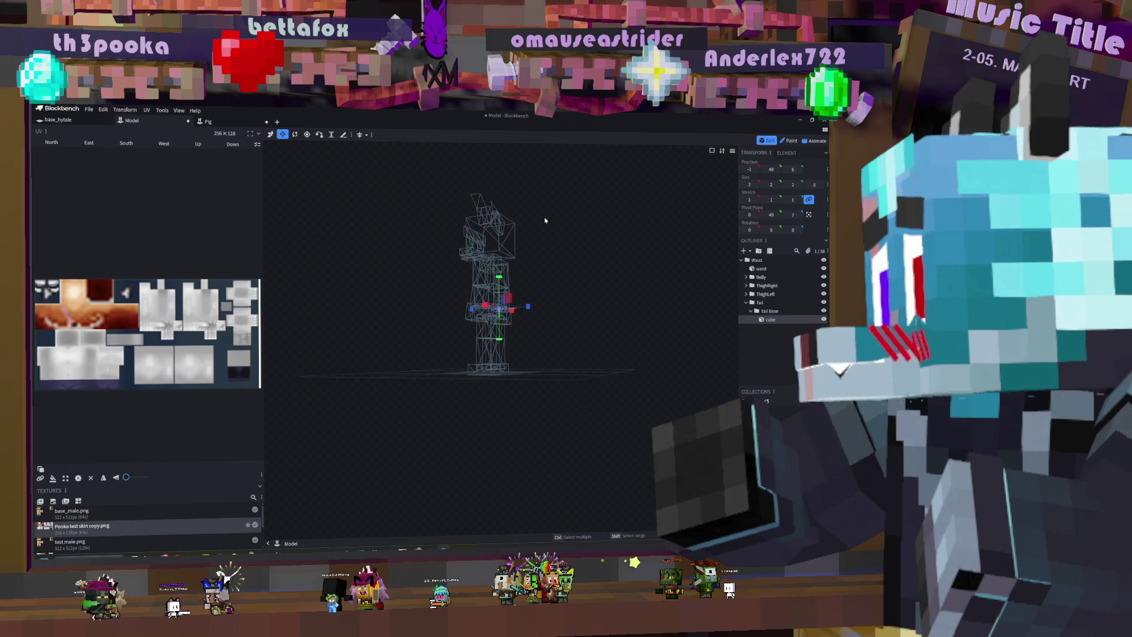
{"action": "mouse_move", "coordinate": [556, 286]}
{"action": "left_mouse_down"}
{"action": "mouse_move", "coordinate": [609, 321]}
{"action": "mouse_move", "coordinate": [682, 337]}
{"action": "left_mouse_up"}
{"action": "scroll", "coordinate": [524, 269], "scroll_direction": "up", "scroll_amount": 5}
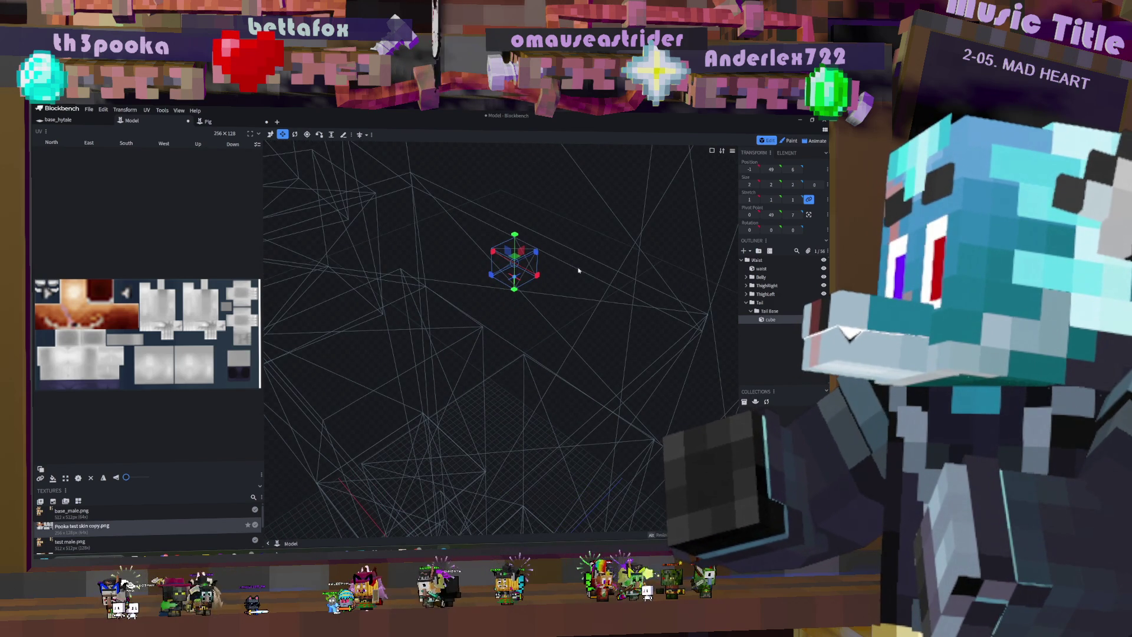
{"action": "scroll", "coordinate": [523, 269], "scroll_direction": "down", "scroll_amount": 5}
{"action": "mouse_move", "coordinate": [524, 269]}
{"action": "left_mouse_down"}
{"action": "mouse_move", "coordinate": [644, 366]}
{"action": "mouse_move", "coordinate": [589, 268]}
{"action": "mouse_move", "coordinate": [526, 245]}
{"action": "mouse_move", "coordinate": [531, 263]}
{"action": "left_mouse_up"}
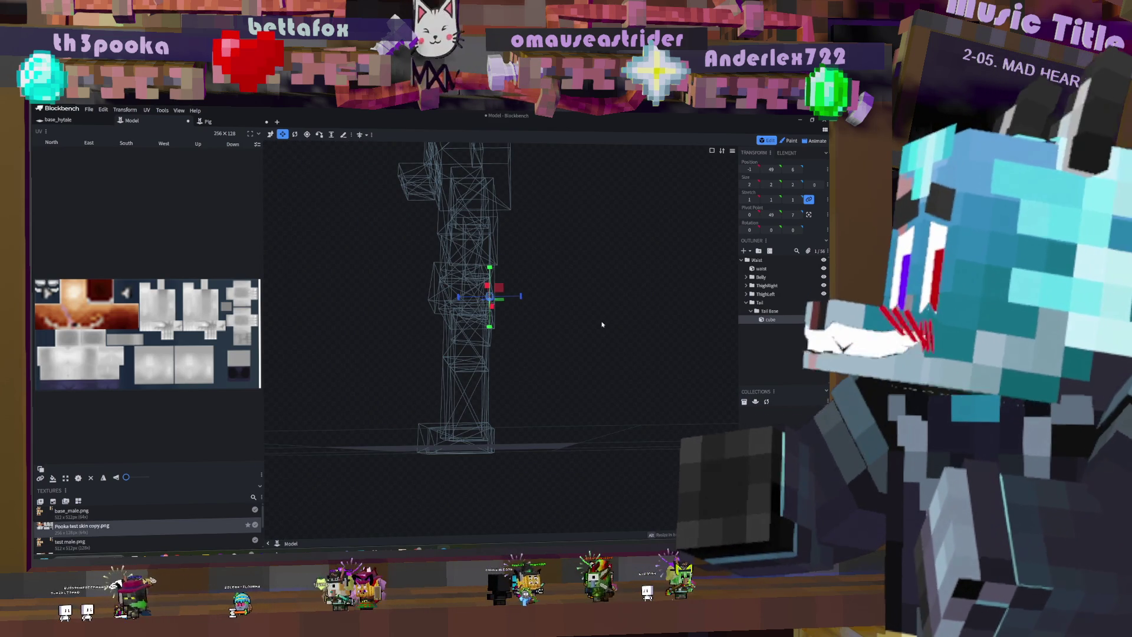
{"action": "mouse_move", "coordinate": [577, 323]}
{"action": "left_mouse_down"}
{"action": "mouse_move", "coordinate": [559, 346]}
{"action": "mouse_move", "coordinate": [523, 339]}
{"action": "mouse_move", "coordinate": [569, 342]}
{"action": "mouse_move", "coordinate": [540, 222]}
{"action": "left_mouse_up"}
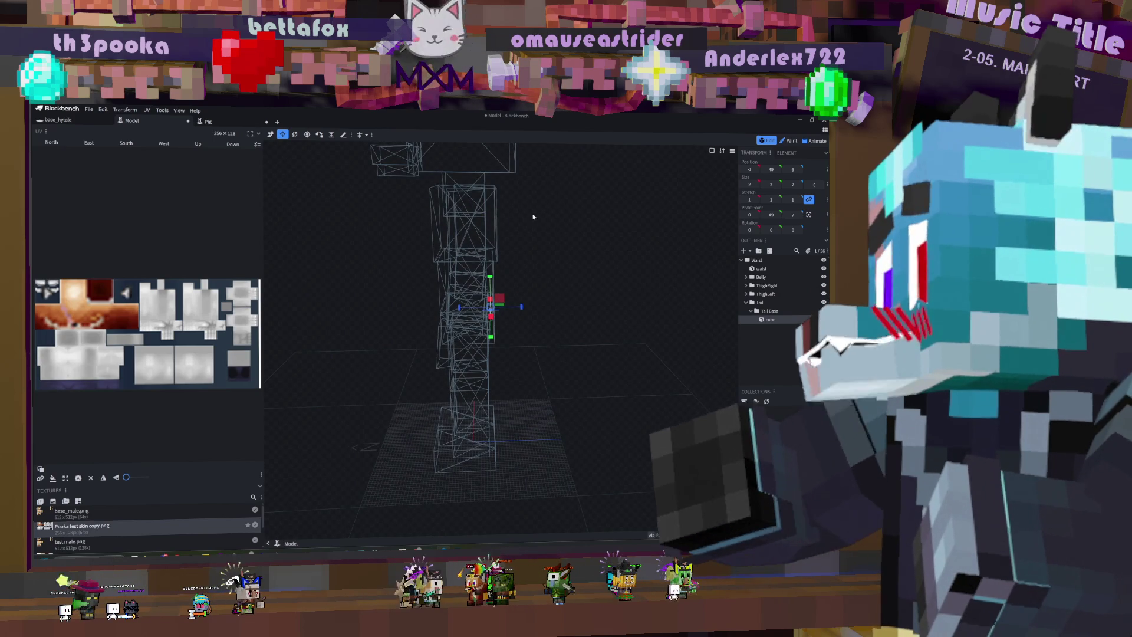
{"action": "left_click", "coordinate": [295, 135]}
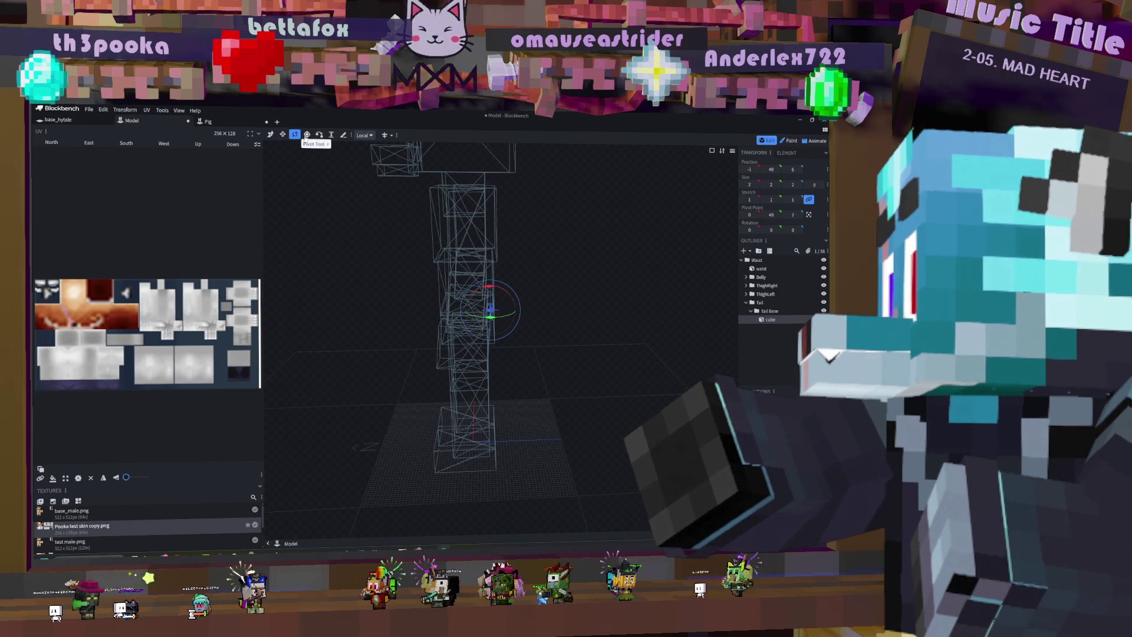
{"action": "left_click", "coordinate": [283, 134]}
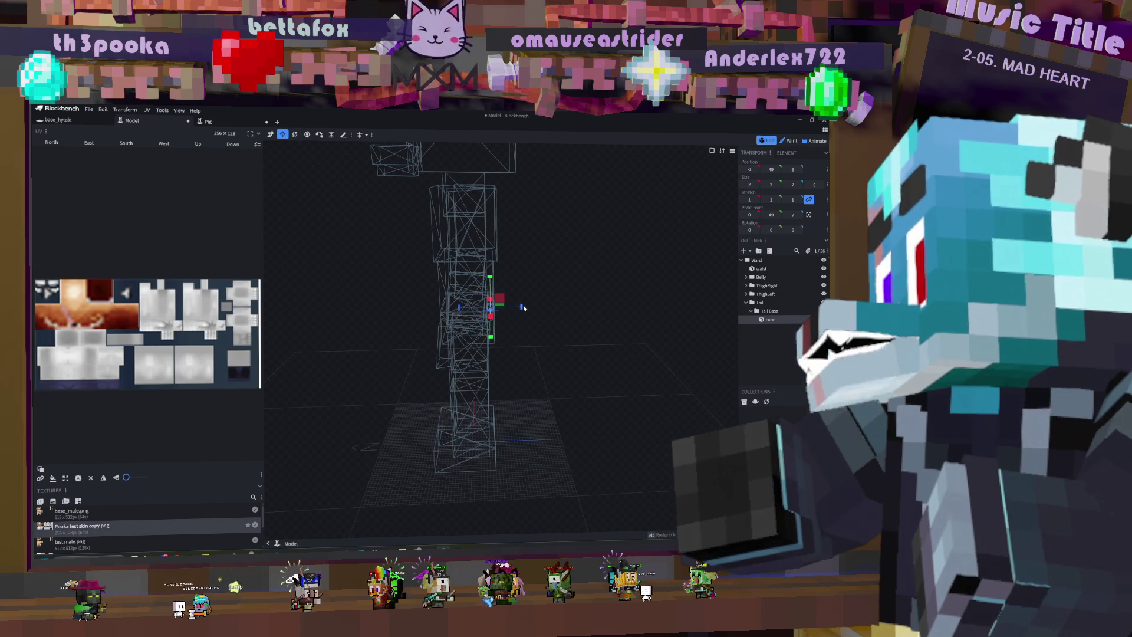
{"action": "mouse_move", "coordinate": [522, 309]}
{"action": "left_mouse_down"}
{"action": "mouse_move", "coordinate": [583, 309]}
{"action": "mouse_move", "coordinate": [506, 281]}
{"action": "mouse_move", "coordinate": [577, 323]}
{"action": "mouse_move", "coordinate": [526, 314]}
{"action": "mouse_move", "coordinate": [546, 314]}
{"action": "left_mouse_up"}
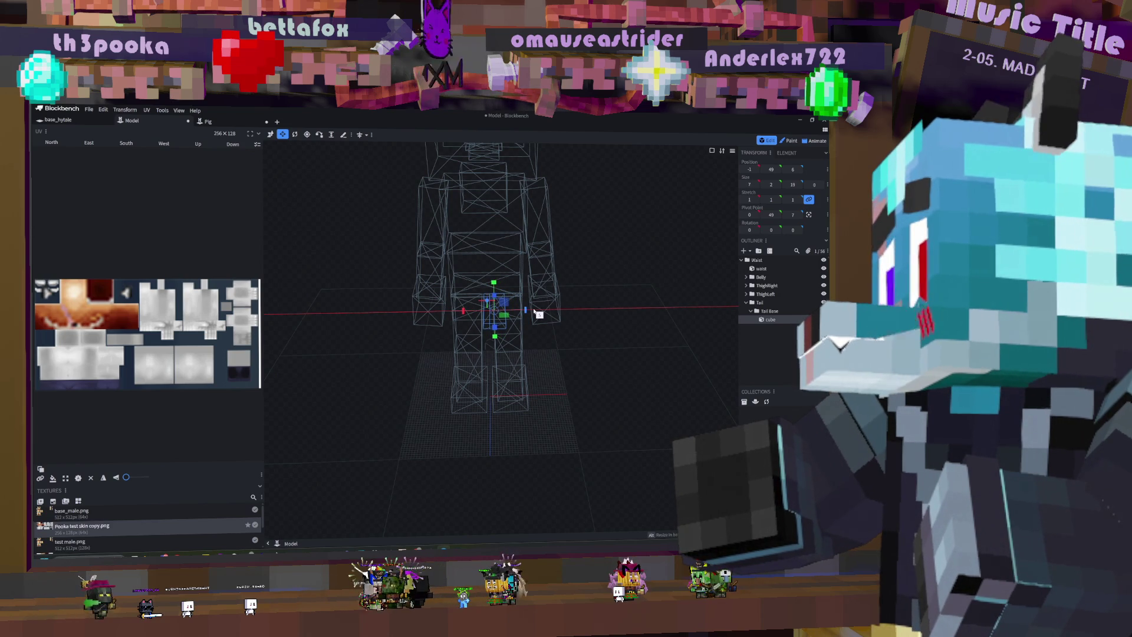
Step: Widen the cube to 12, make it 8 tall, and shrink its depth to 11
{"action": "mouse_move", "coordinate": [466, 311]}
{"action": "left_mouse_down"}
{"action": "mouse_move", "coordinate": [453, 314]}
{"action": "mouse_move", "coordinate": [486, 277]}
{"action": "left_mouse_up"}
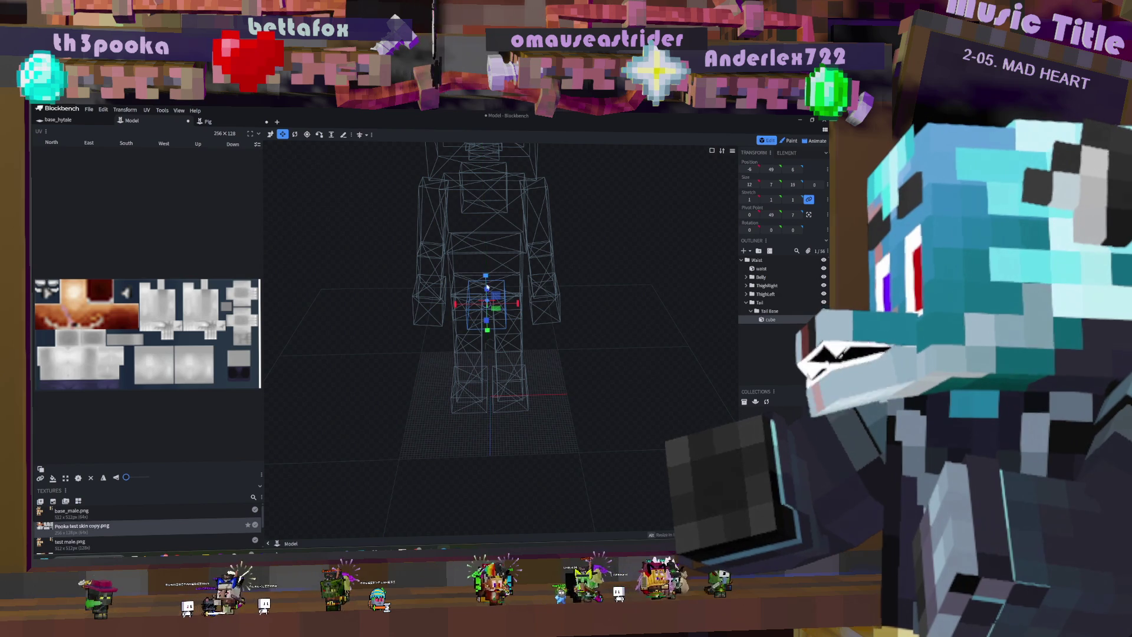
{"action": "left_click_drag", "start_coordinate": [489, 333], "coordinate": [488, 344]}
{"action": "left_click_drag", "start_coordinate": [556, 325], "coordinate": [622, 308]}
{"action": "mouse_move", "coordinate": [543, 304]}
{"action": "left_mouse_down"}
{"action": "mouse_move", "coordinate": [524, 305]}
{"action": "mouse_move", "coordinate": [530, 271]}
{"action": "mouse_move", "coordinate": [576, 291]}
{"action": "mouse_move", "coordinate": [552, 307]}
{"action": "left_mouse_up"}
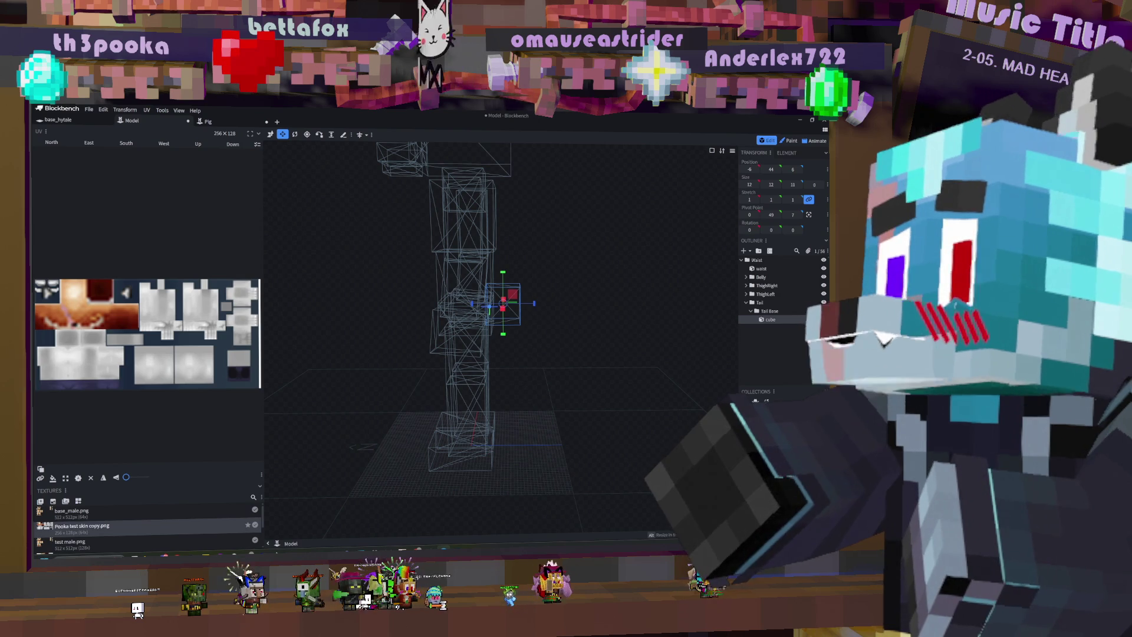
{"action": "left_click_drag", "start_coordinate": [552, 365], "coordinate": [558, 320]}
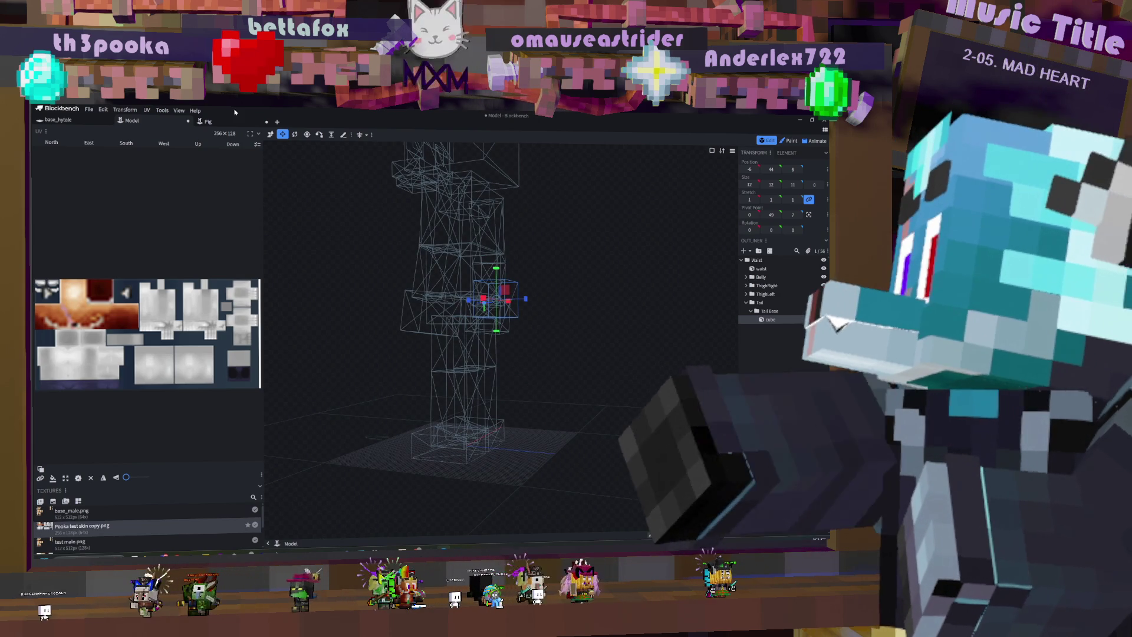
Step: Lower the tail cube by two units and rename it Tail Base
{"action": "left_click", "coordinate": [271, 135]}
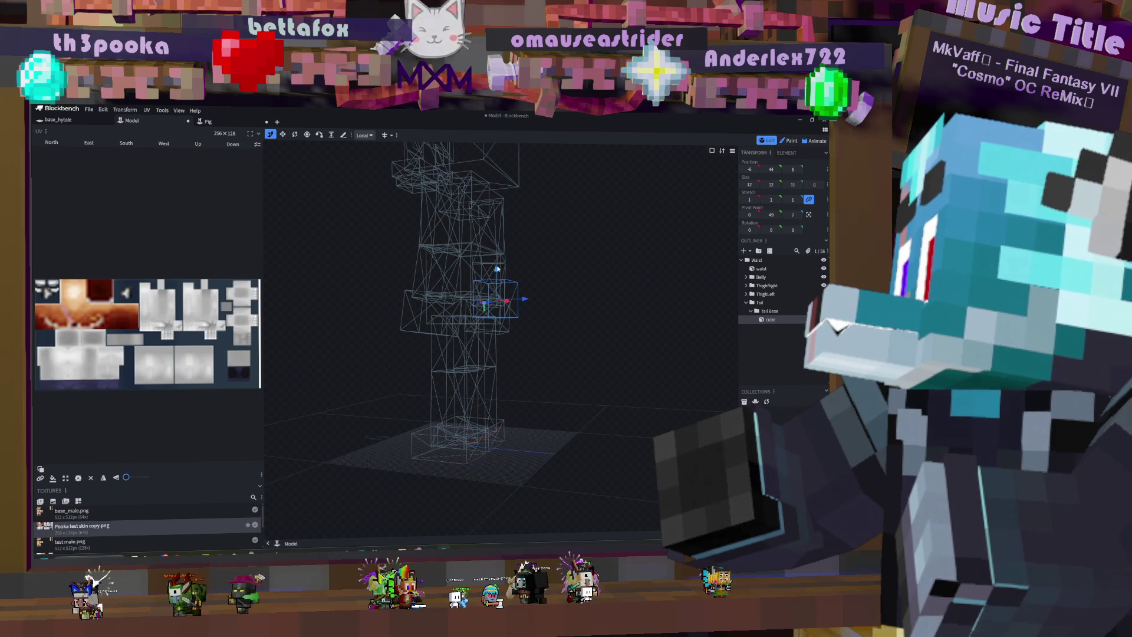
{"action": "mouse_move", "coordinate": [505, 268]}
{"action": "left_mouse_down"}
{"action": "mouse_move", "coordinate": [599, 273]}
{"action": "mouse_move", "coordinate": [572, 275]}
{"action": "left_mouse_up"}
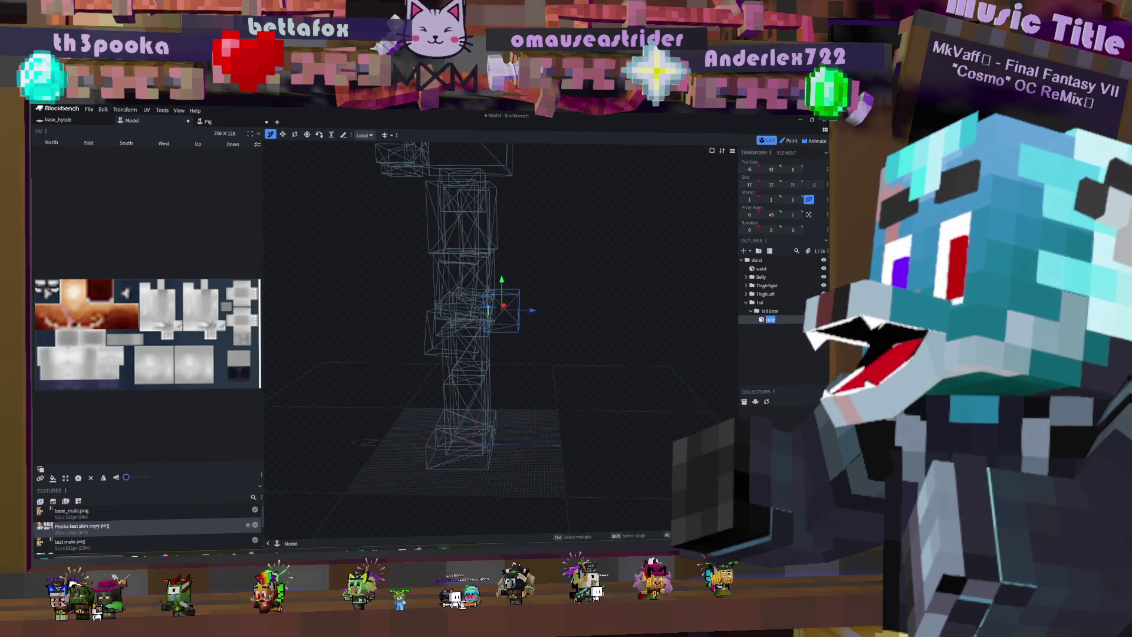
{"action": "double_click", "coordinate": [771, 319]}
{"action": "type", "text": "Tai"}
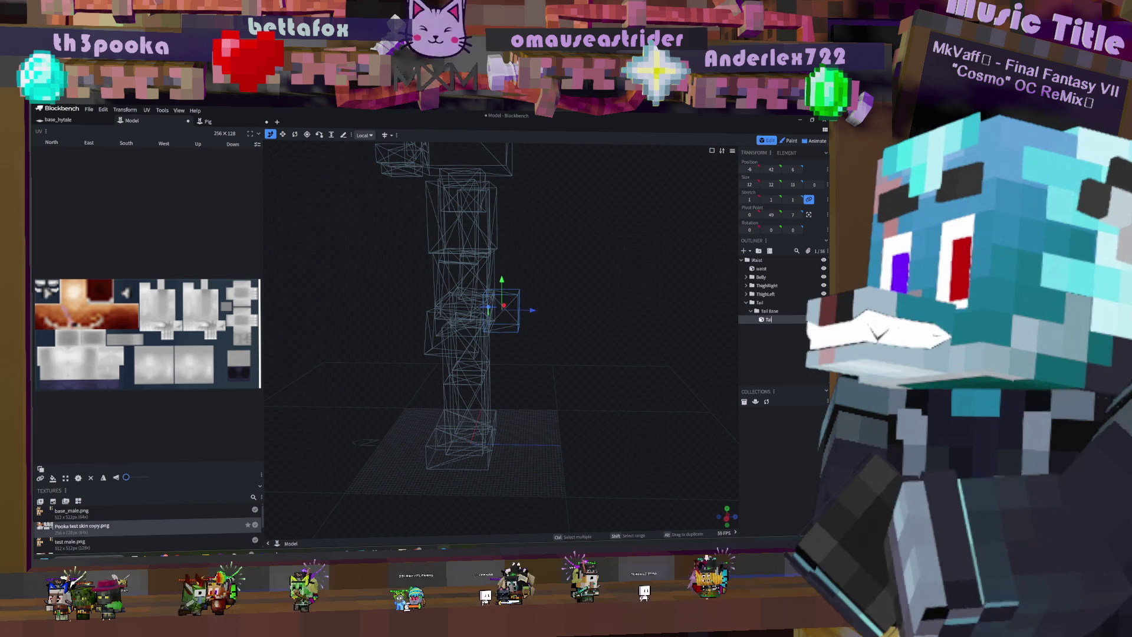
{"action": "type", "text": "l Base"}
{"action": "key", "text": "Return"}
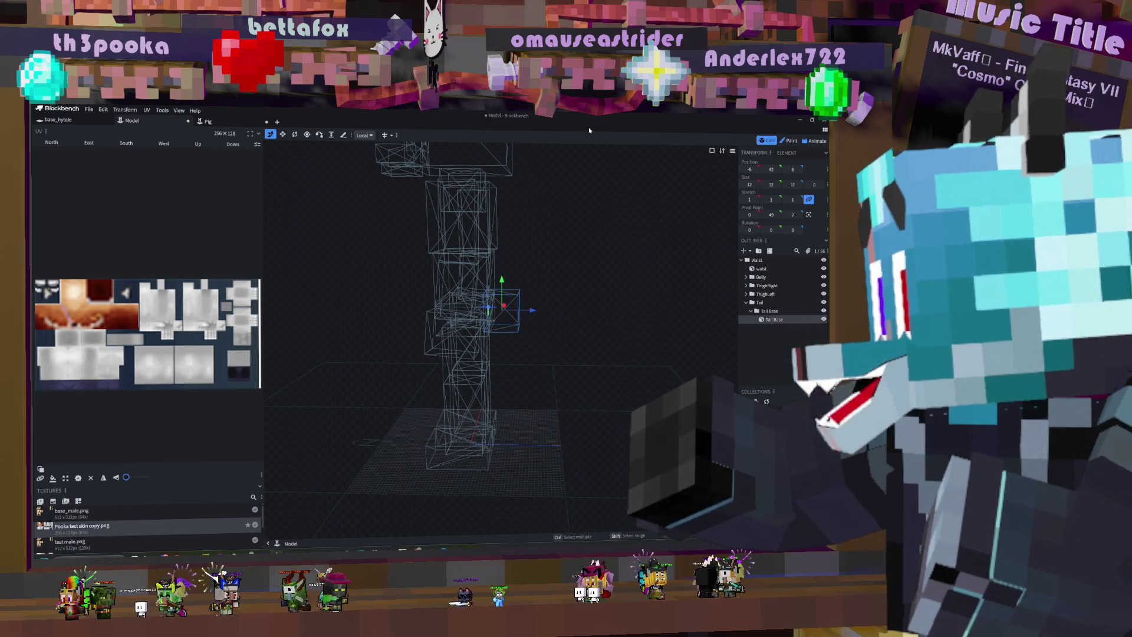
{"action": "mouse_move", "coordinate": [560, 354]}
{"action": "left_mouse_down"}
{"action": "mouse_move", "coordinate": [513, 336]}
{"action": "mouse_move", "coordinate": [536, 374]}
{"action": "mouse_move", "coordinate": [582, 344]}
{"action": "mouse_move", "coordinate": [523, 331]}
{"action": "mouse_move", "coordinate": [558, 343]}
{"action": "left_mouse_up"}
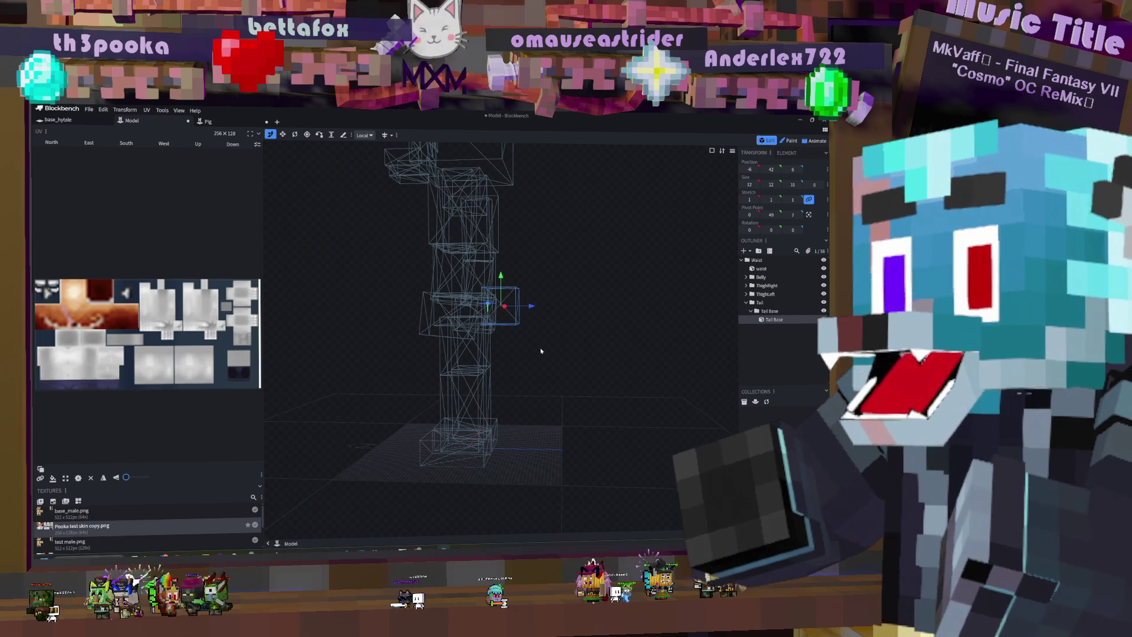
{"action": "mouse_move", "coordinate": [539, 301]}
{"action": "left_mouse_down"}
{"action": "mouse_move", "coordinate": [476, 251]}
{"action": "mouse_move", "coordinate": [549, 263]}
{"action": "left_mouse_up"}
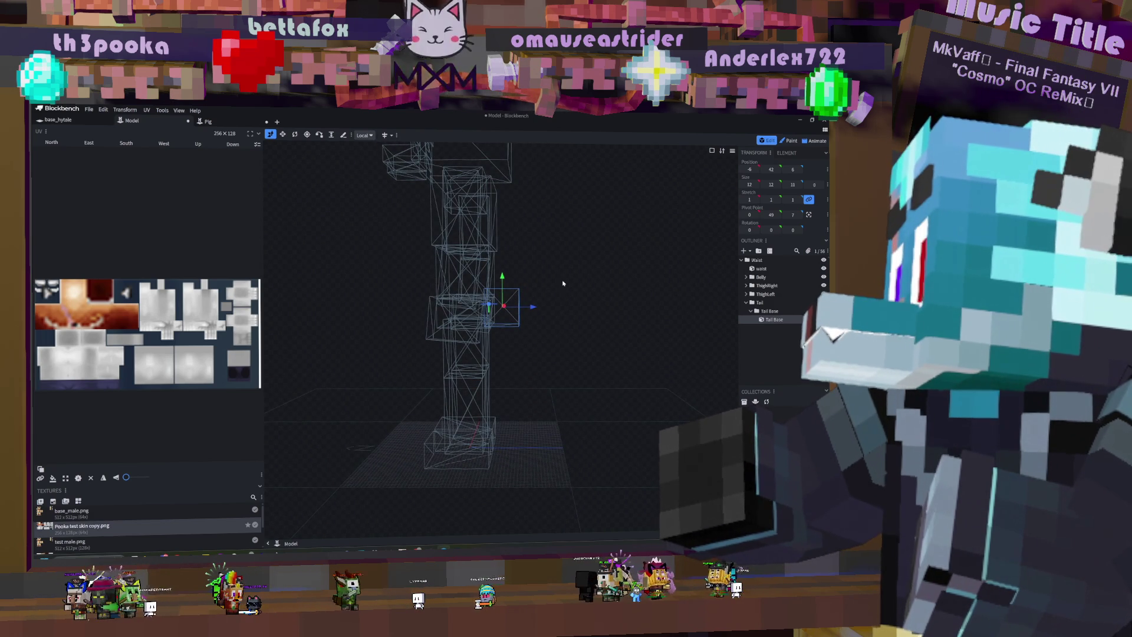
{"action": "mouse_move", "coordinate": [570, 277]}
{"action": "left_mouse_down"}
{"action": "mouse_move", "coordinate": [519, 277]}
{"action": "mouse_move", "coordinate": [619, 278]}
{"action": "mouse_move", "coordinate": [521, 281]}
{"action": "left_mouse_up"}
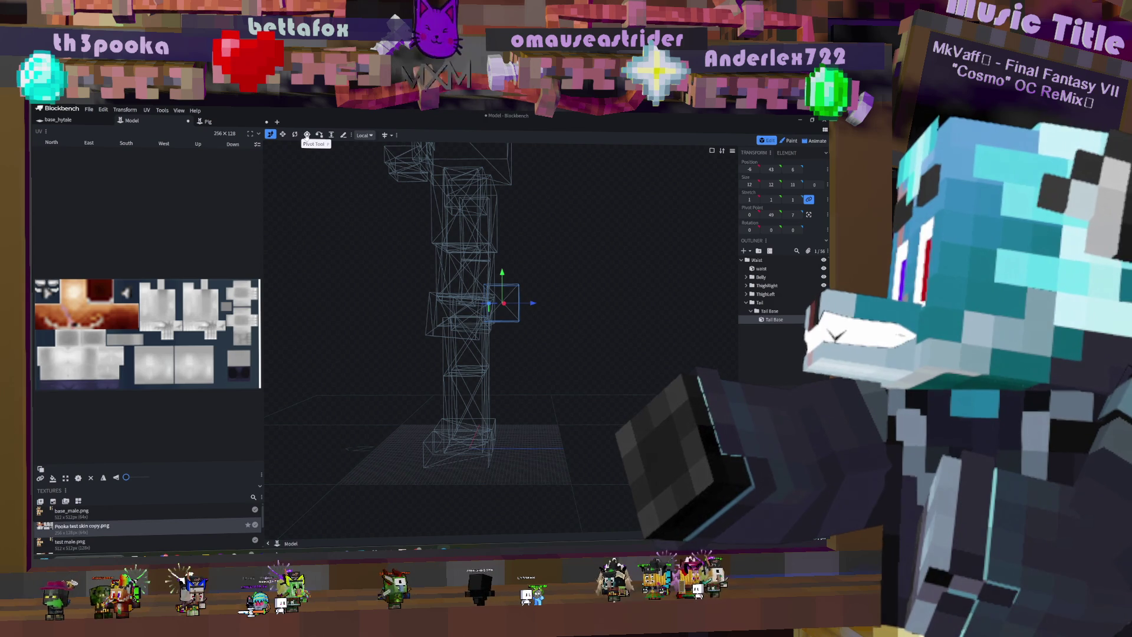
{"action": "left_click", "coordinate": [307, 135]}
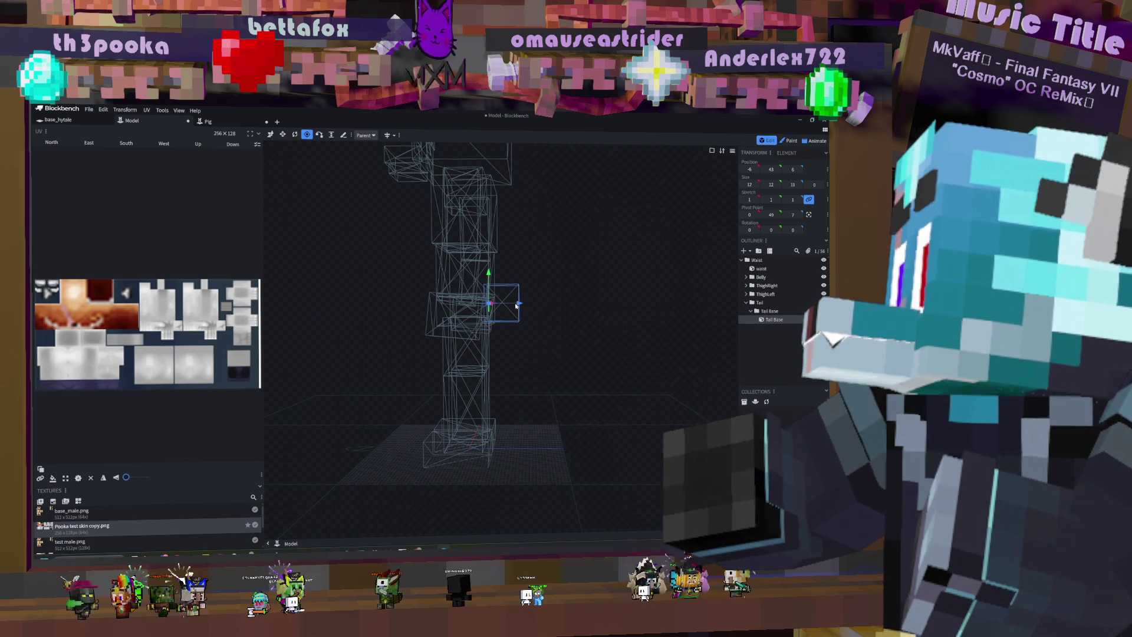
{"action": "left_click_drag", "start_coordinate": [493, 284], "coordinate": [494, 281]}
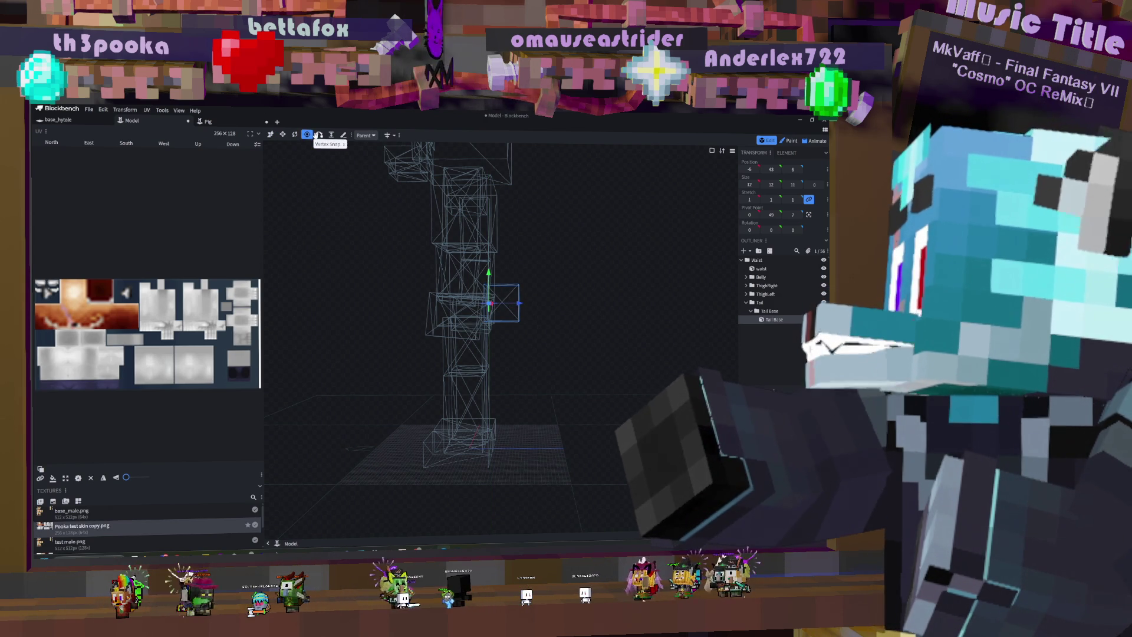
{"action": "left_click", "coordinate": [270, 134]}
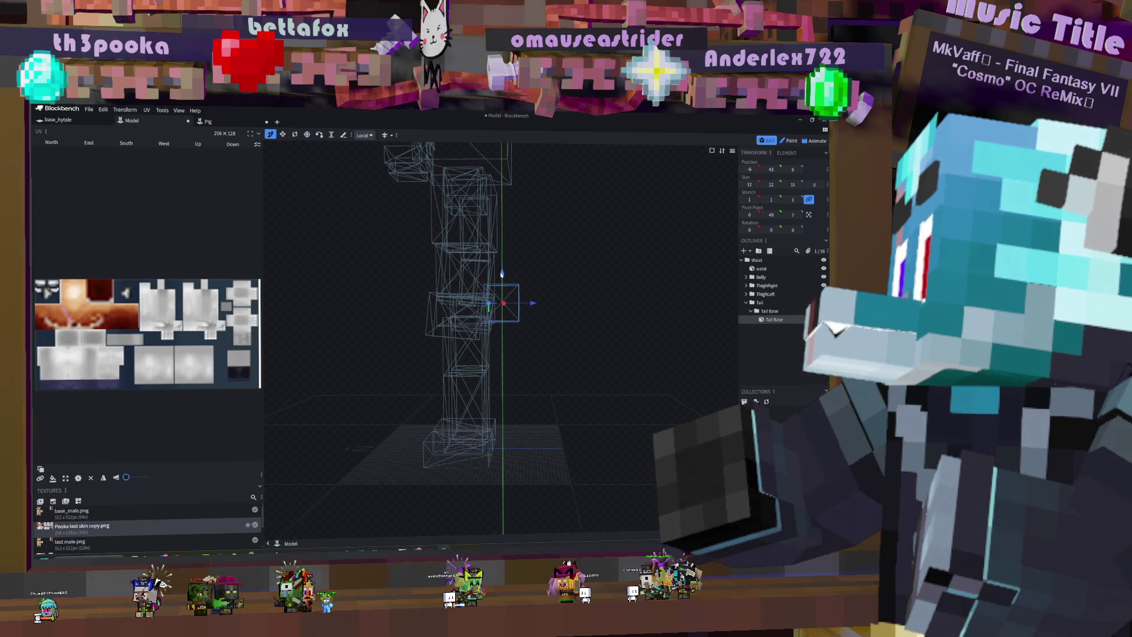
{"action": "mouse_move", "coordinate": [561, 293]}
{"action": "left_mouse_down"}
{"action": "mouse_move", "coordinate": [504, 275]}
{"action": "mouse_move", "coordinate": [681, 302]}
{"action": "mouse_move", "coordinate": [471, 224]}
{"action": "left_mouse_up"}
{"action": "left_click", "coordinate": [306, 134]}
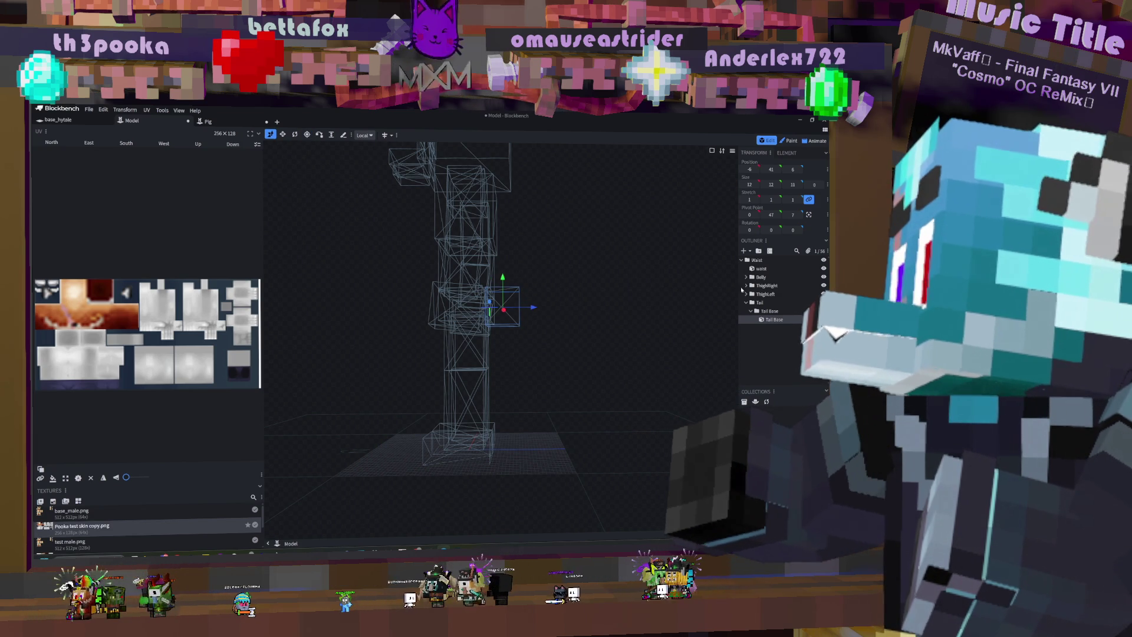
{"action": "left_click", "coordinate": [781, 313]}
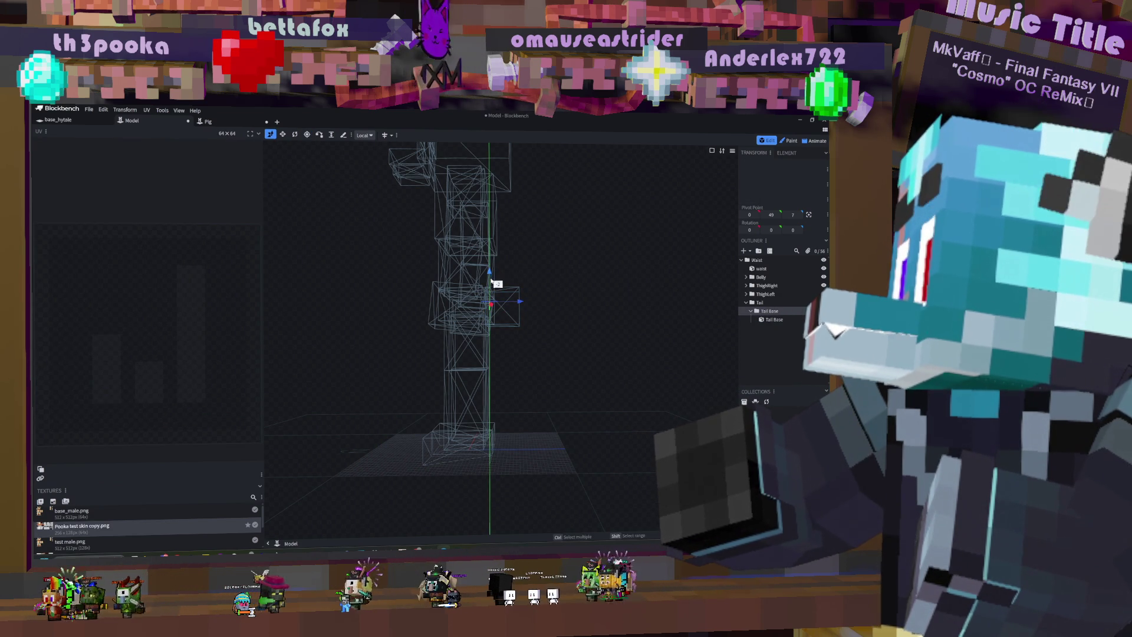
{"action": "left_click_drag", "start_coordinate": [492, 289], "coordinate": [491, 283]}
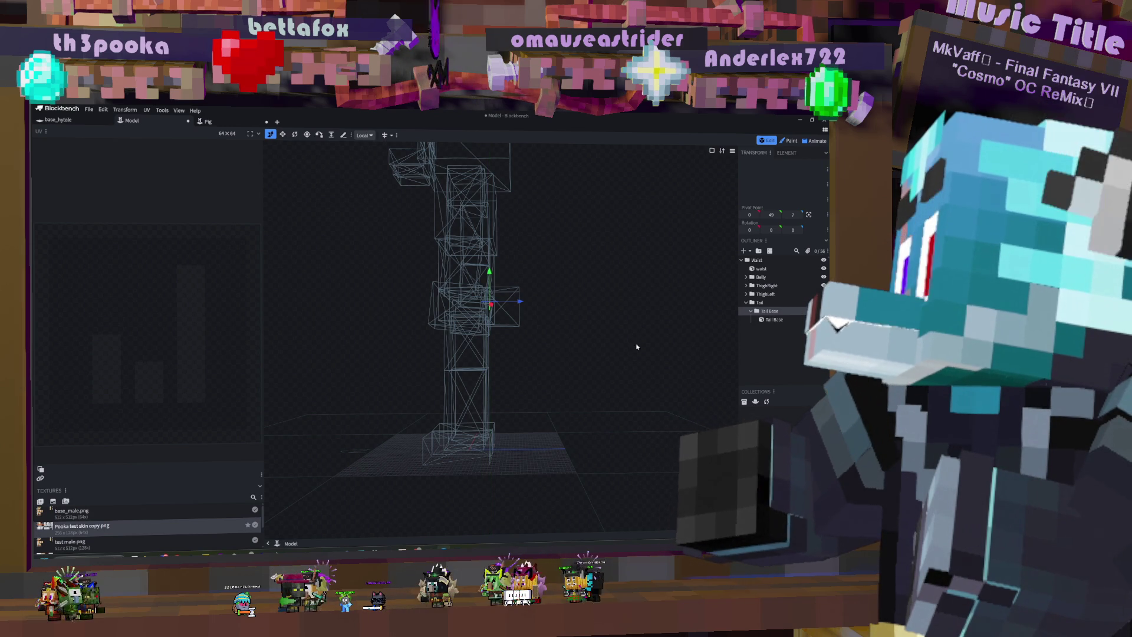
{"action": "left_click", "coordinate": [306, 135]}
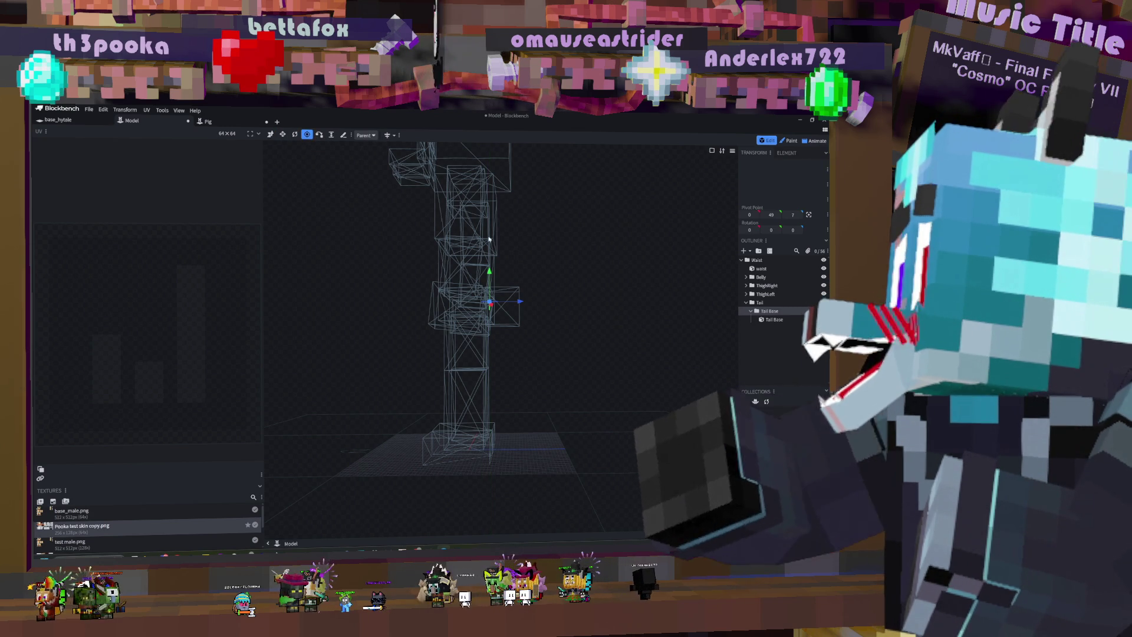
{"action": "left_click_drag", "start_coordinate": [491, 275], "coordinate": [490, 276]}
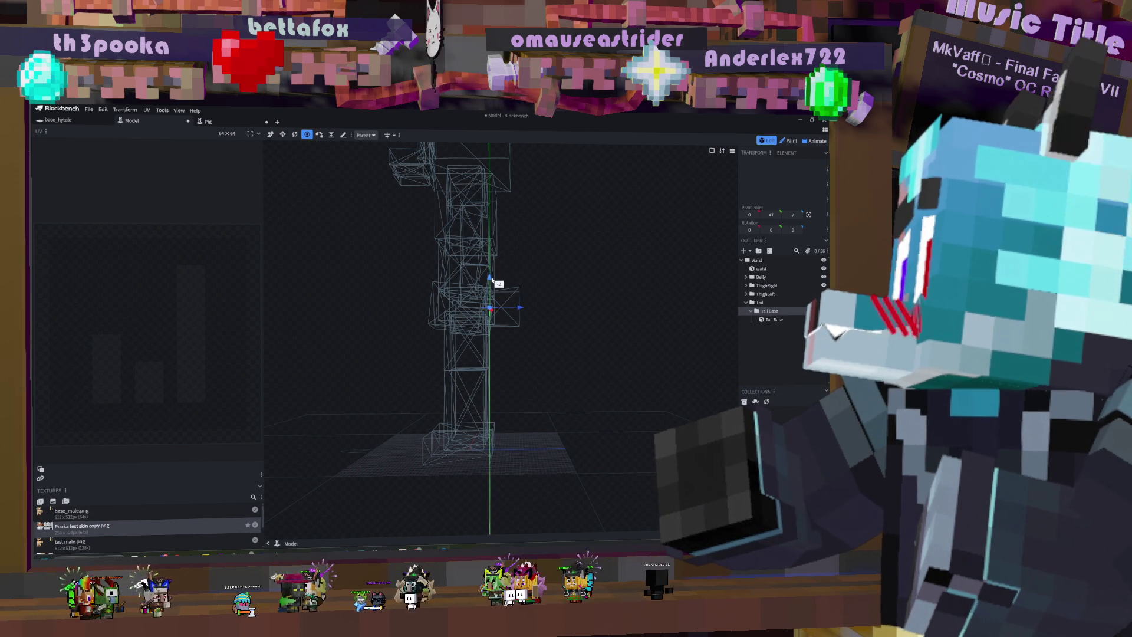
{"action": "left_click", "coordinate": [787, 320]}
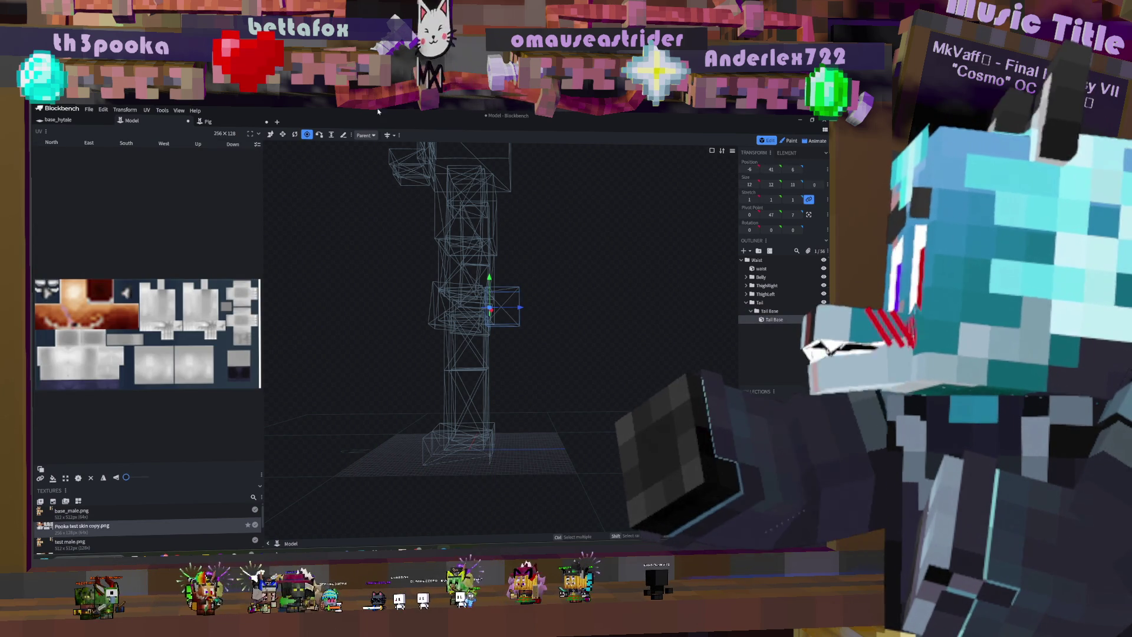
{"action": "left_click", "coordinate": [771, 312]}
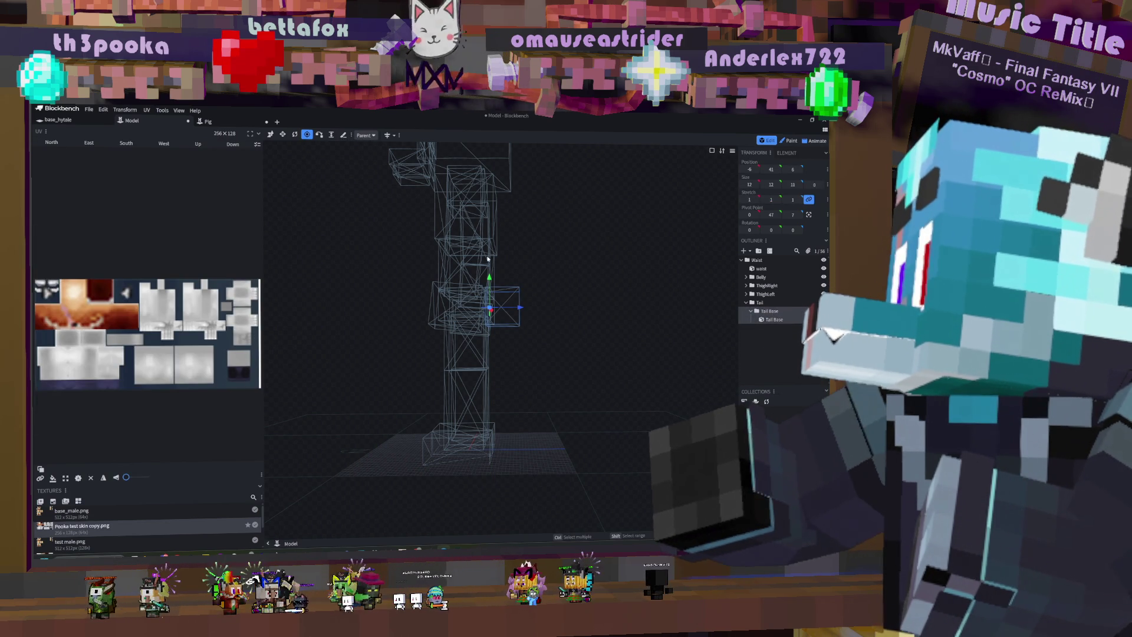
{"action": "key", "text": "v"}
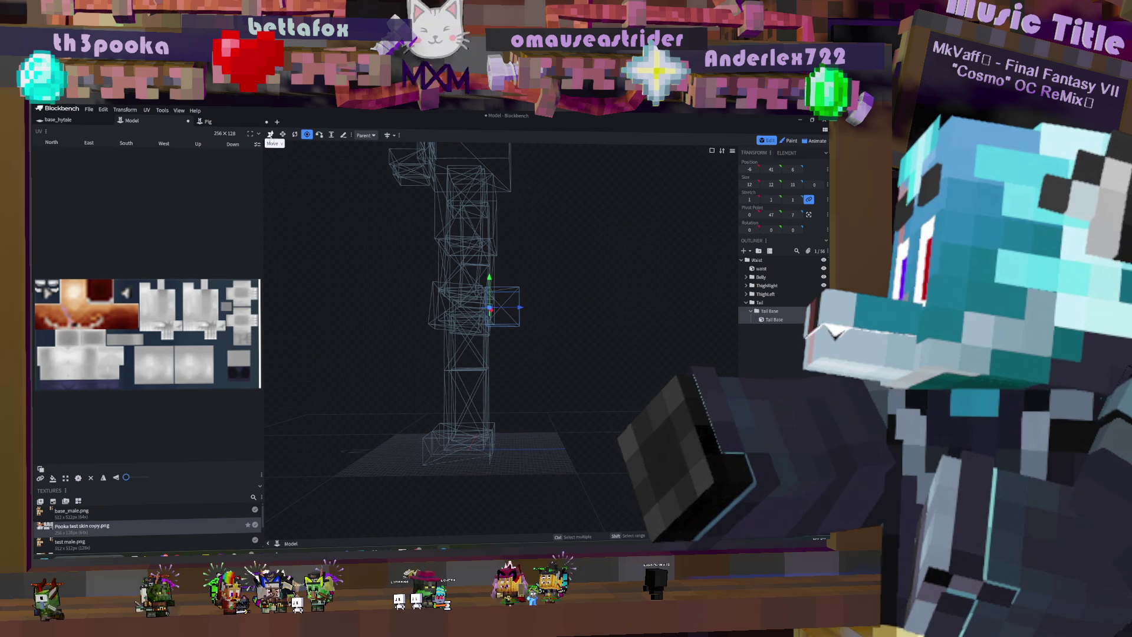
{"action": "mouse_move", "coordinate": [530, 309]}
{"action": "left_mouse_down"}
{"action": "mouse_move", "coordinate": [678, 334]}
{"action": "mouse_move", "coordinate": [633, 324]}
{"action": "left_mouse_up"}
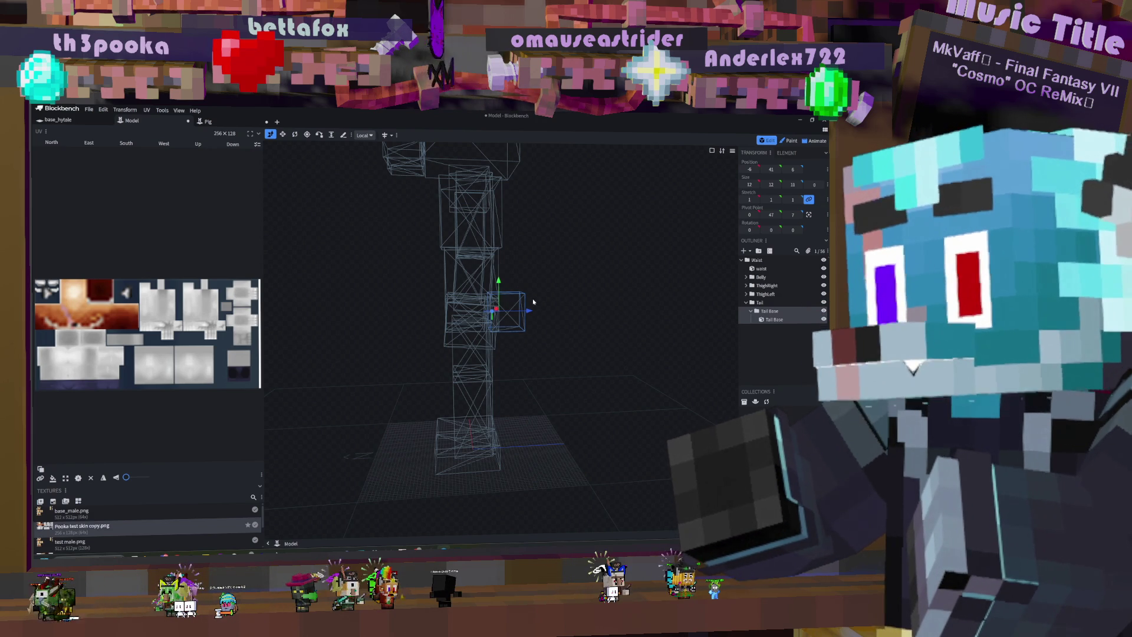
{"action": "mouse_move", "coordinate": [535, 305]}
{"action": "left_mouse_down"}
{"action": "mouse_move", "coordinate": [533, 273]}
{"action": "mouse_move", "coordinate": [543, 293]}
{"action": "mouse_move", "coordinate": [574, 302]}
{"action": "mouse_move", "coordinate": [640, 291]}
{"action": "mouse_move", "coordinate": [590, 286]}
{"action": "mouse_move", "coordinate": [540, 300]}
{"action": "left_mouse_up"}
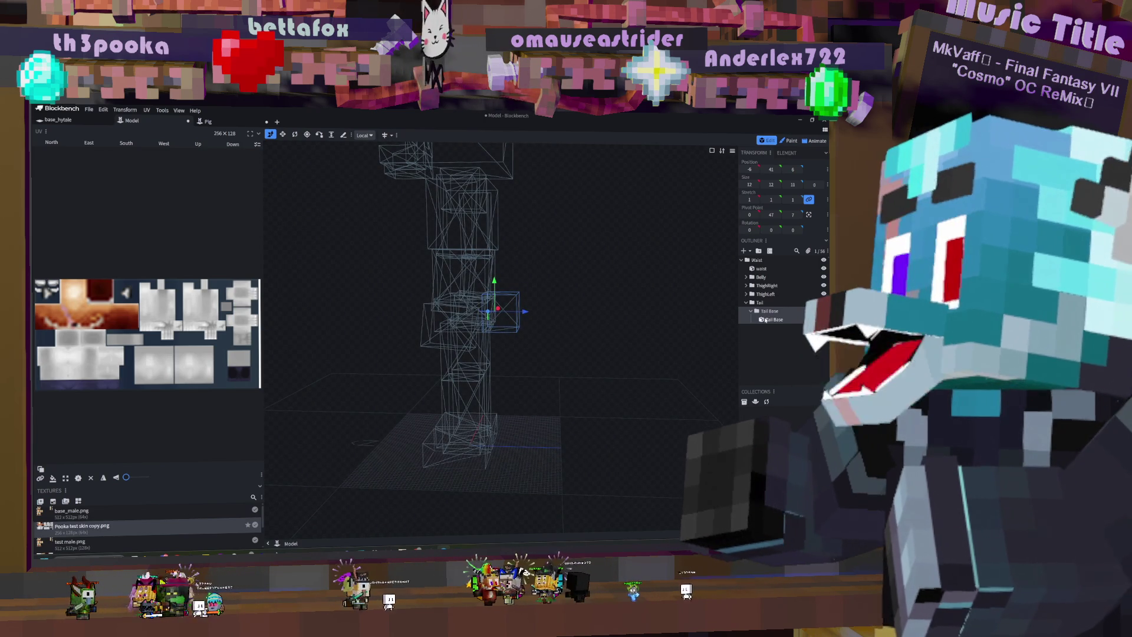
{"action": "right_click", "coordinate": [770, 312]}
Step: Duplicate the Tail Base group and push the copied cube 11 units along Z
{"action": "left_click", "coordinate": [720, 335]}
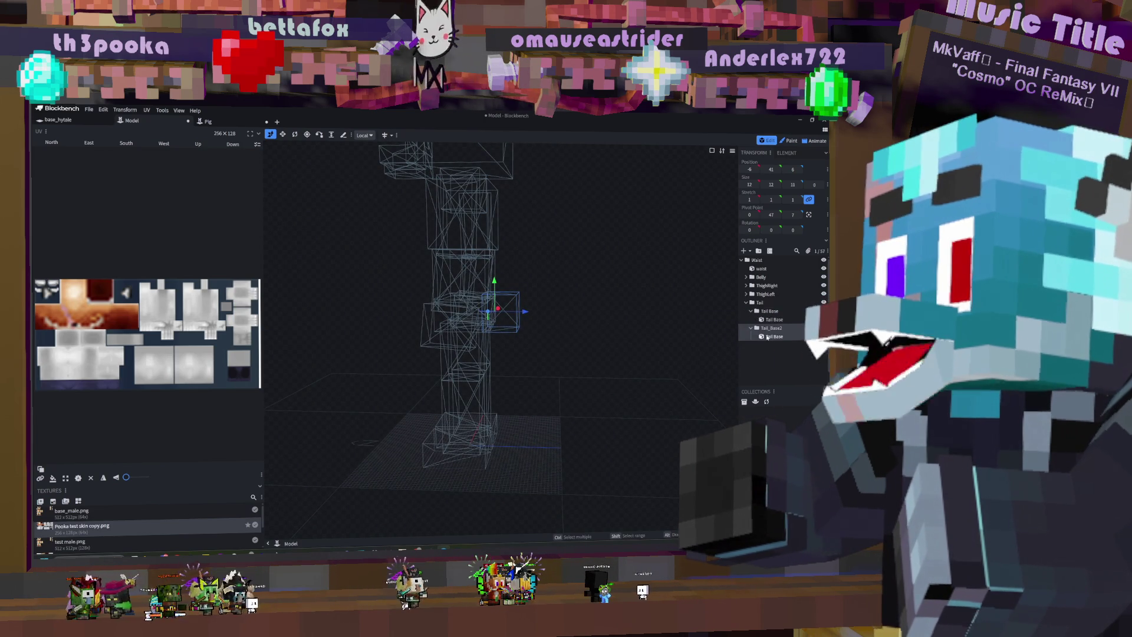
{"action": "left_click", "coordinate": [744, 336]}
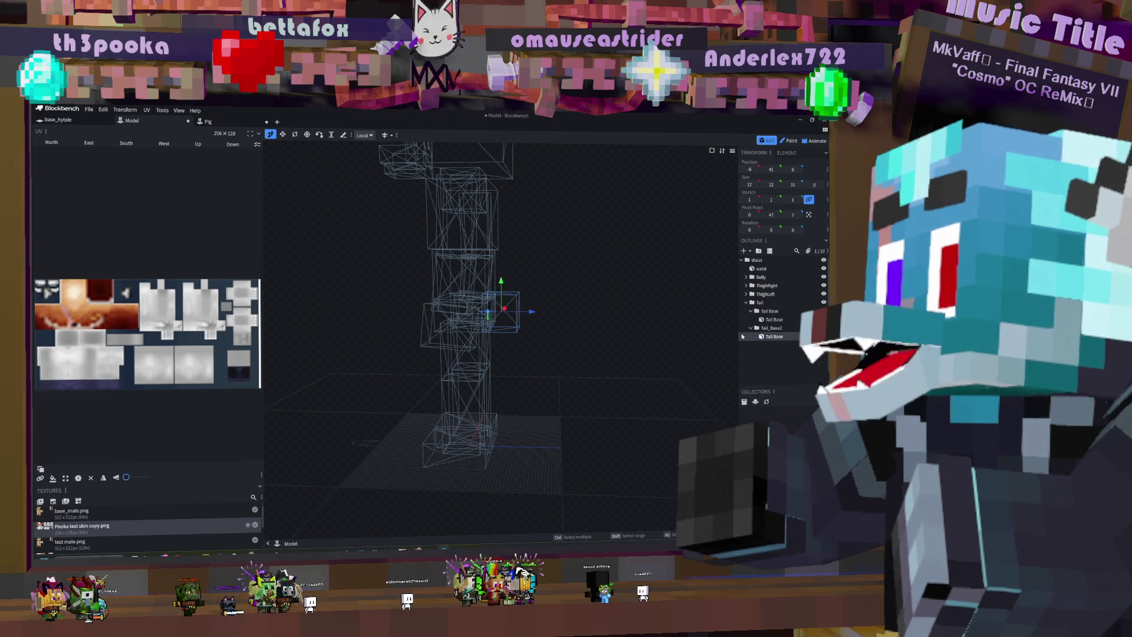
{"action": "left_click", "coordinate": [771, 328]}
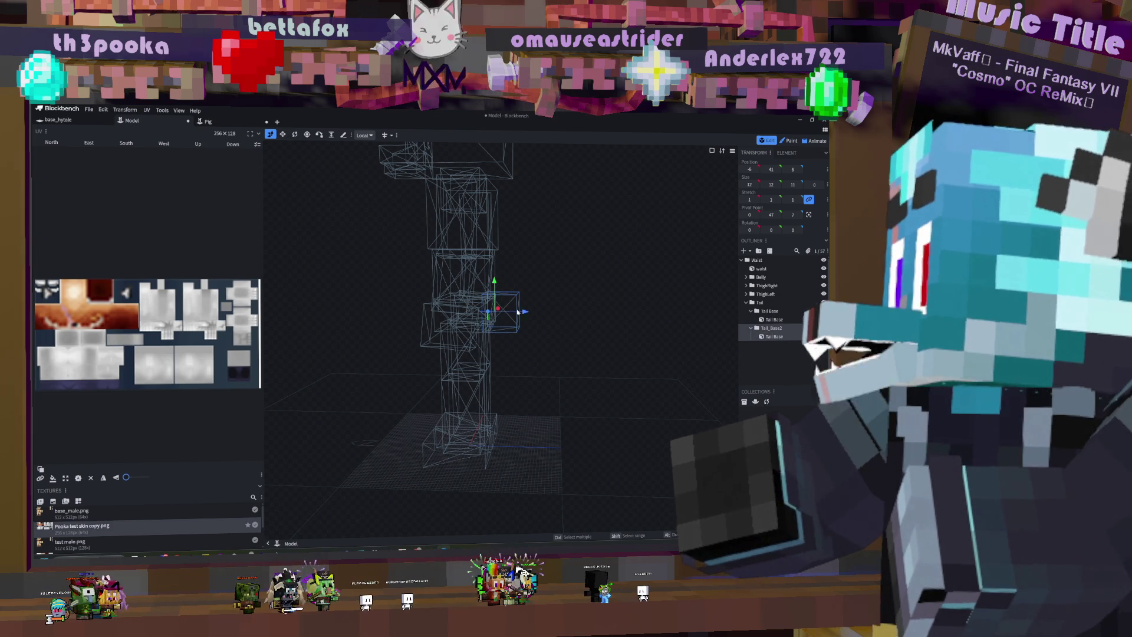
{"action": "mouse_move", "coordinate": [524, 313]}
{"action": "left_mouse_down"}
{"action": "mouse_move", "coordinate": [566, 321]}
{"action": "mouse_move", "coordinate": [557, 317]}
{"action": "left_mouse_up"}
{"action": "mouse_move", "coordinate": [579, 266]}
{"action": "left_mouse_down"}
{"action": "mouse_move", "coordinate": [607, 271]}
{"action": "mouse_move", "coordinate": [554, 272]}
{"action": "mouse_move", "coordinate": [539, 301]}
{"action": "mouse_move", "coordinate": [598, 268]}
{"action": "mouse_move", "coordinate": [539, 245]}
{"action": "mouse_move", "coordinate": [573, 233]}
{"action": "mouse_move", "coordinate": [596, 246]}
{"action": "mouse_move", "coordinate": [592, 273]}
{"action": "mouse_move", "coordinate": [571, 263]}
{"action": "mouse_move", "coordinate": [582, 274]}
{"action": "left_mouse_up"}
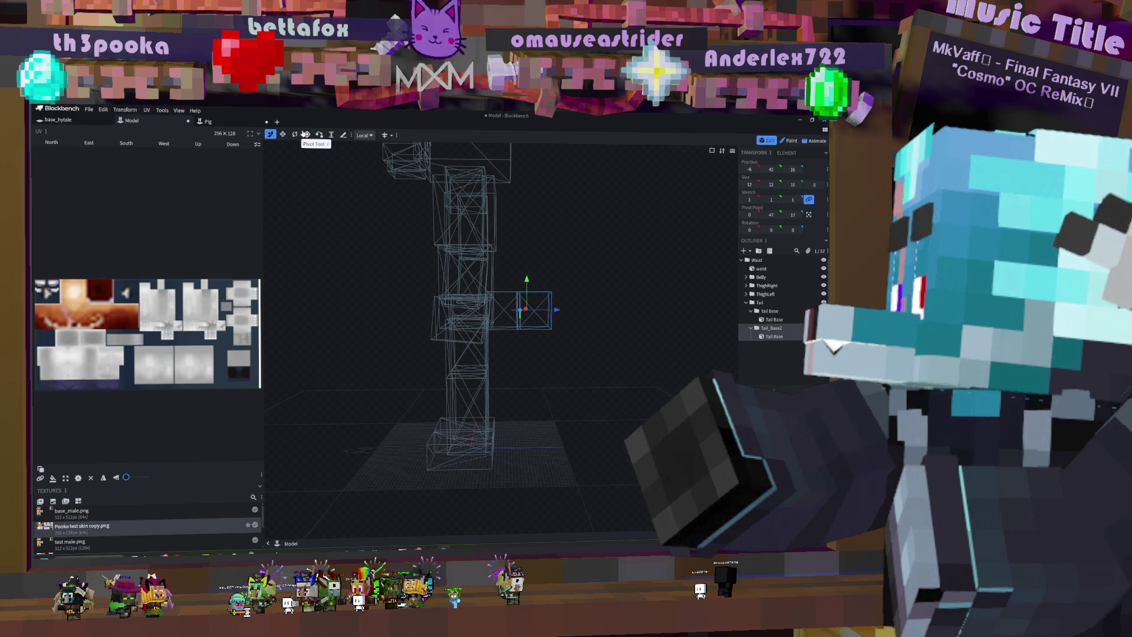
Step: Resize the copied cube to 16 long on Z and 28 tall
{"action": "left_click", "coordinate": [283, 135]}
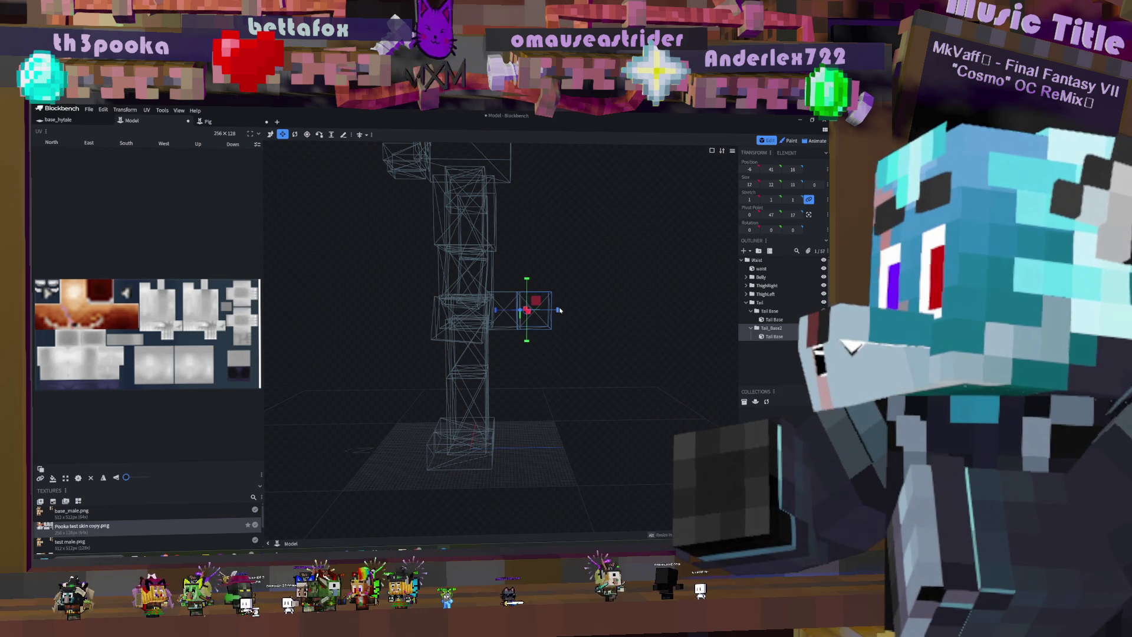
{"action": "left_click_drag", "start_coordinate": [560, 311], "coordinate": [575, 315]}
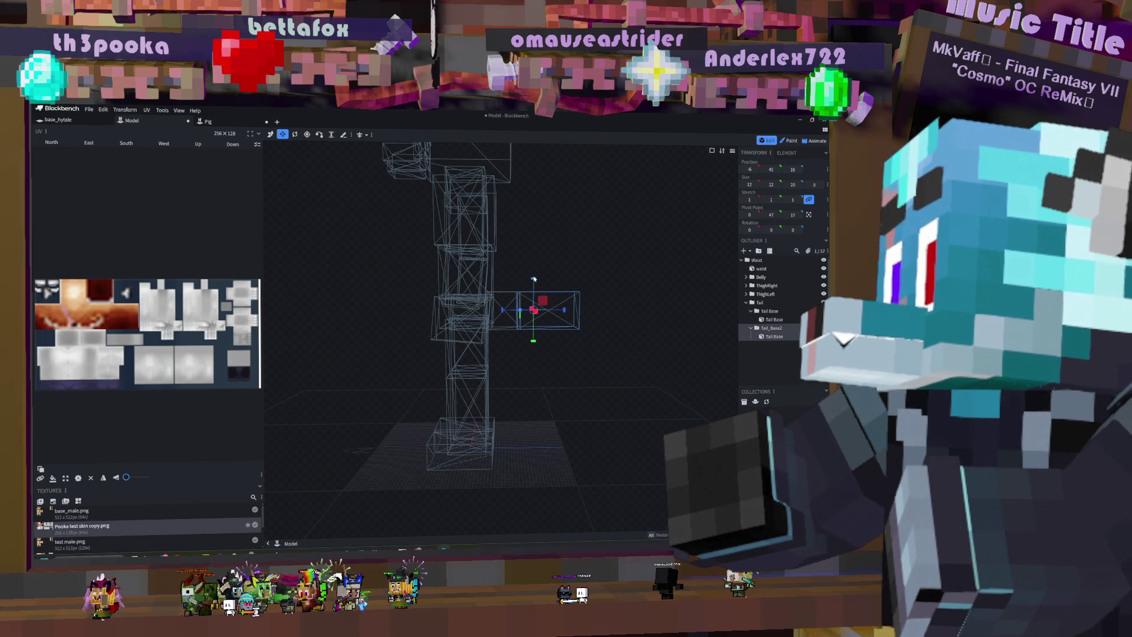
{"action": "left_click_drag", "start_coordinate": [533, 277], "coordinate": [536, 252]}
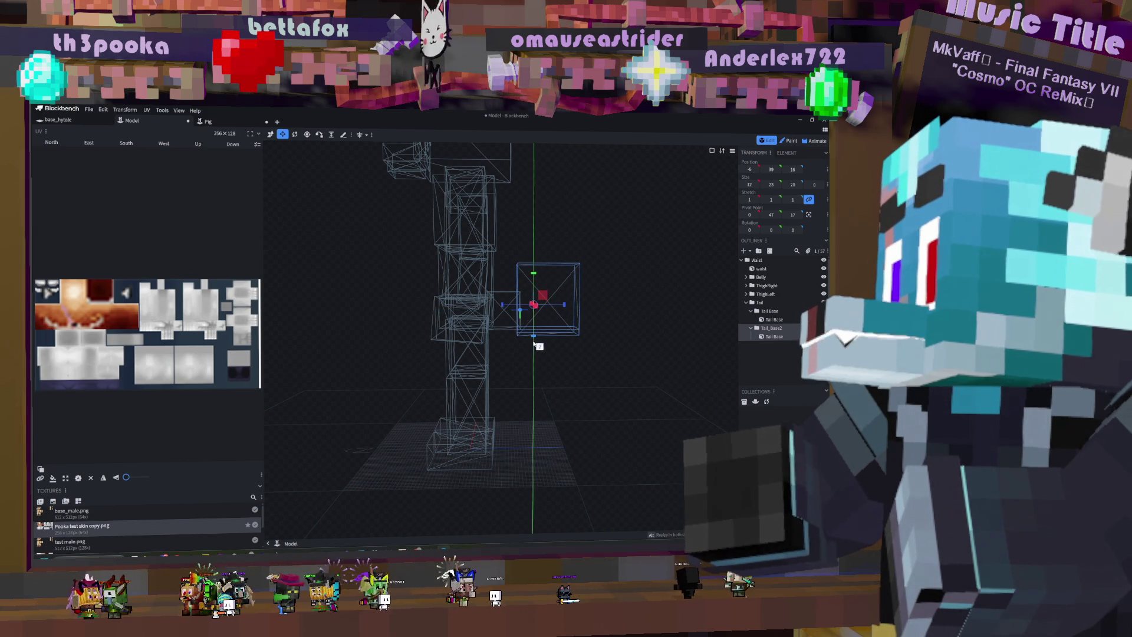
{"action": "left_click_drag", "start_coordinate": [533, 334], "coordinate": [533, 359]}
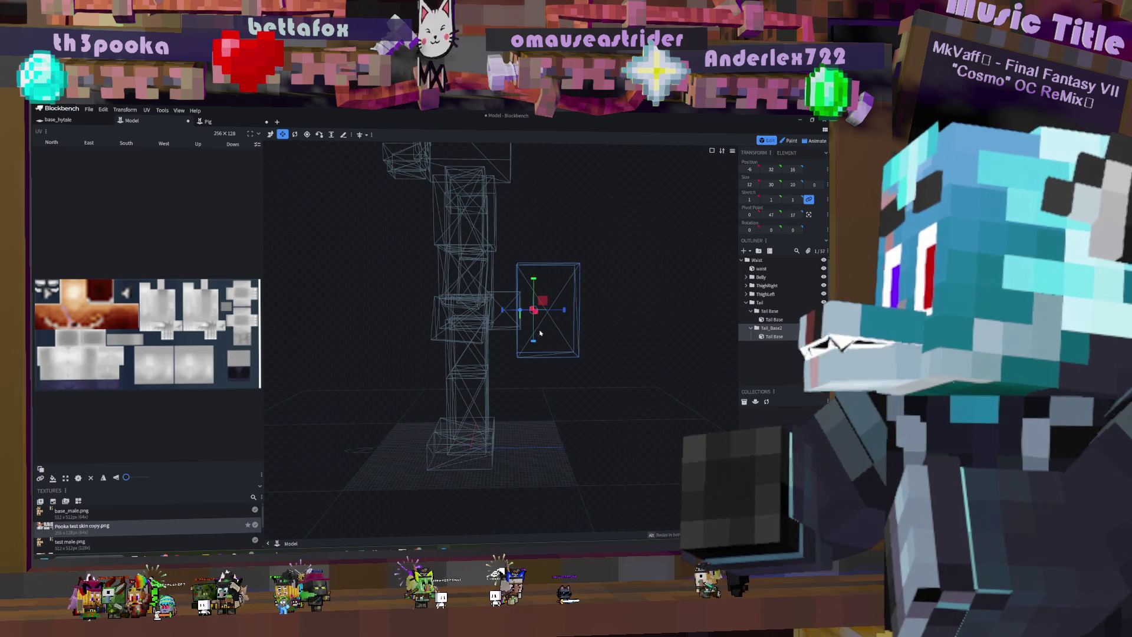
{"action": "mouse_move", "coordinate": [594, 313]}
{"action": "left_mouse_down"}
{"action": "mouse_move", "coordinate": [635, 323]}
{"action": "mouse_move", "coordinate": [535, 341]}
{"action": "mouse_move", "coordinate": [552, 343]}
{"action": "mouse_move", "coordinate": [534, 305]}
{"action": "mouse_move", "coordinate": [624, 281]}
{"action": "mouse_move", "coordinate": [613, 272]}
{"action": "left_mouse_up"}
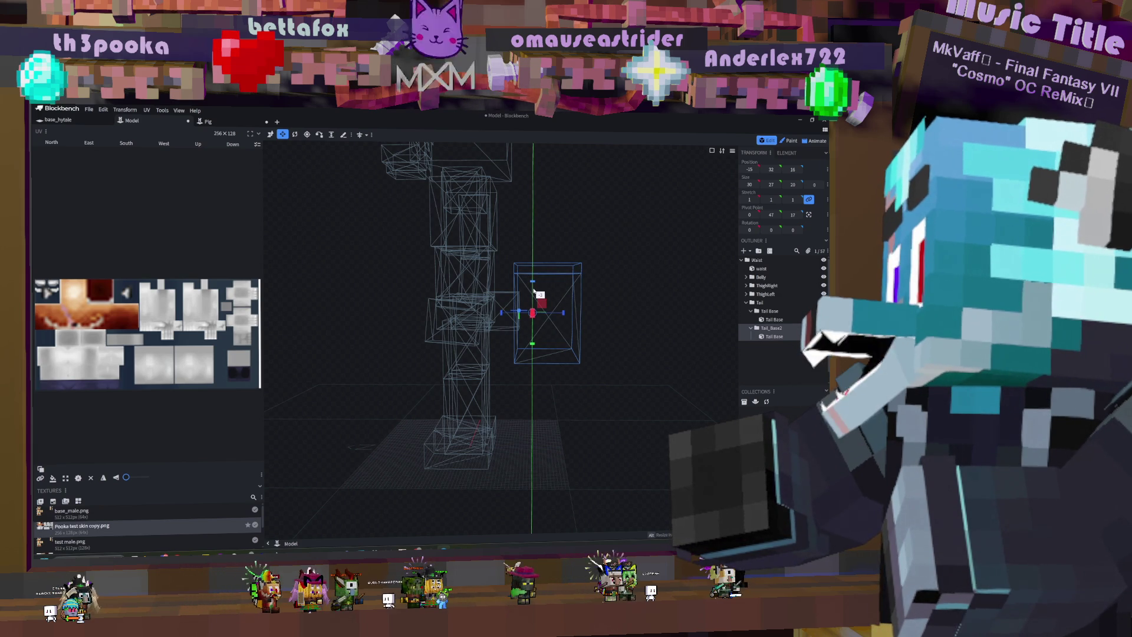
{"action": "mouse_move", "coordinate": [549, 292]}
{"action": "left_mouse_down"}
{"action": "mouse_move", "coordinate": [497, 336]}
{"action": "mouse_move", "coordinate": [532, 323]}
{"action": "mouse_move", "coordinate": [518, 349]}
{"action": "mouse_move", "coordinate": [615, 240]}
{"action": "mouse_move", "coordinate": [639, 245]}
{"action": "mouse_move", "coordinate": [637, 263]}
{"action": "mouse_move", "coordinate": [607, 273]}
{"action": "mouse_move", "coordinate": [647, 260]}
{"action": "mouse_move", "coordinate": [619, 263]}
{"action": "mouse_move", "coordinate": [584, 292]}
{"action": "mouse_move", "coordinate": [474, 190]}
{"action": "left_mouse_up"}
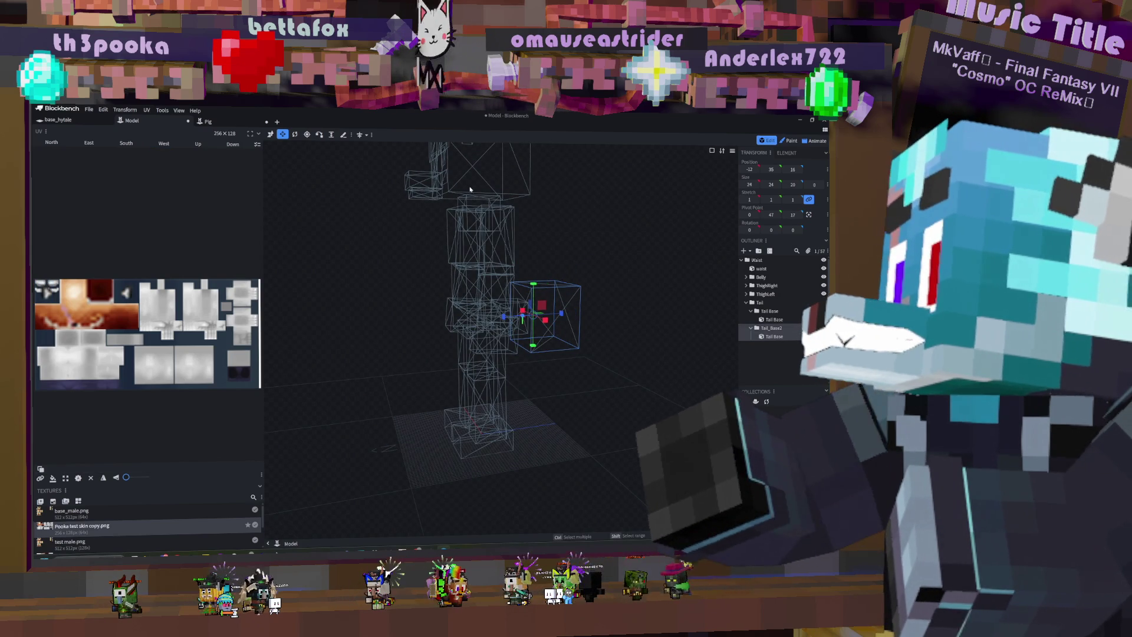
Step: Nest Tail_Base2 inside Tail Base, tilt Tail Base about 5° on X, and begin renaming Tail_Base2
{"action": "key", "text": "r"}
{"action": "left_click_drag", "start_coordinate": [646, 283], "coordinate": [502, 305]}
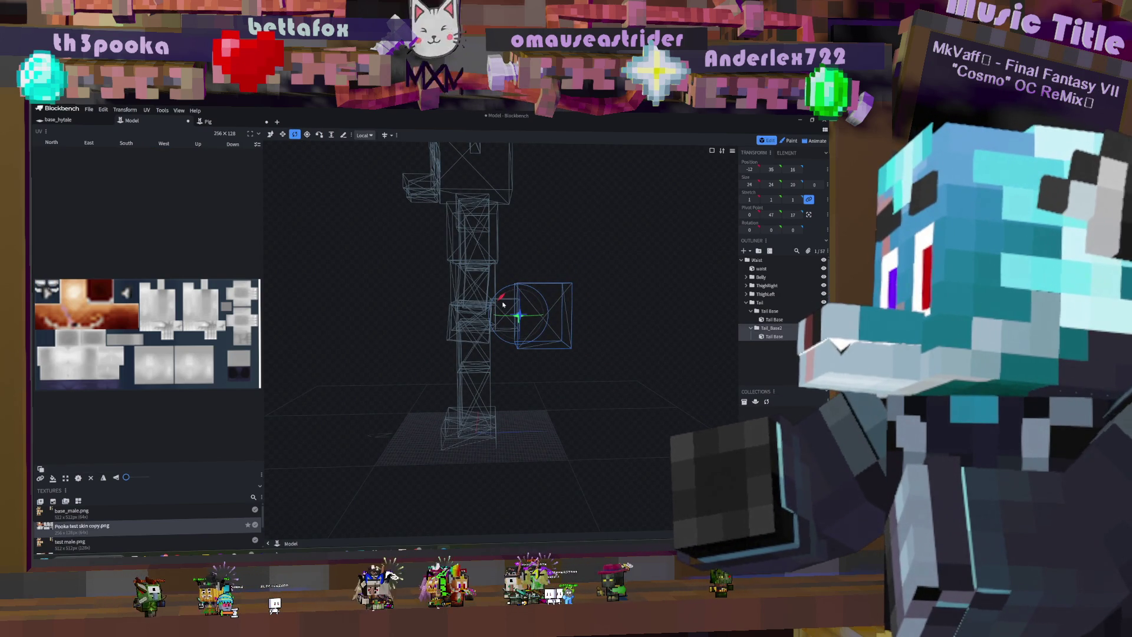
{"action": "left_click_drag", "start_coordinate": [771, 328], "coordinate": [767, 313]}
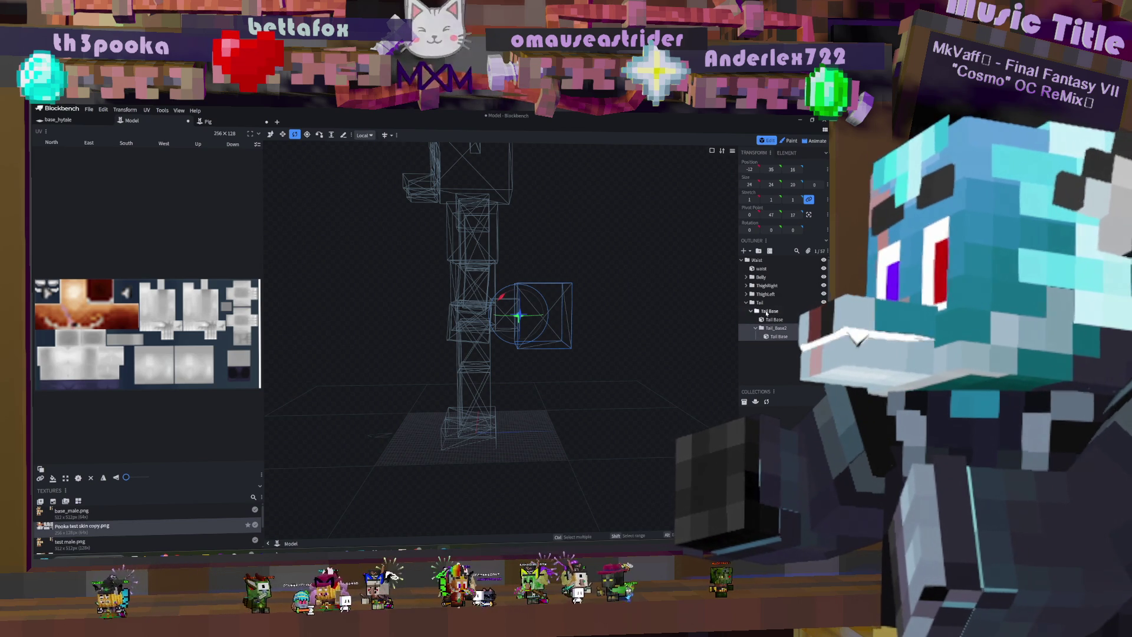
{"action": "left_click", "coordinate": [765, 312]}
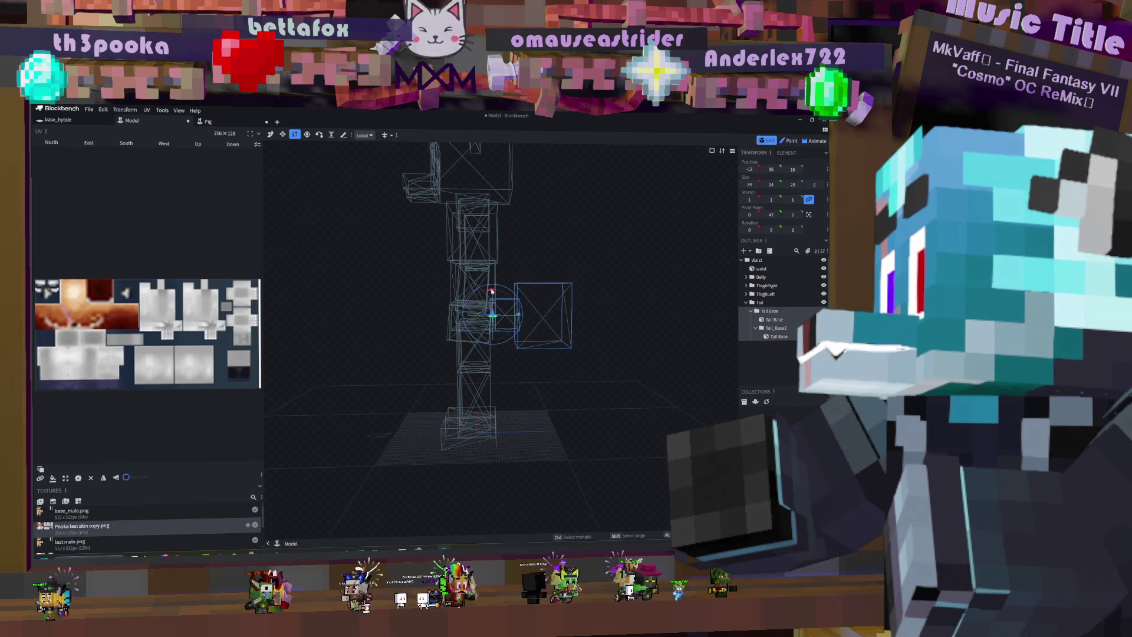
{"action": "left_click_drag", "start_coordinate": [490, 293], "coordinate": [501, 294]}
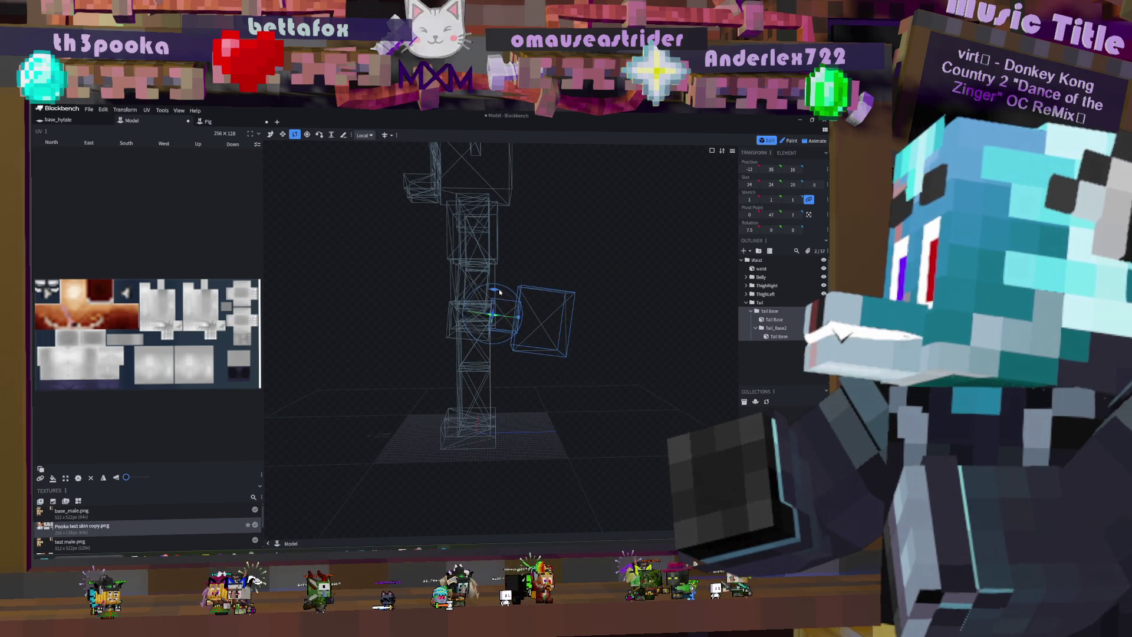
{"action": "left_click", "coordinate": [776, 328]}
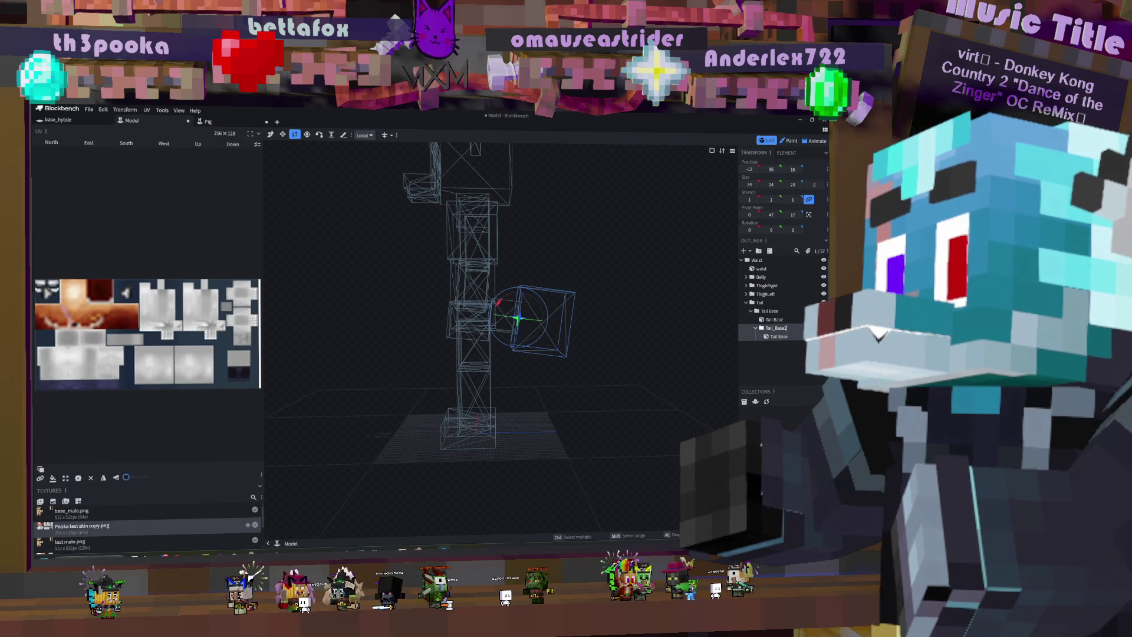
{"action": "key", "text": "BackSpace"}
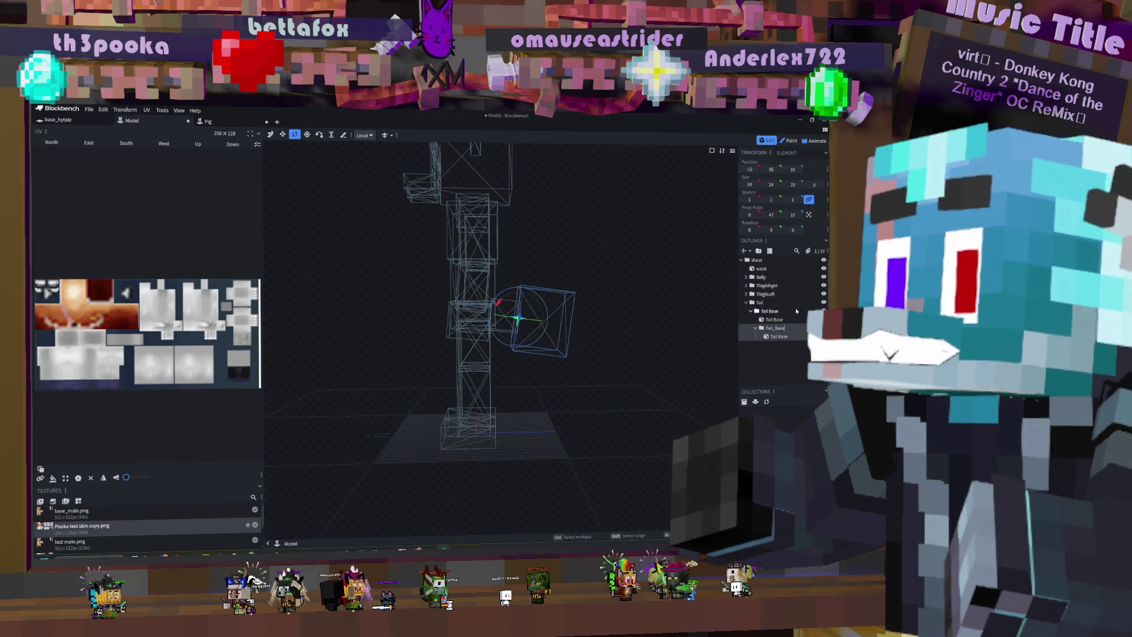
Step: Rename the copied group and its cube to Tail 2
{"action": "key", "text": "BackSpace"}
{"action": "key", "text": "BackSpace"}
{"action": "key", "text": "BackSpace"}
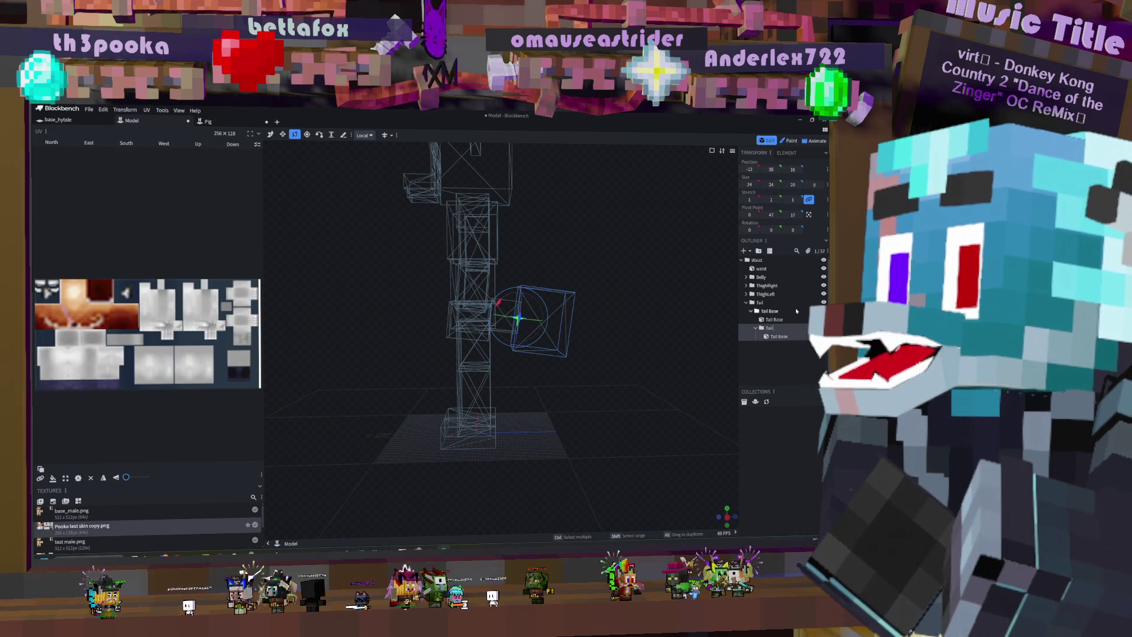
{"action": "type", "text": "_2"}
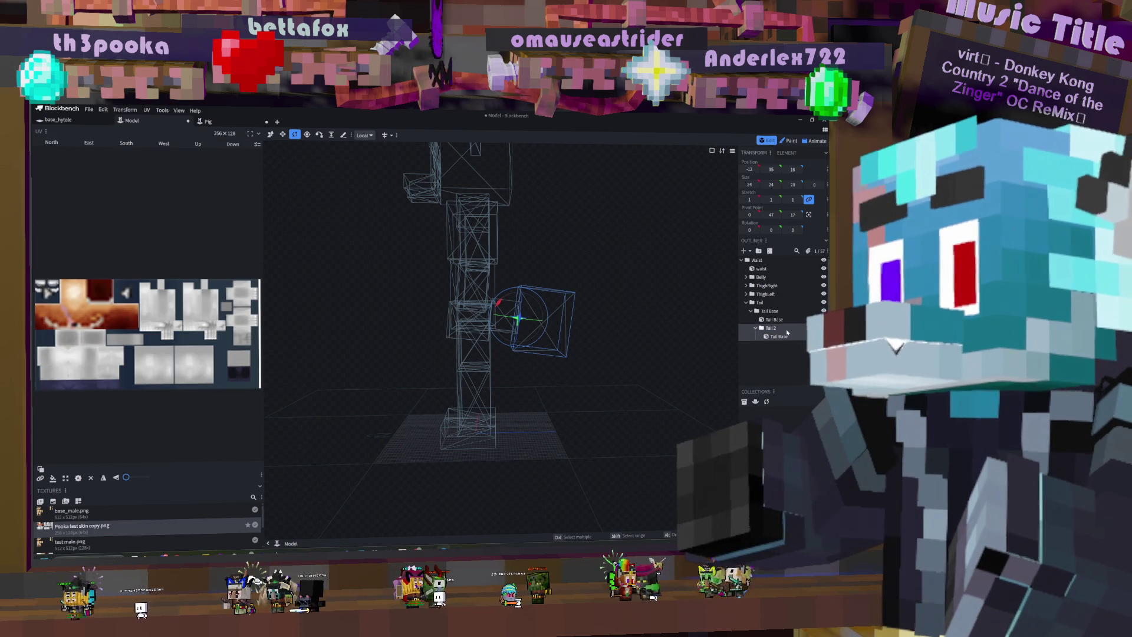
{"action": "double_click", "coordinate": [778, 336]}
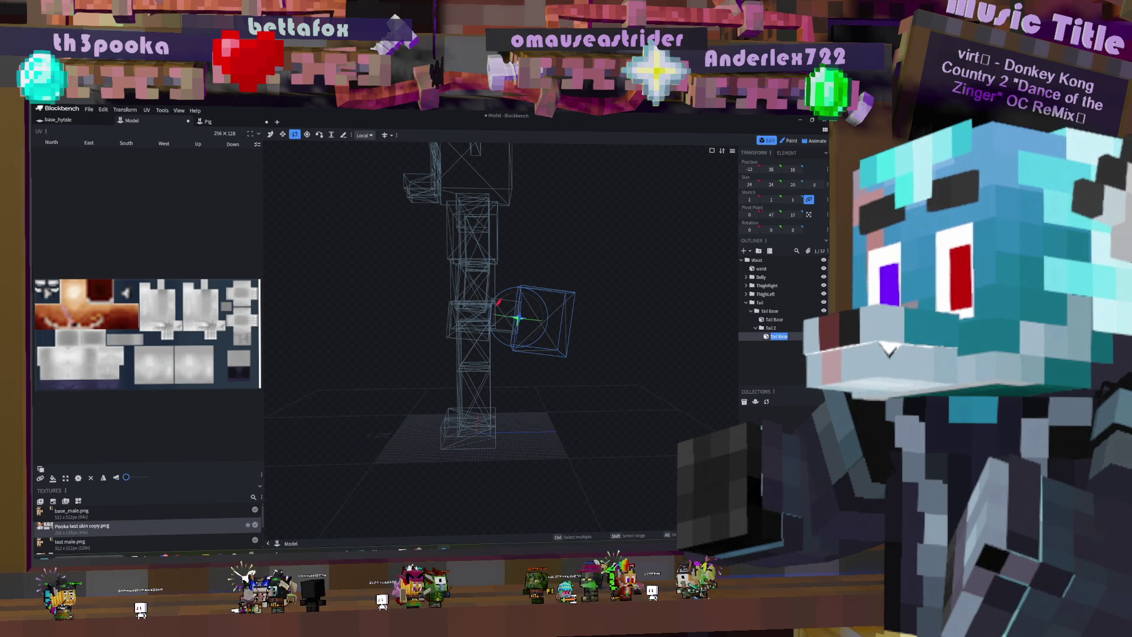
{"action": "type", "text": "Tail"}
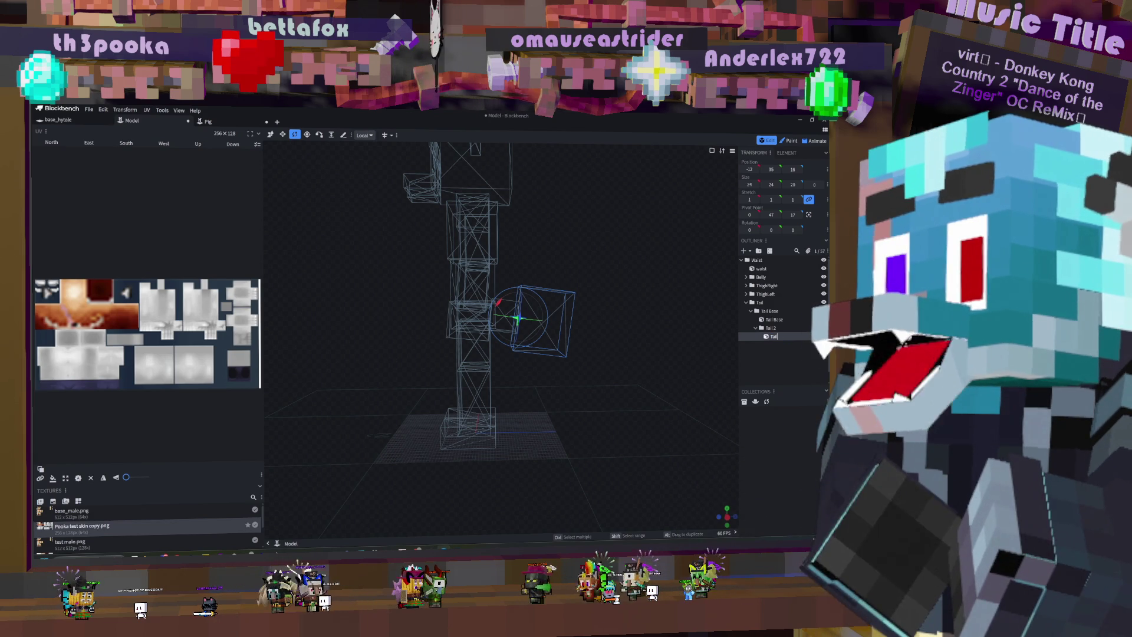
{"action": "type", "text": " 2"}
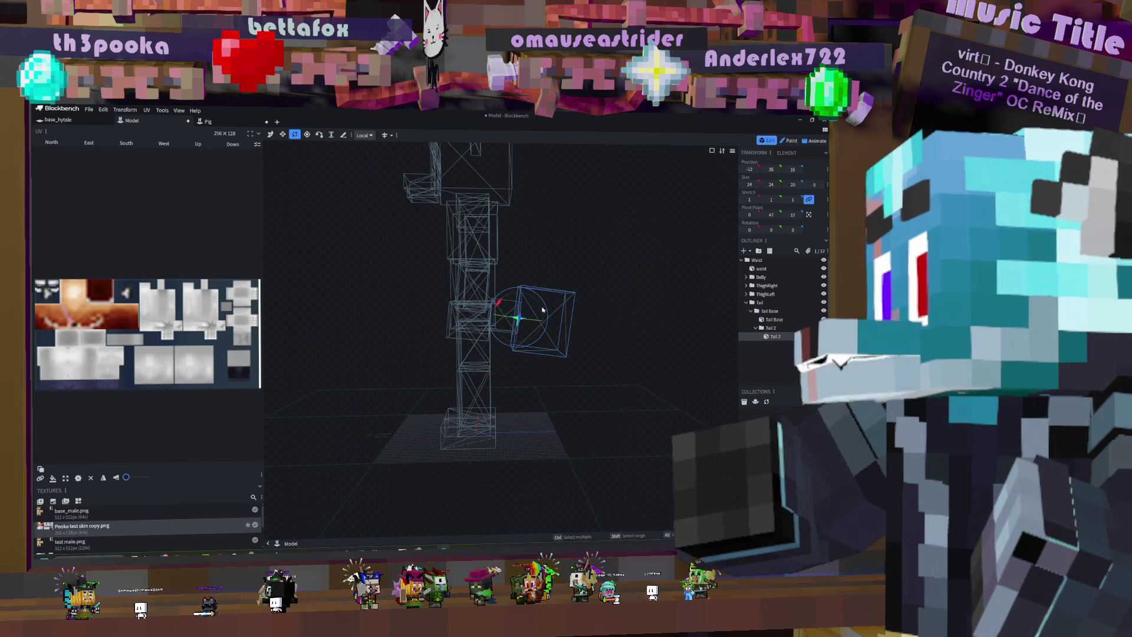
Step: Rotate the Tail 2 cube 12.5° around X
{"action": "mouse_move", "coordinate": [499, 304]}
{"action": "left_mouse_down"}
{"action": "mouse_move", "coordinate": [590, 273]}
{"action": "mouse_move", "coordinate": [631, 273]}
{"action": "mouse_move", "coordinate": [622, 282]}
{"action": "left_mouse_up"}
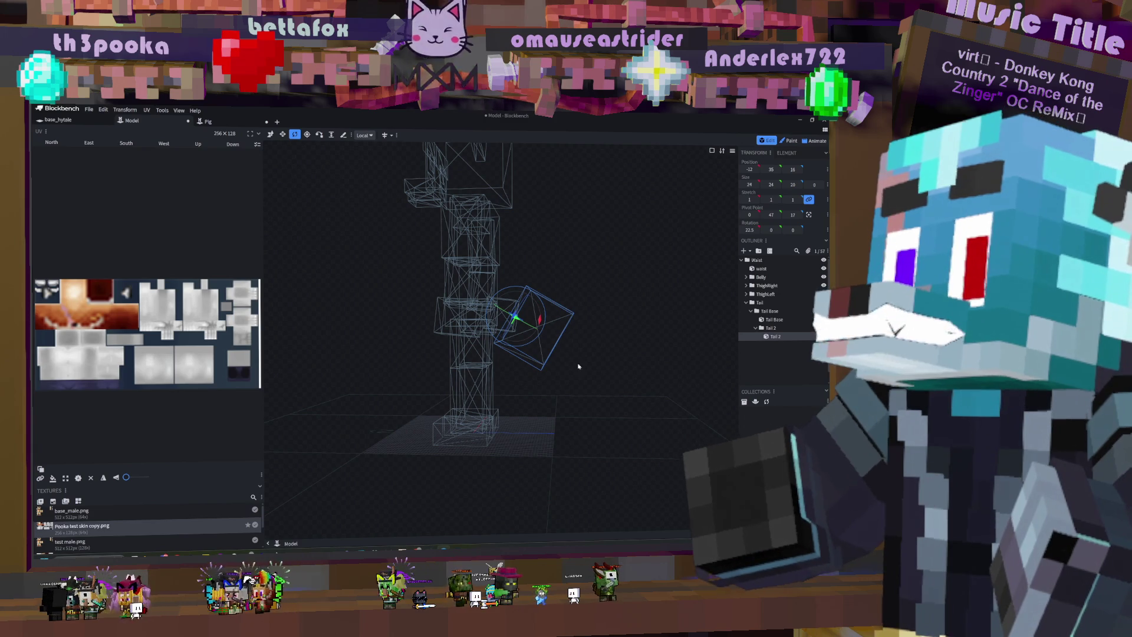
{"action": "mouse_move", "coordinate": [664, 354]}
{"action": "left_mouse_down"}
{"action": "mouse_move", "coordinate": [610, 369]}
{"action": "mouse_move", "coordinate": [640, 372]}
{"action": "mouse_move", "coordinate": [639, 359]}
{"action": "mouse_move", "coordinate": [635, 368]}
{"action": "left_mouse_up"}
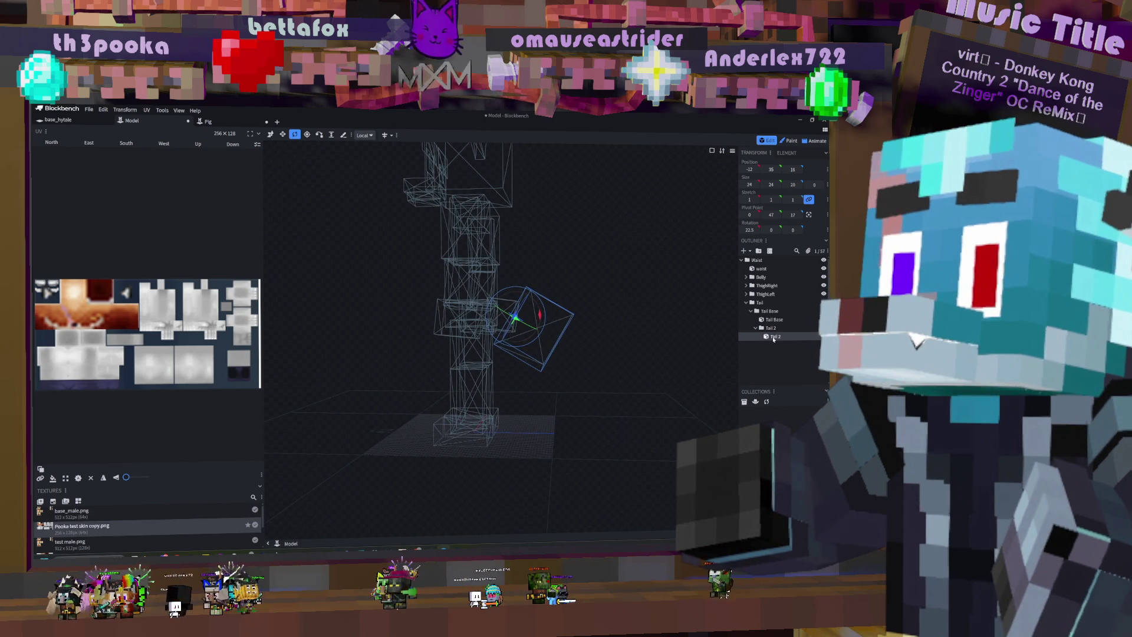
{"action": "mouse_move", "coordinate": [643, 348]}
{"action": "left_mouse_down"}
{"action": "mouse_move", "coordinate": [684, 350]}
{"action": "mouse_move", "coordinate": [656, 331]}
{"action": "left_mouse_up"}
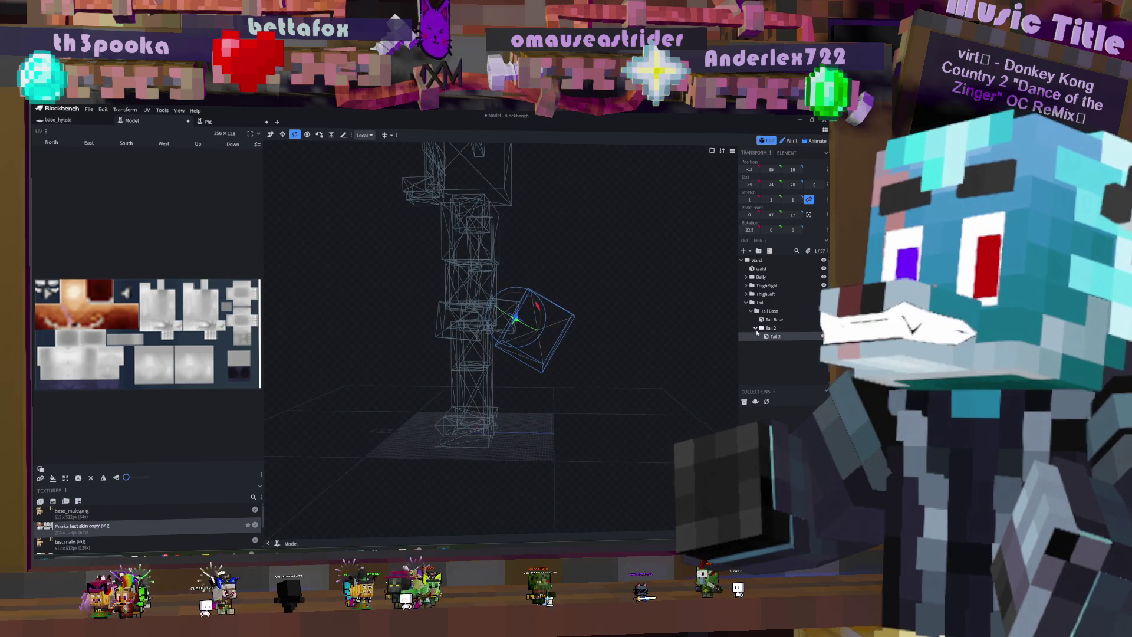
{"action": "right_click", "coordinate": [699, 330]}
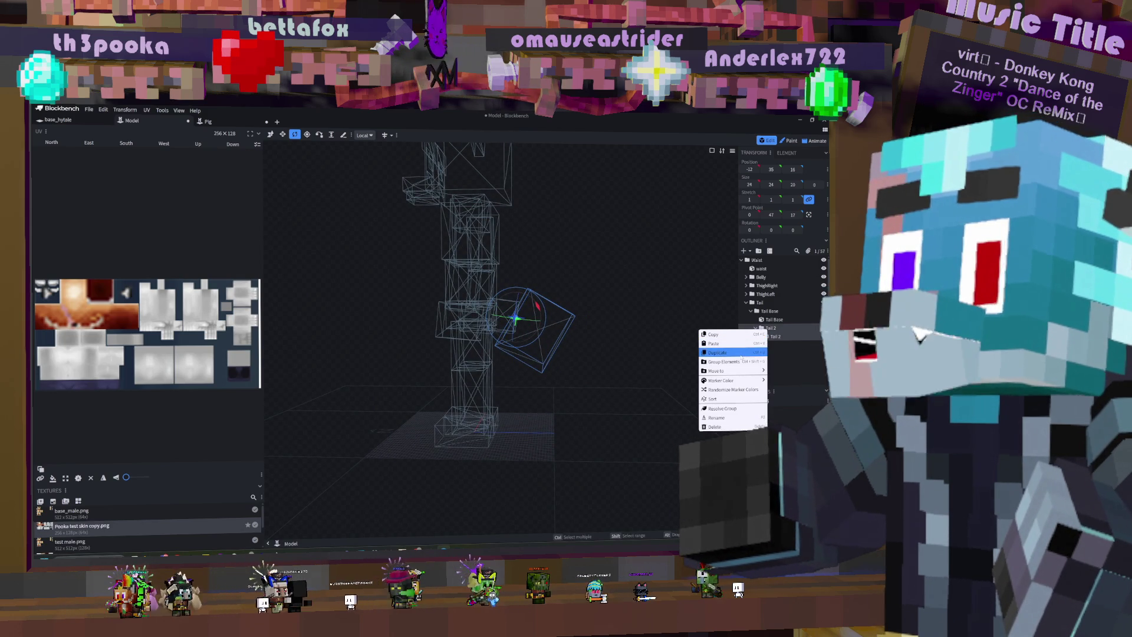
Step: Paste a Tail_2 group copy holding a Tail 3 cube, confirm its 22.5° tilt, and select it for moving
{"action": "left_click", "coordinate": [746, 344]}
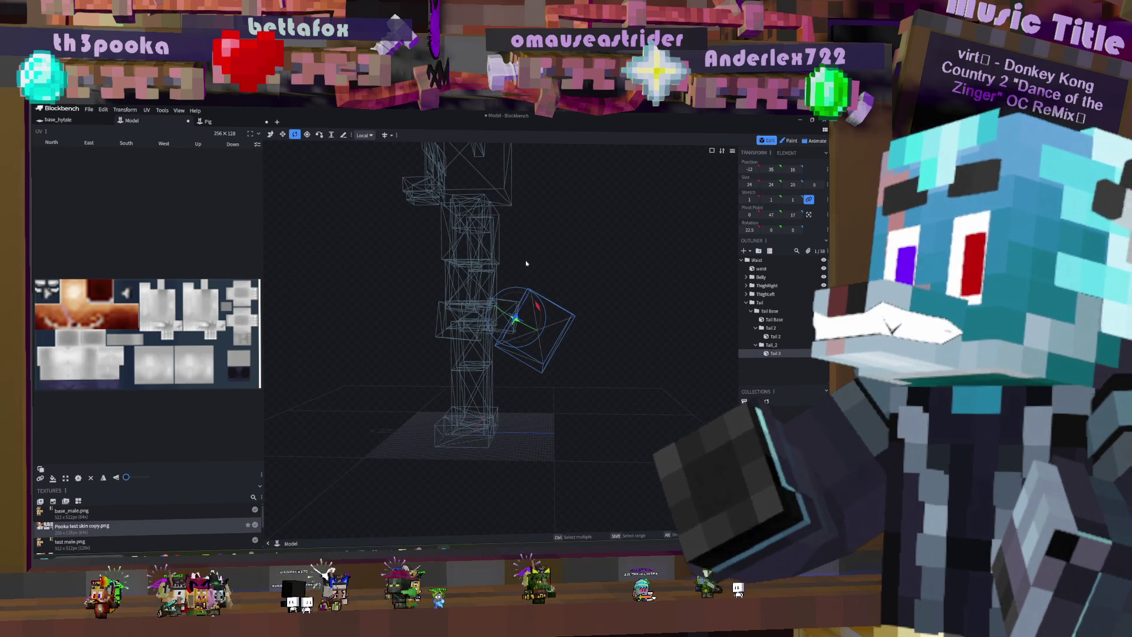
{"action": "key", "text": "v"}
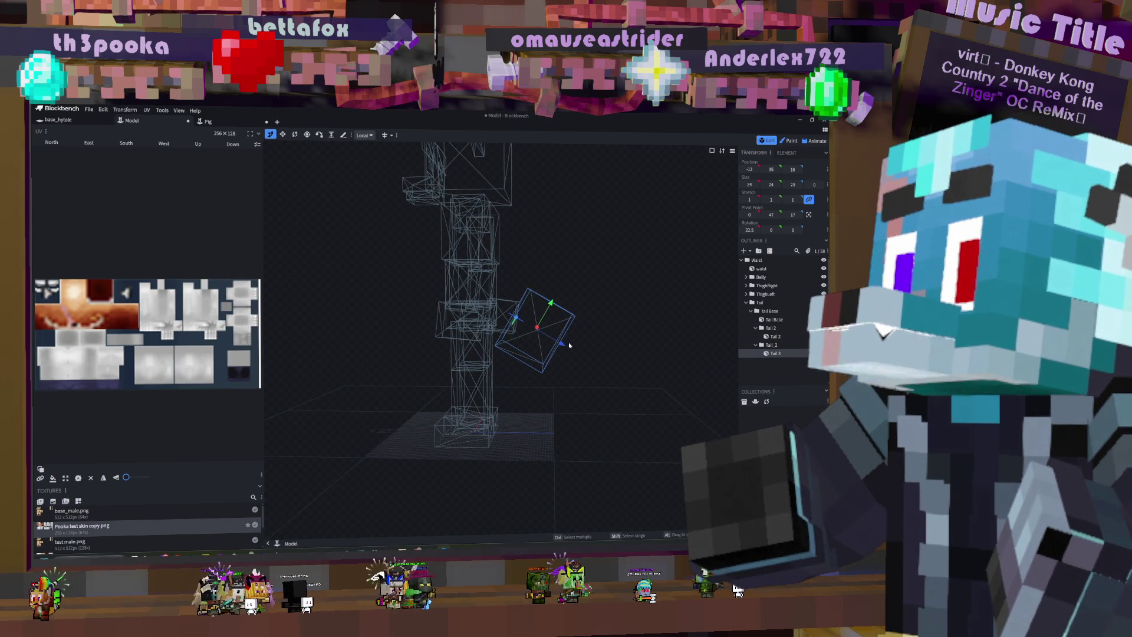
{"action": "left_click", "coordinate": [765, 347]}
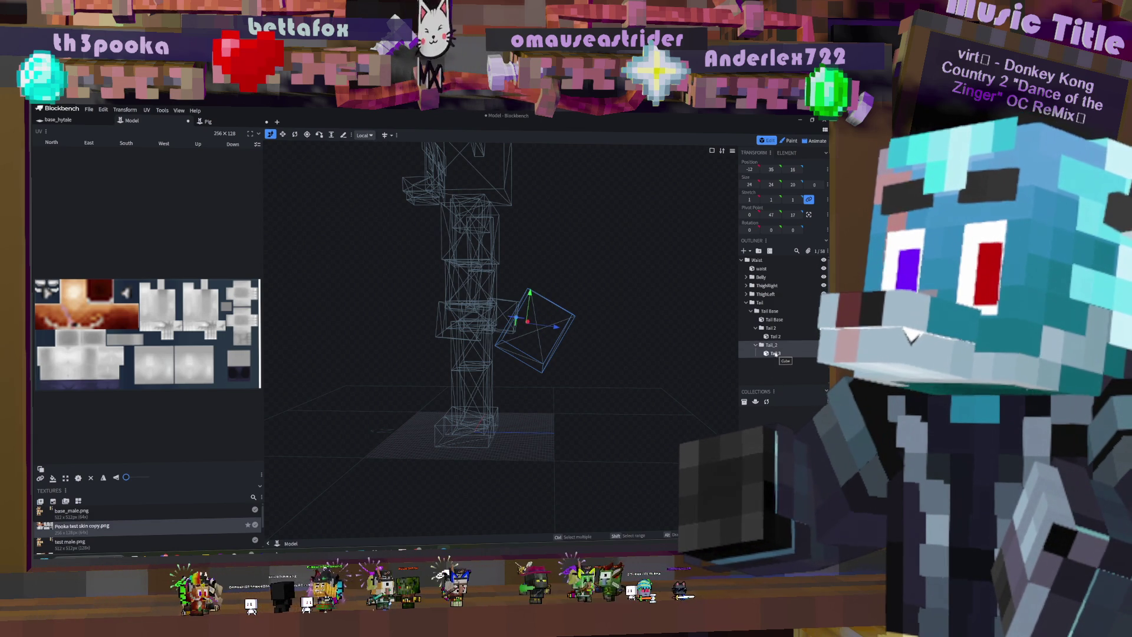
{"action": "left_click", "coordinate": [776, 353], "text": "ctrl"}
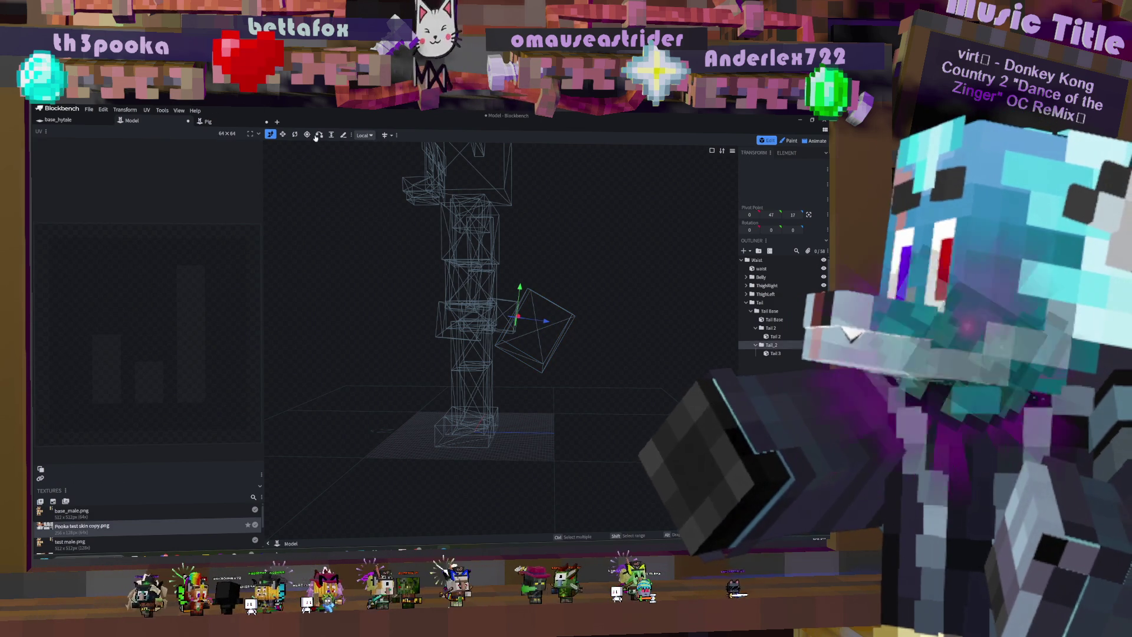
{"action": "left_click", "coordinate": [295, 135]}
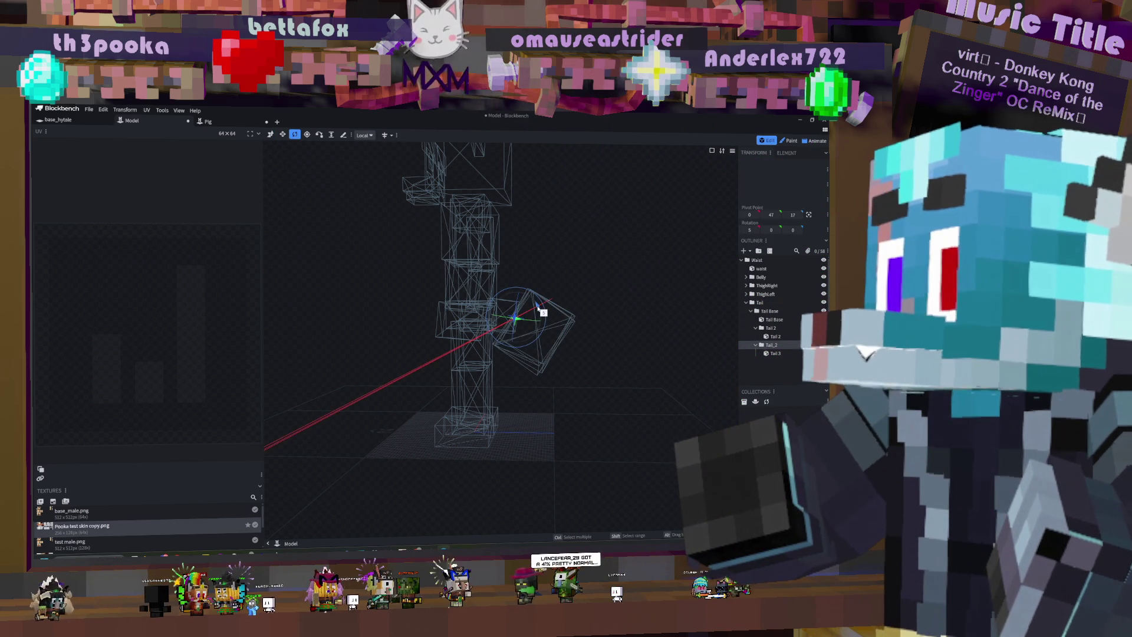
{"action": "left_click", "coordinate": [576, 301]}
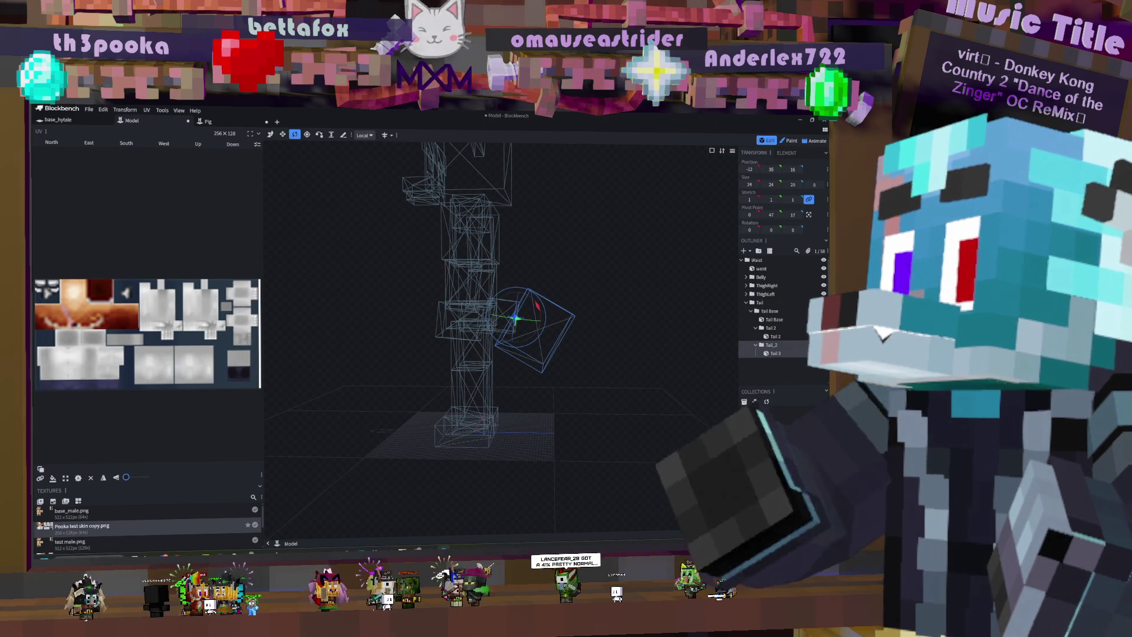
{"action": "left_click", "coordinate": [776, 353]}
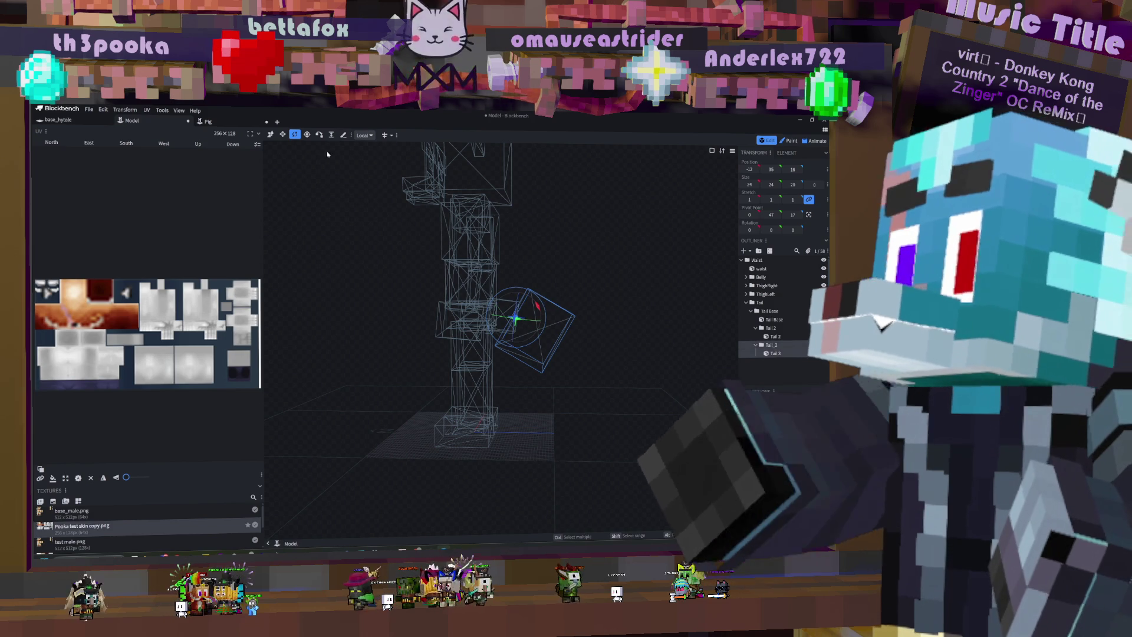
{"action": "key", "text": "v"}
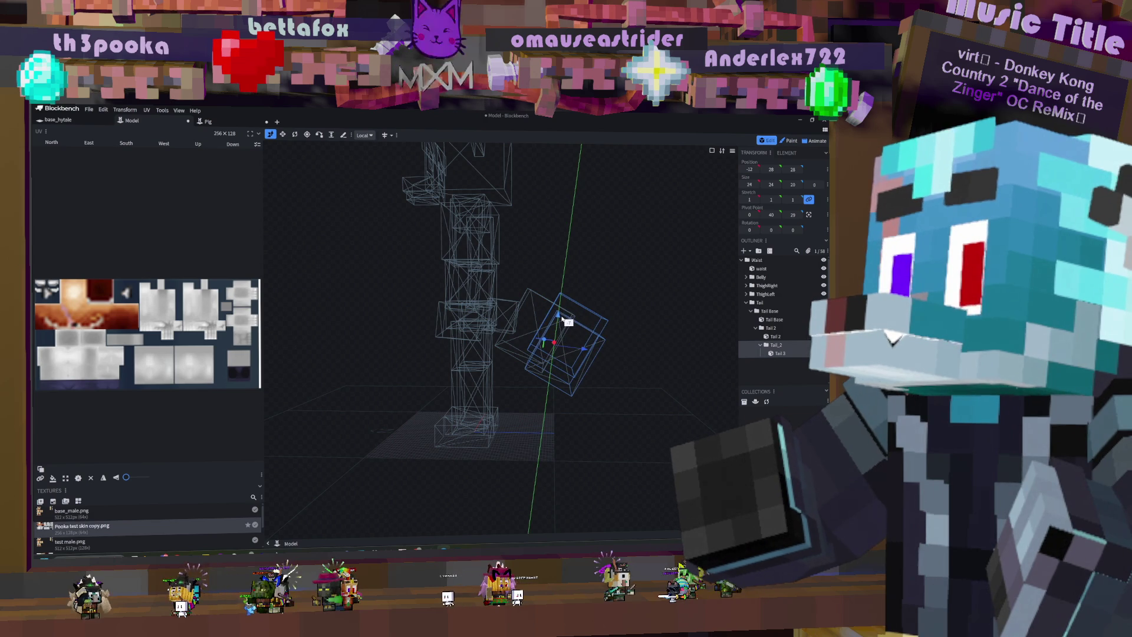
Step: Shrink and reposition the Tail 3 cube so it tapers the tail's tip, then face the front
{"action": "left_click_drag", "start_coordinate": [563, 319], "coordinate": [563, 319]}
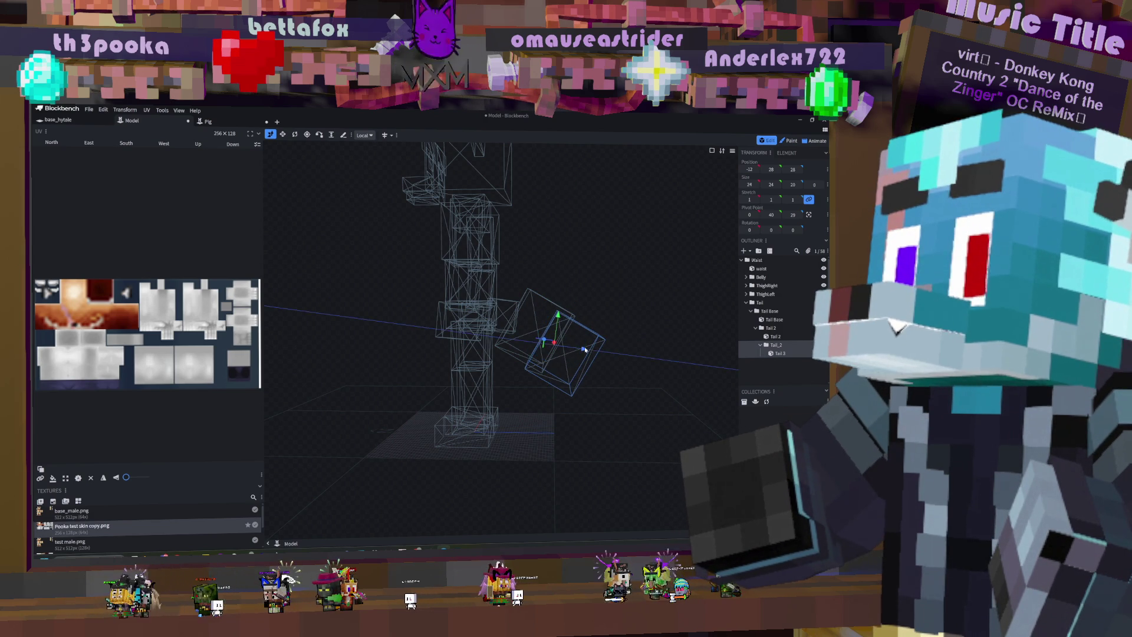
{"action": "mouse_move", "coordinate": [642, 304]}
{"action": "left_mouse_down"}
{"action": "mouse_move", "coordinate": [548, 312]}
{"action": "mouse_move", "coordinate": [652, 302]}
{"action": "mouse_move", "coordinate": [642, 295]}
{"action": "left_mouse_up"}
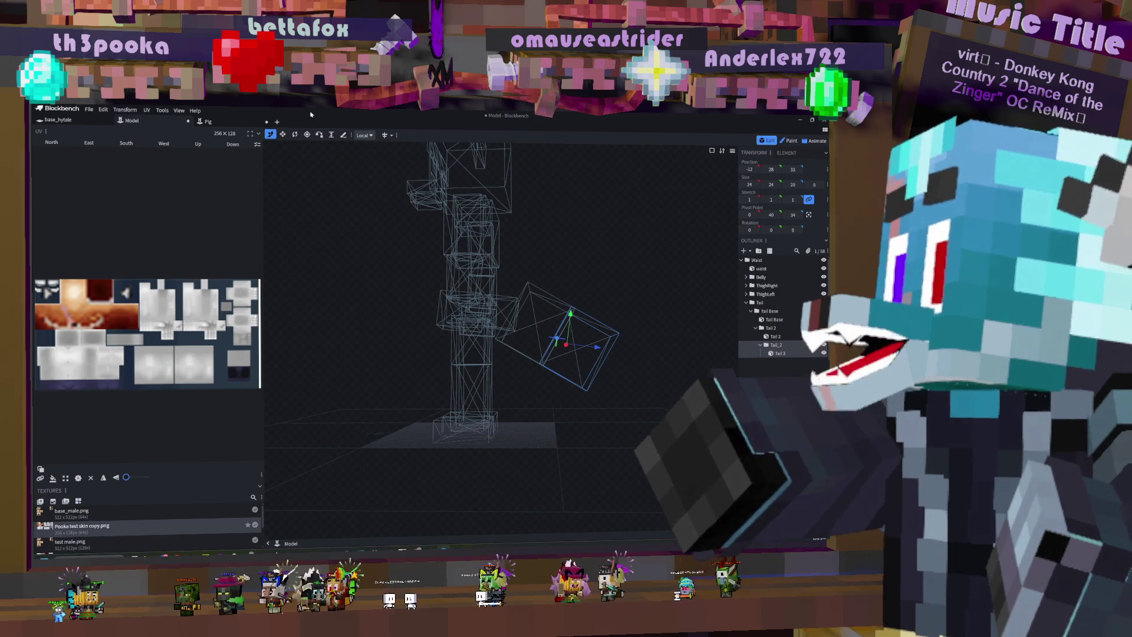
{"action": "left_click", "coordinate": [284, 135]}
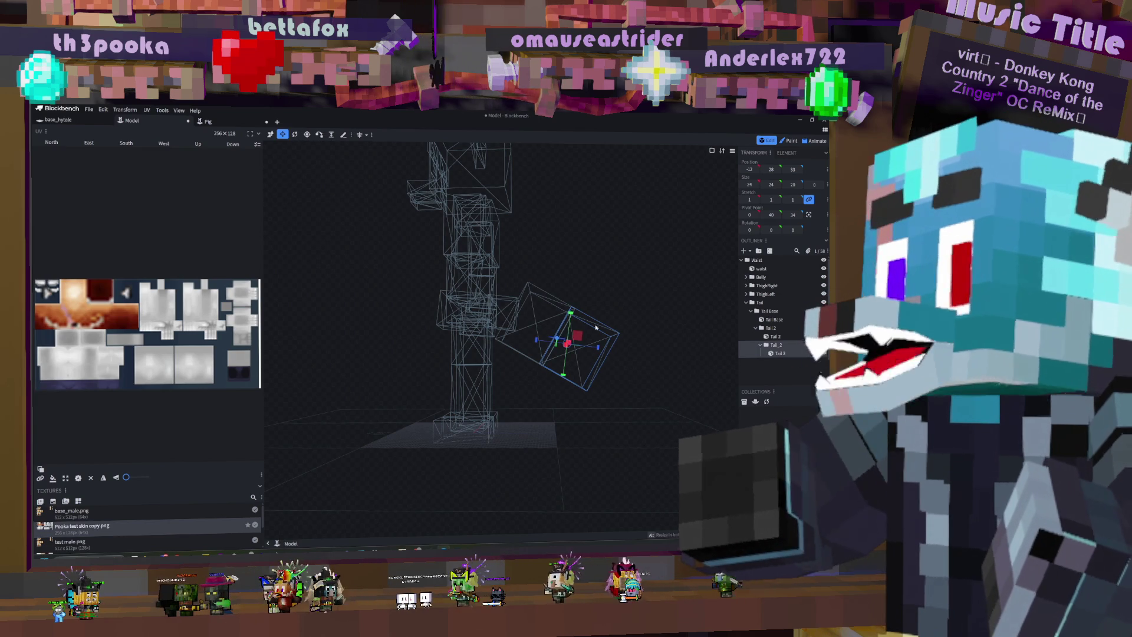
{"action": "left_click_drag", "start_coordinate": [646, 311], "coordinate": [795, 359]}
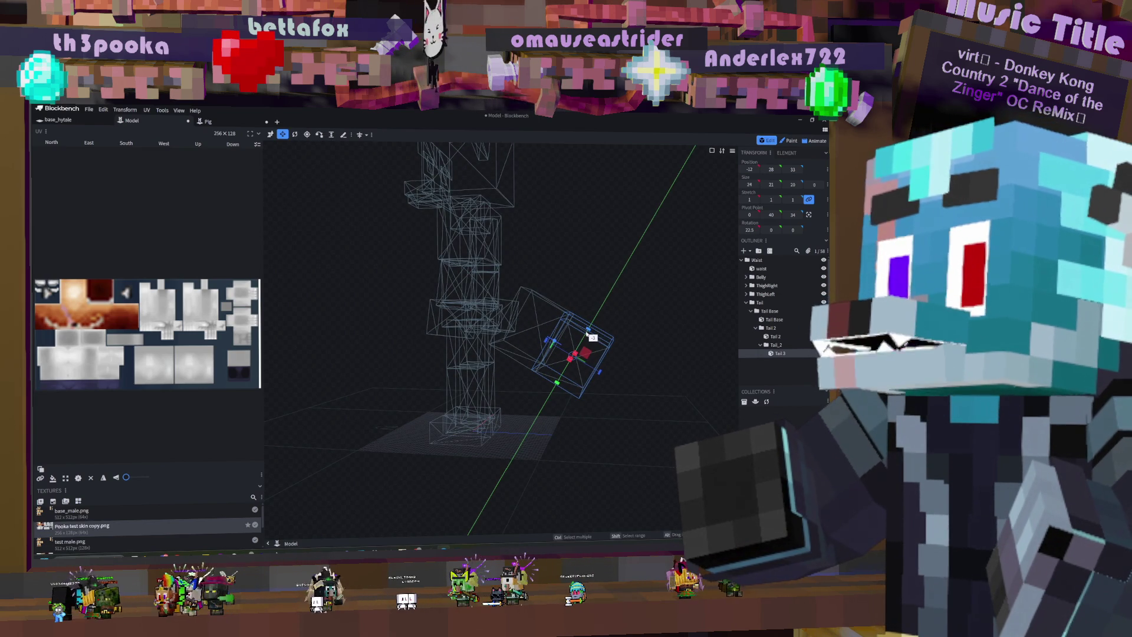
{"action": "mouse_move", "coordinate": [581, 343]}
{"action": "left_mouse_down"}
{"action": "mouse_move", "coordinate": [592, 334]}
{"action": "mouse_move", "coordinate": [555, 333]}
{"action": "mouse_move", "coordinate": [655, 334]}
{"action": "mouse_move", "coordinate": [611, 334]}
{"action": "left_mouse_up"}
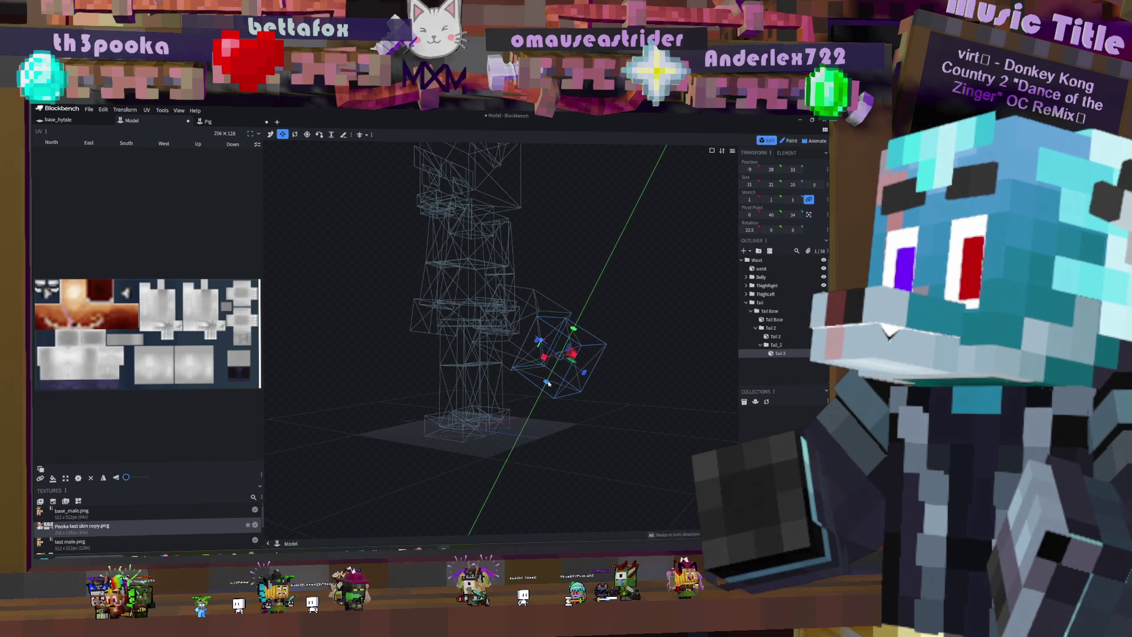
{"action": "mouse_move", "coordinate": [628, 345]}
{"action": "left_mouse_down"}
{"action": "mouse_move", "coordinate": [523, 348]}
{"action": "mouse_move", "coordinate": [543, 363]}
{"action": "left_mouse_up"}
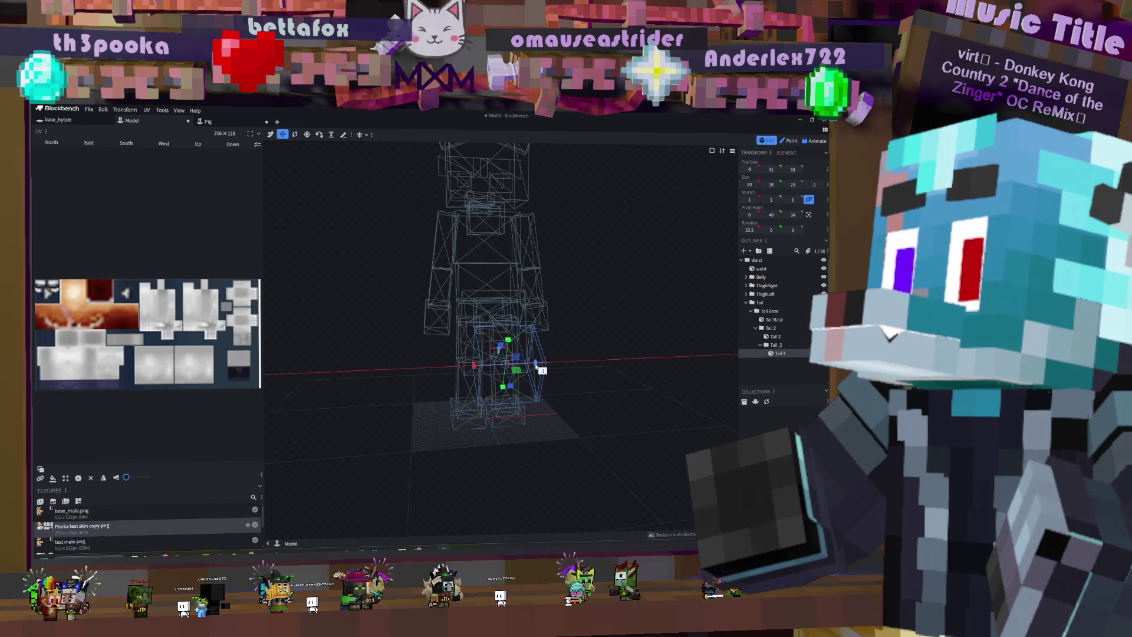
Step: Narrow the Tail 2 cube along X to a size of 22
{"action": "mouse_move", "coordinate": [533, 367]}
{"action": "left_mouse_down"}
{"action": "mouse_move", "coordinate": [588, 321]}
{"action": "mouse_move", "coordinate": [531, 339]}
{"action": "mouse_move", "coordinate": [576, 286]}
{"action": "mouse_move", "coordinate": [598, 299]}
{"action": "mouse_move", "coordinate": [596, 333]}
{"action": "left_mouse_up"}
{"action": "left_click", "coordinate": [510, 327]}
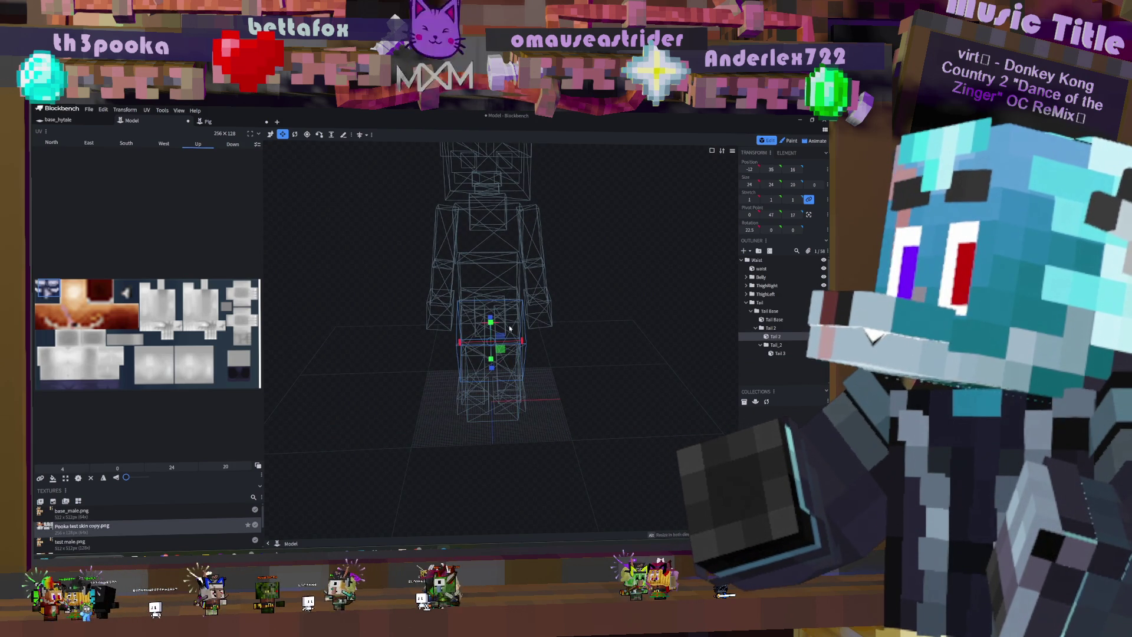
{"action": "left_click_drag", "start_coordinate": [522, 341], "coordinate": [562, 317]}
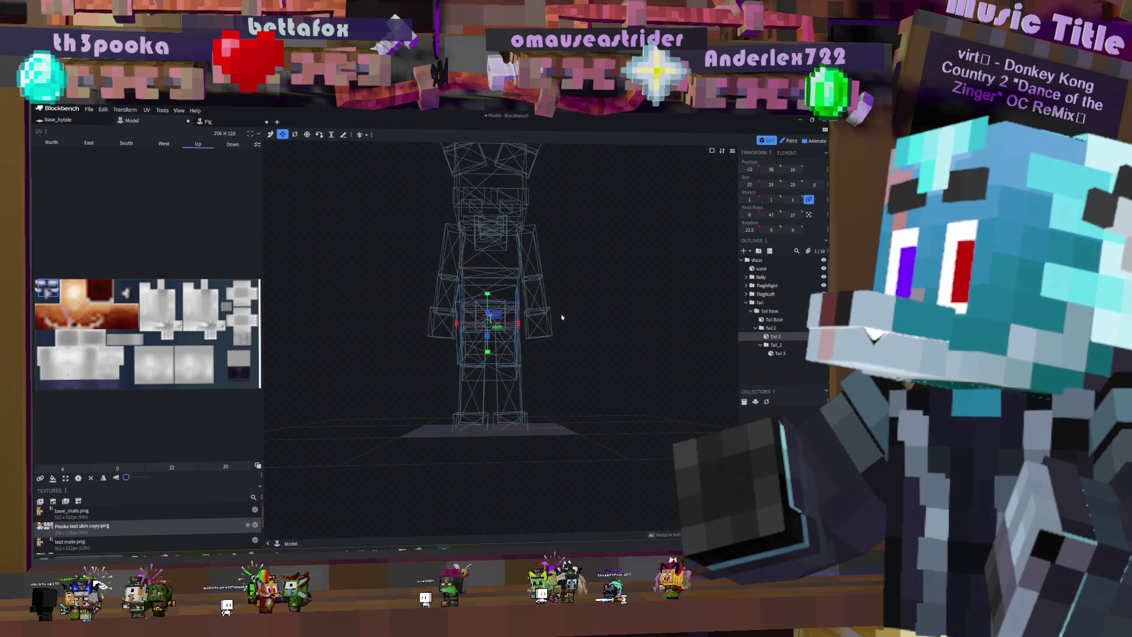
{"action": "left_click", "coordinate": [711, 151]}
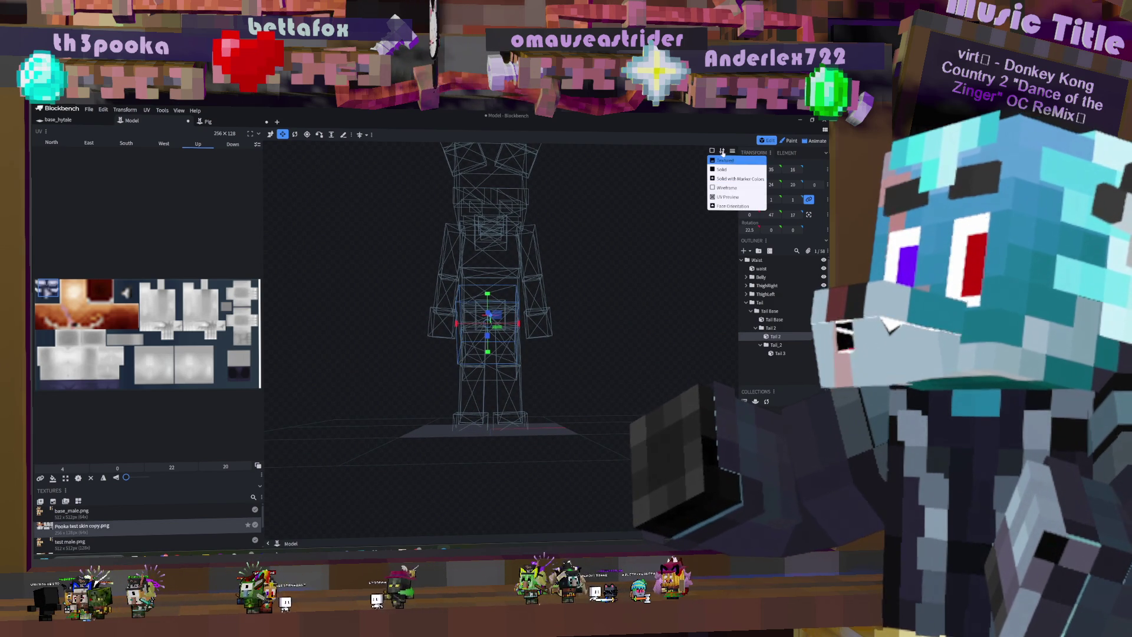
Step: In orthographic view, widen the Tail 2 cube back to an X size of 24
{"action": "left_click", "coordinate": [732, 151]}
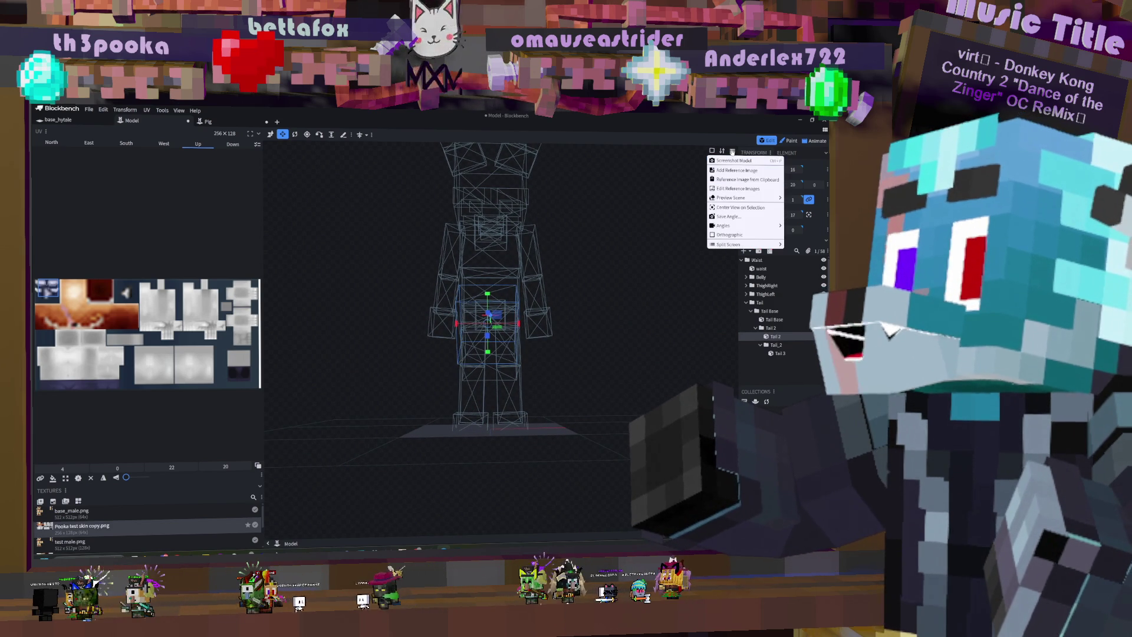
{"action": "left_click", "coordinate": [712, 234]}
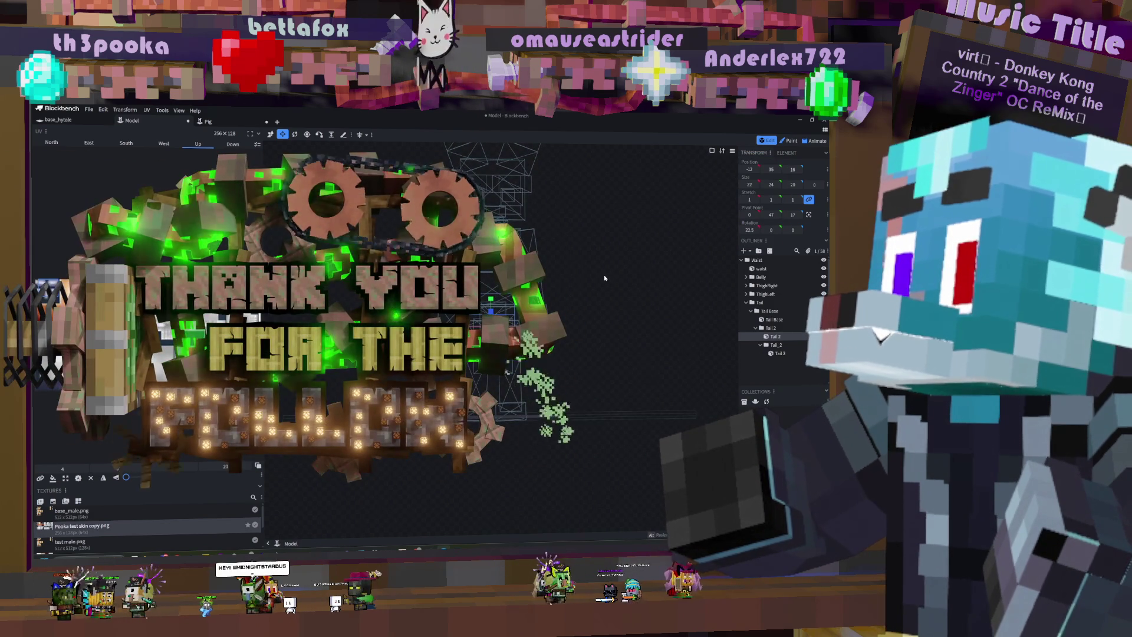
{"action": "left_click_drag", "start_coordinate": [604, 278], "coordinate": [589, 283]}
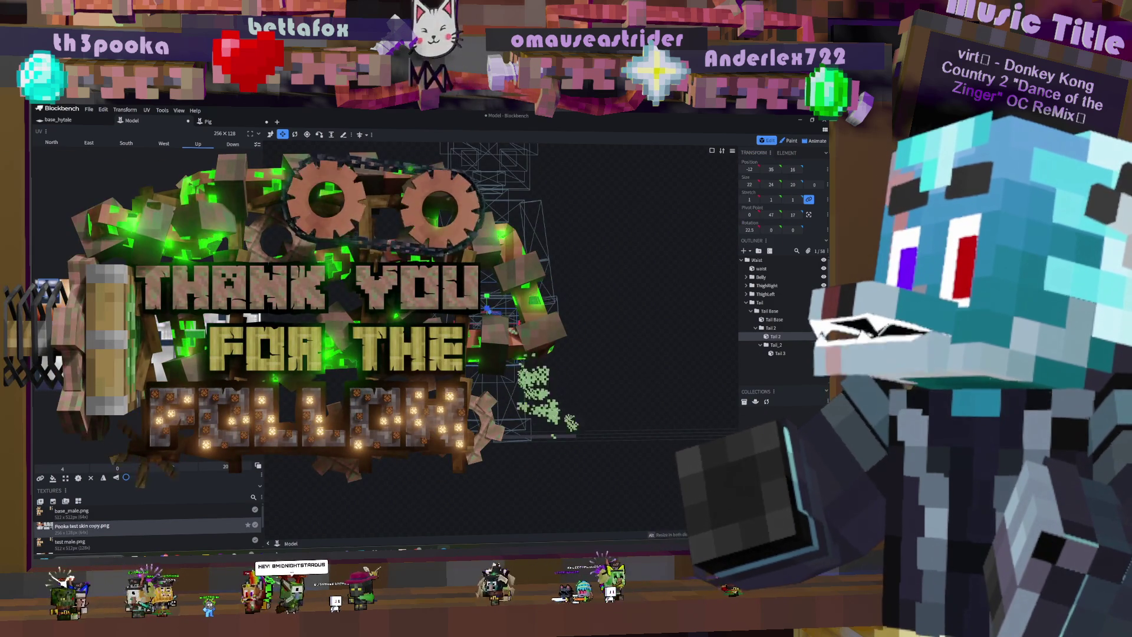
{"action": "left_click_drag", "start_coordinate": [522, 325], "coordinate": [528, 328]}
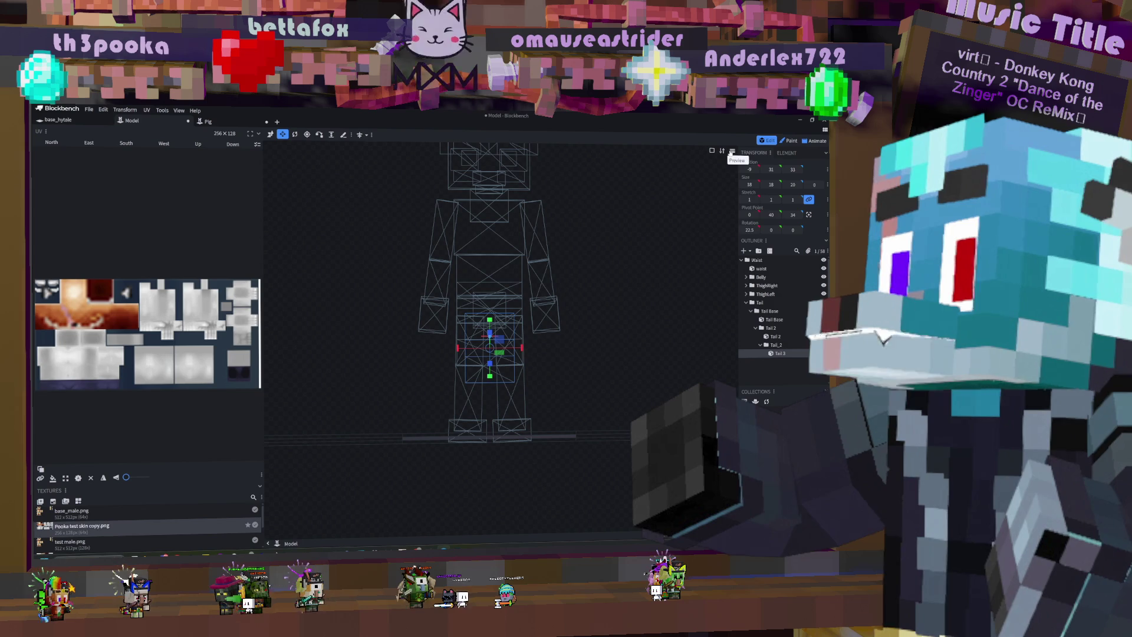
Step: Return the viewport to perspective and orbit to an angled view of the tail
{"action": "left_click", "coordinate": [733, 151]}
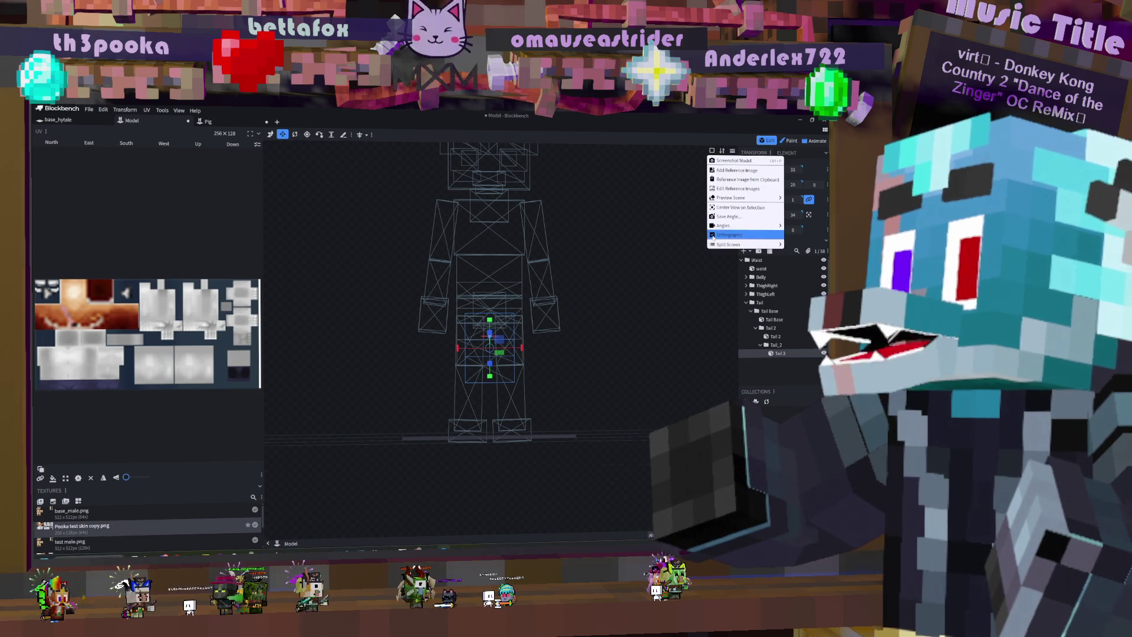
{"action": "left_click", "coordinate": [746, 227]}
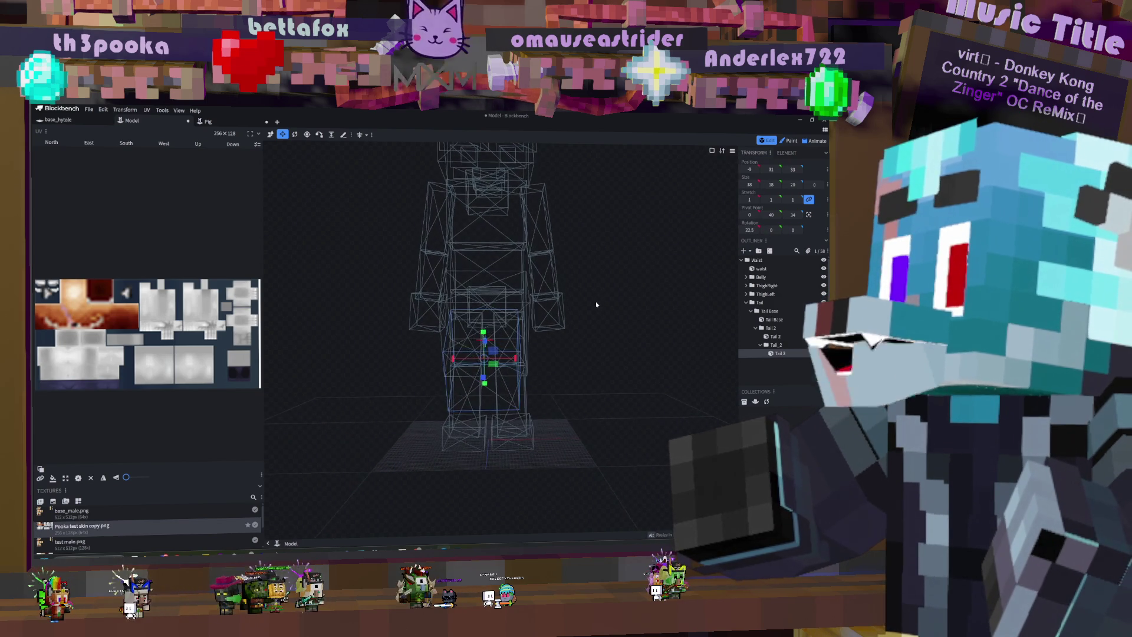
{"action": "mouse_move", "coordinate": [596, 309]}
{"action": "left_mouse_down"}
{"action": "mouse_move", "coordinate": [622, 298]}
{"action": "mouse_move", "coordinate": [703, 389]}
{"action": "left_mouse_up"}
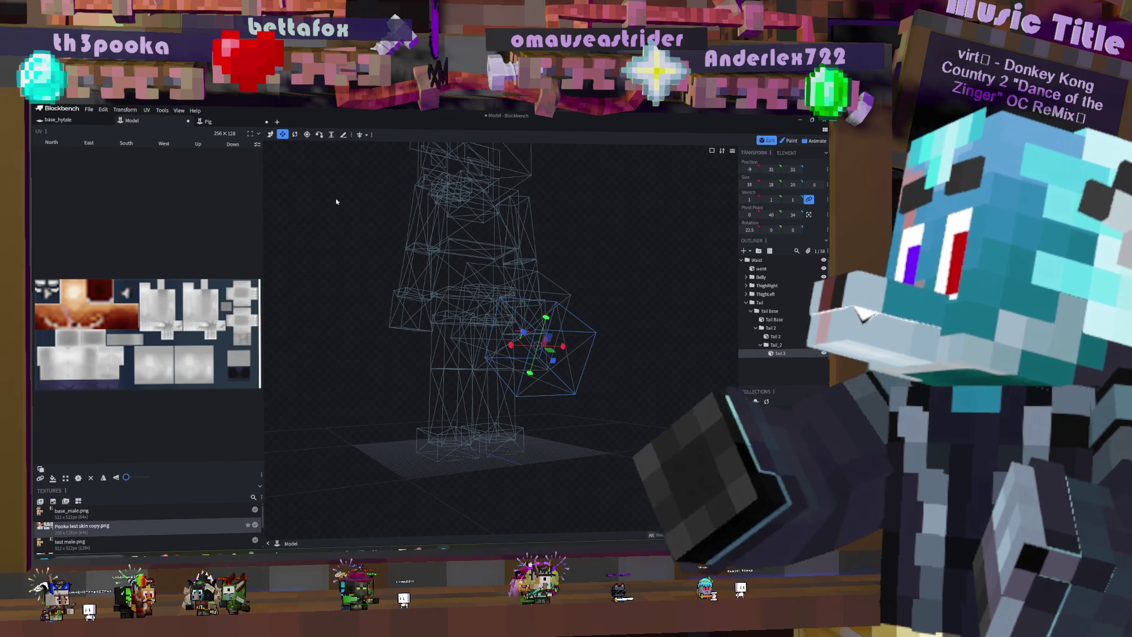
{"action": "mouse_move", "coordinate": [590, 277]}
{"action": "left_mouse_down"}
{"action": "mouse_move", "coordinate": [633, 277]}
{"action": "mouse_move", "coordinate": [647, 321]}
{"action": "mouse_move", "coordinate": [661, 326]}
{"action": "left_mouse_up"}
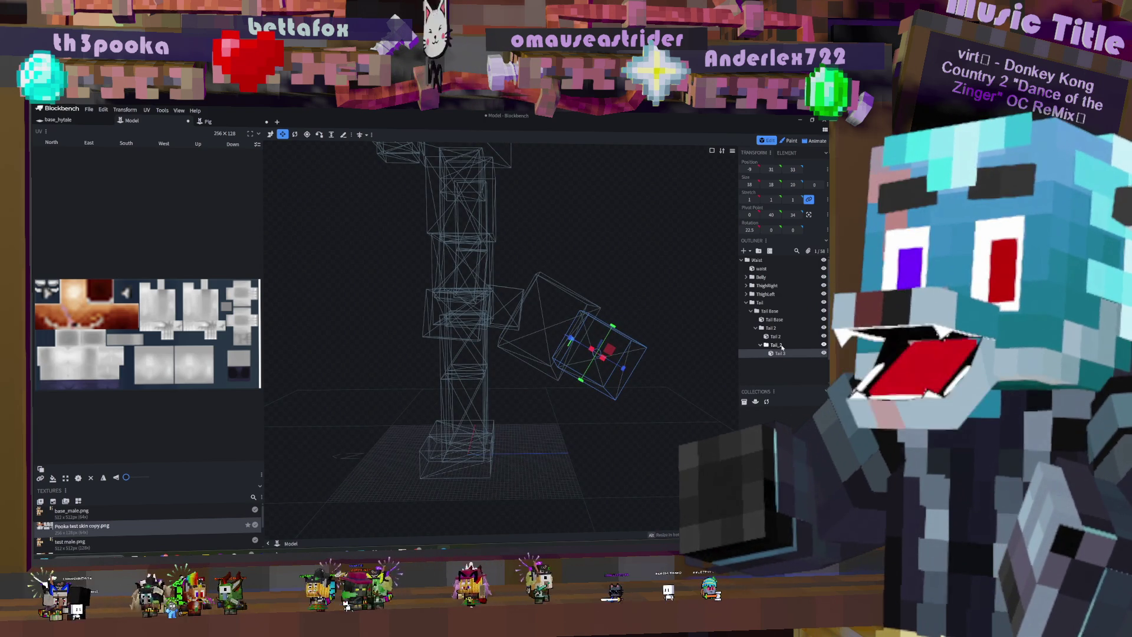
Step: Rotate the Tail_2 group to 22.5 degrees, bending the last tail segment downward
{"action": "left_click", "coordinate": [781, 346]}
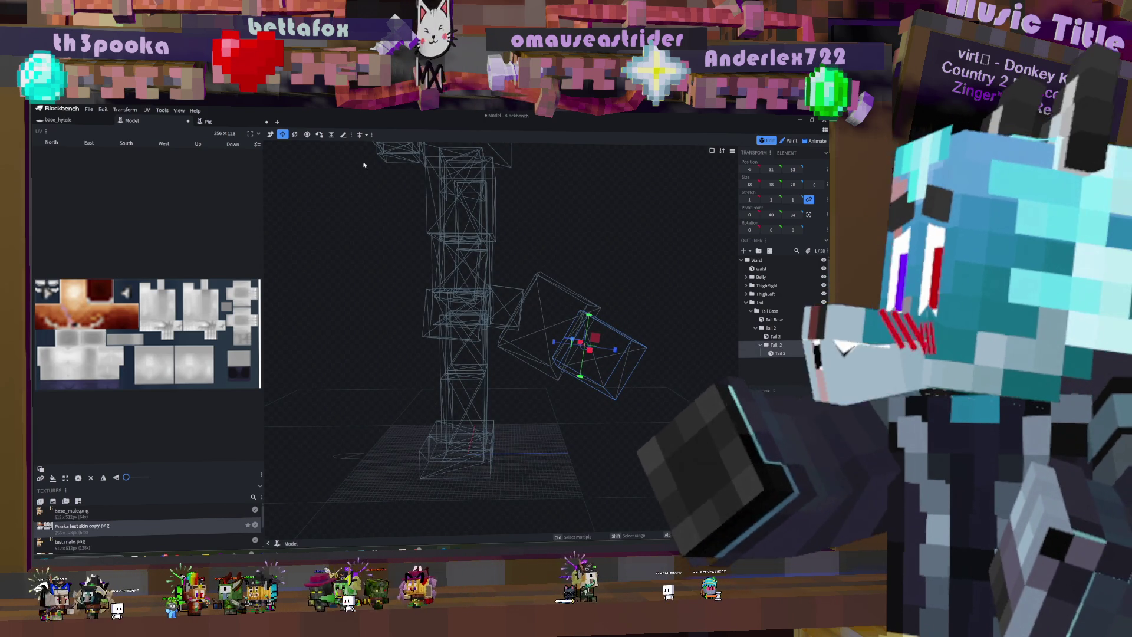
{"action": "left_click", "coordinate": [295, 134]}
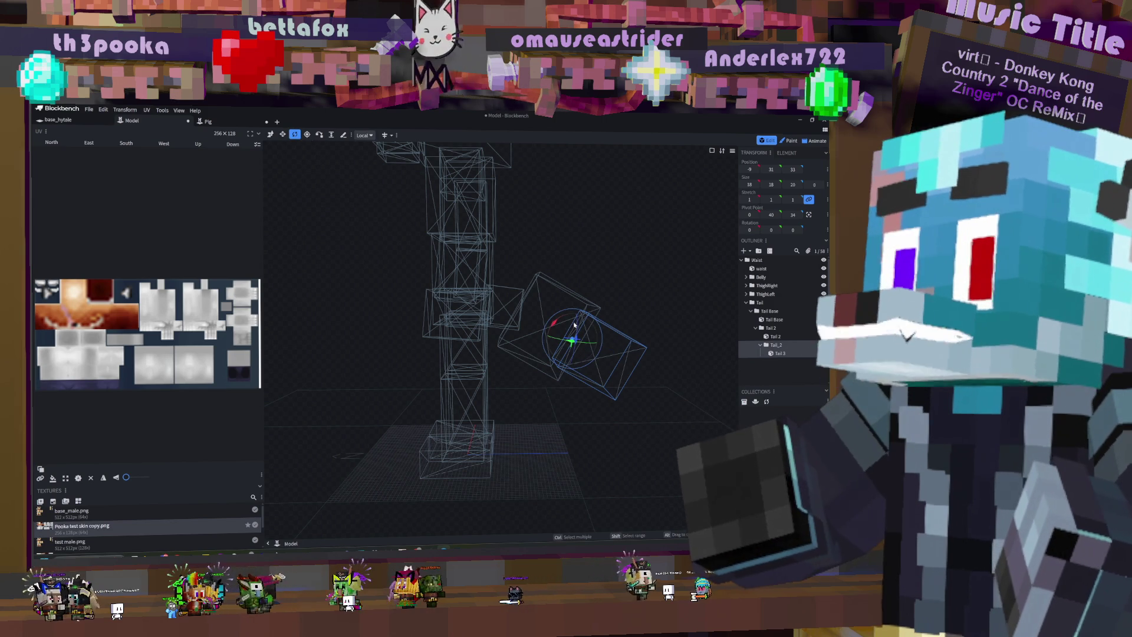
{"action": "left_click_drag", "start_coordinate": [577, 312], "coordinate": [567, 320]}
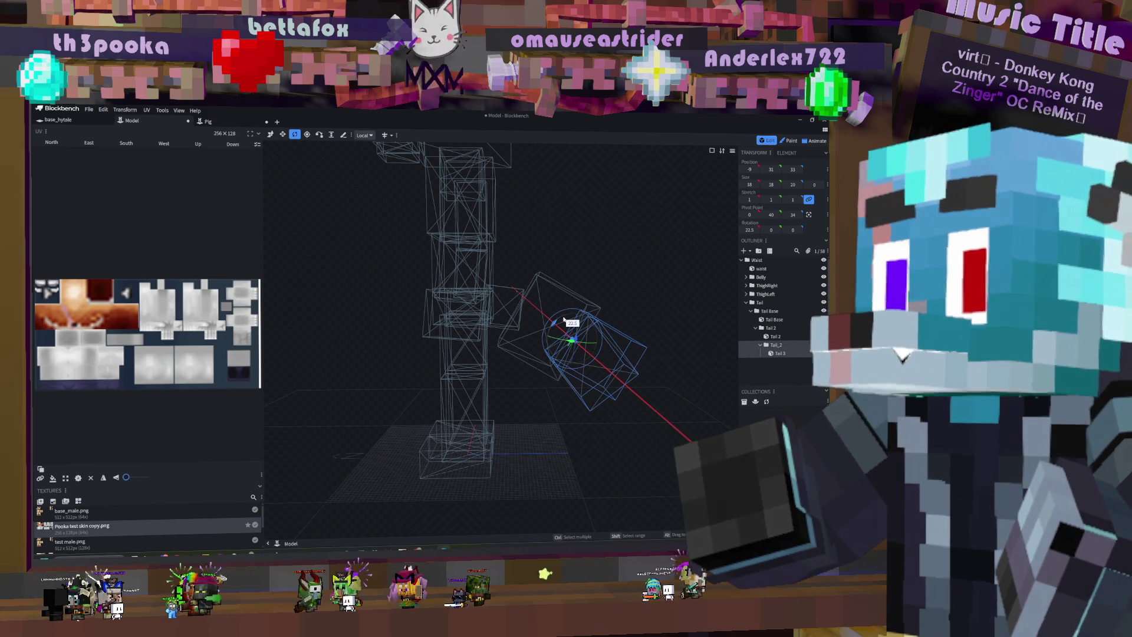
{"action": "mouse_move", "coordinate": [667, 384]}
{"action": "left_mouse_down"}
{"action": "mouse_move", "coordinate": [642, 328]}
{"action": "mouse_move", "coordinate": [647, 368]}
{"action": "left_mouse_up"}
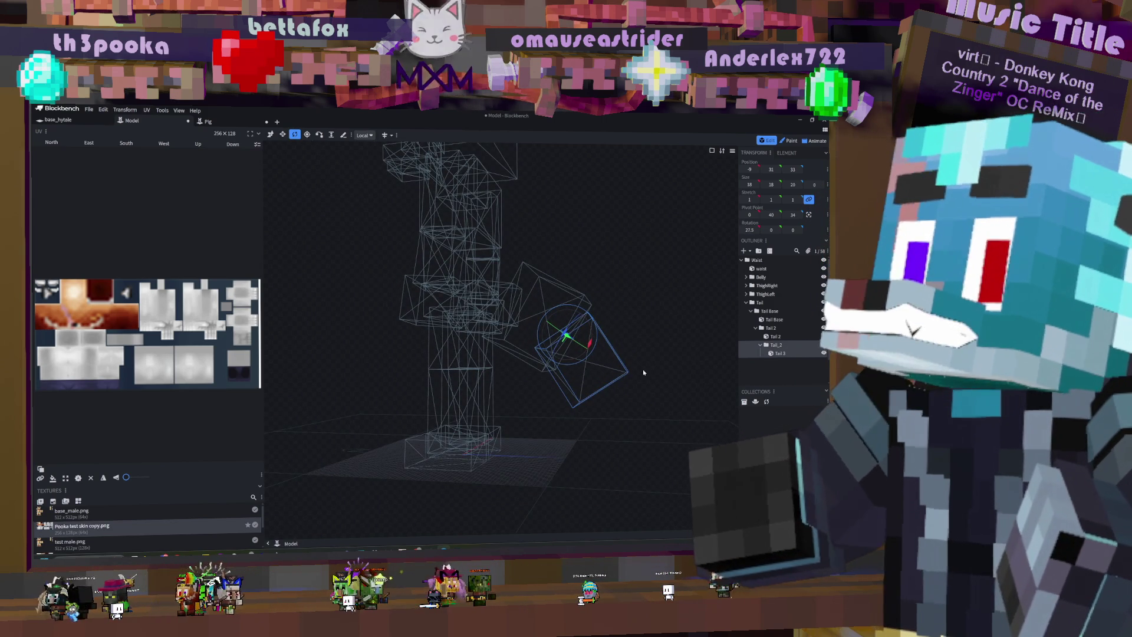
{"action": "key", "text": "s"}
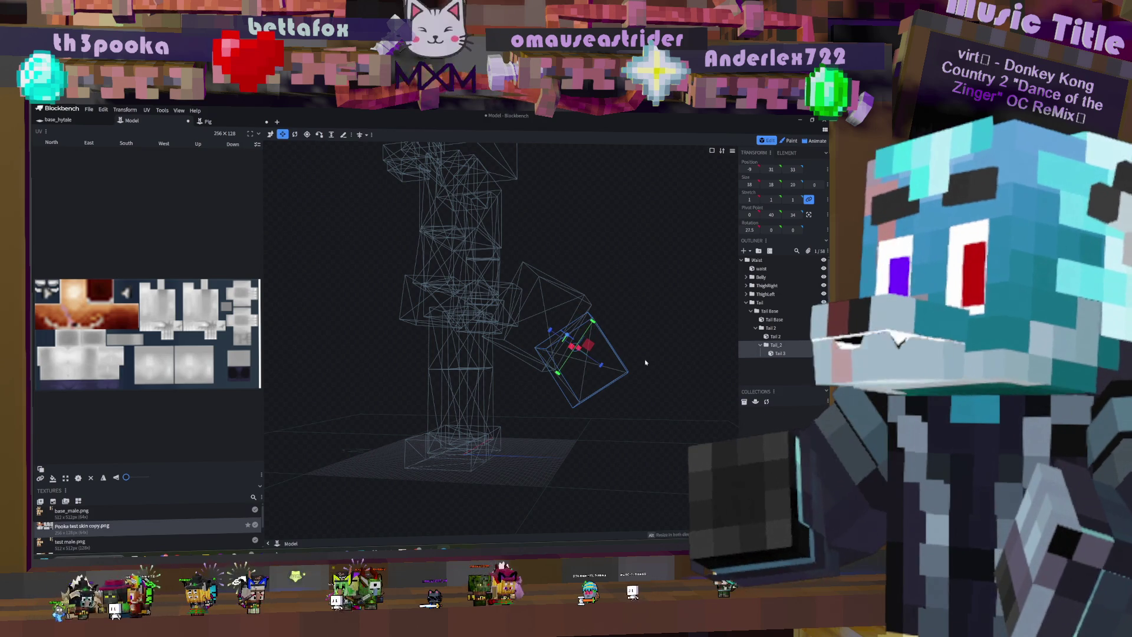
{"action": "key", "text": "ctrl+z"}
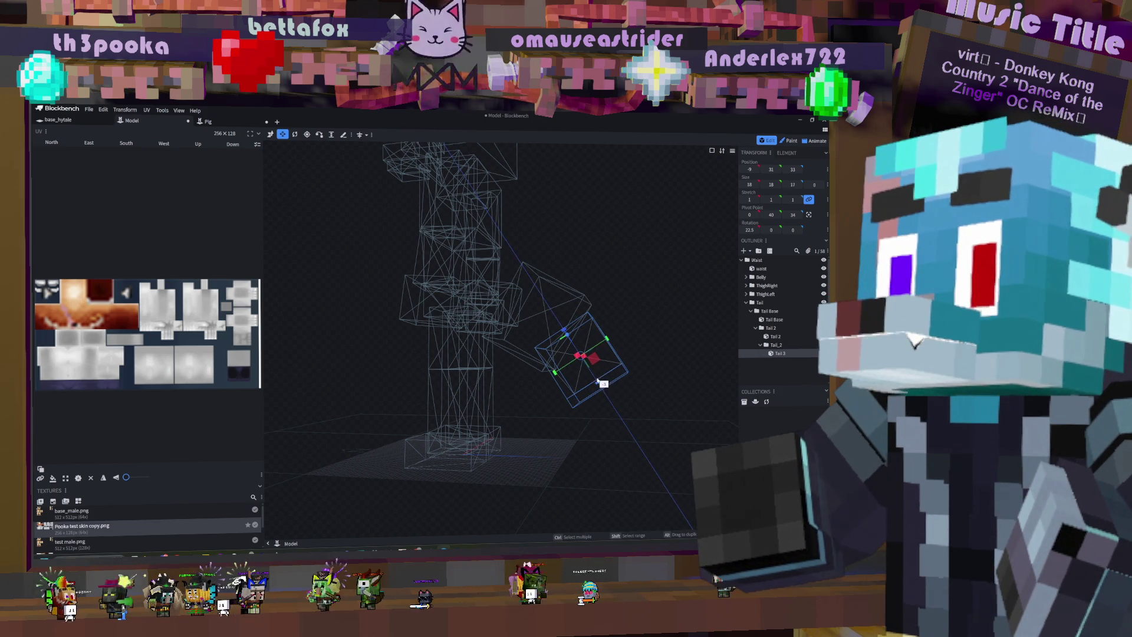
{"action": "left_click_drag", "start_coordinate": [653, 334], "coordinate": [661, 337]}
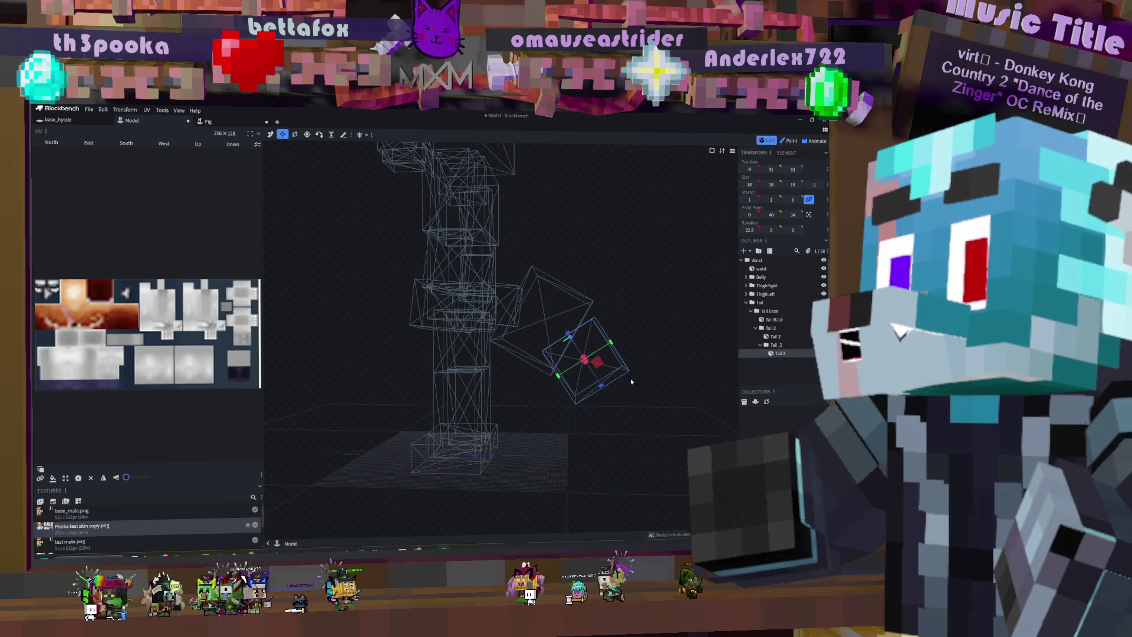
{"action": "left_click_drag", "start_coordinate": [626, 387], "coordinate": [657, 323]}
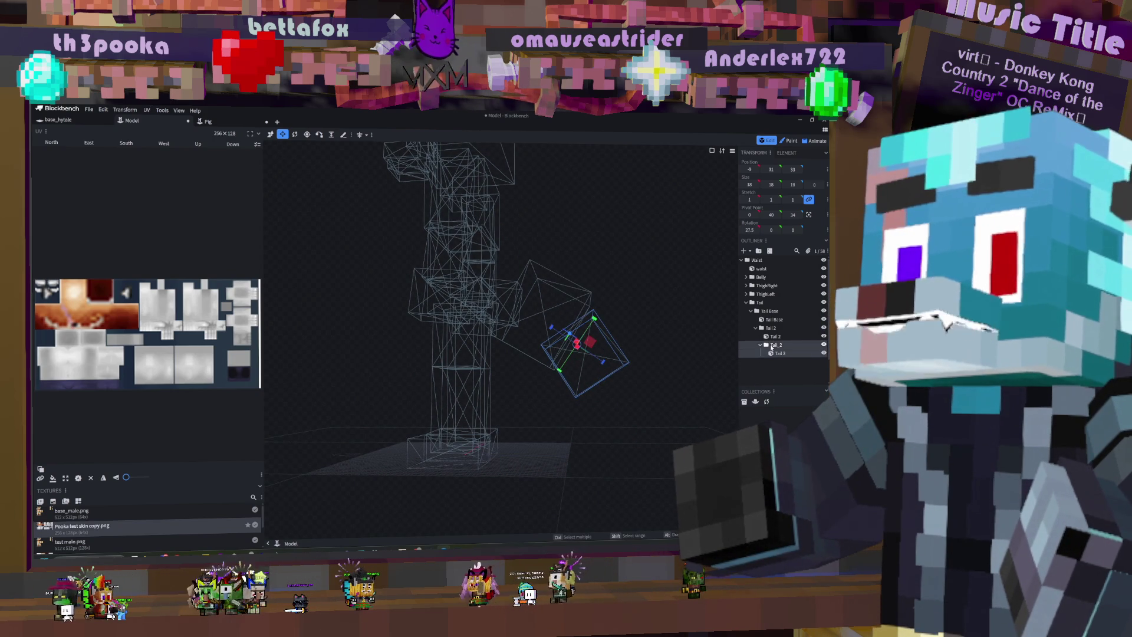
Step: Duplicate the Tail_2 group, rename the new groups Tail 3 and Tail 4, and select the Tail 4 cube
{"action": "right_click", "coordinate": [771, 346]}
{"action": "left_click", "coordinate": [737, 369]}
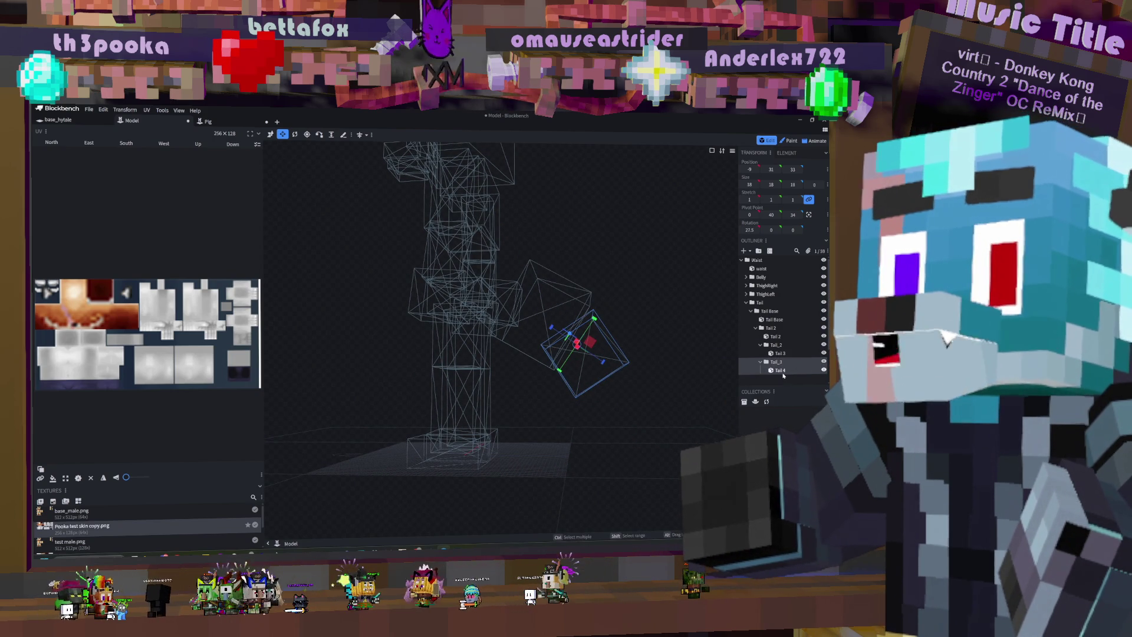
{"action": "double_click", "coordinate": [776, 345]}
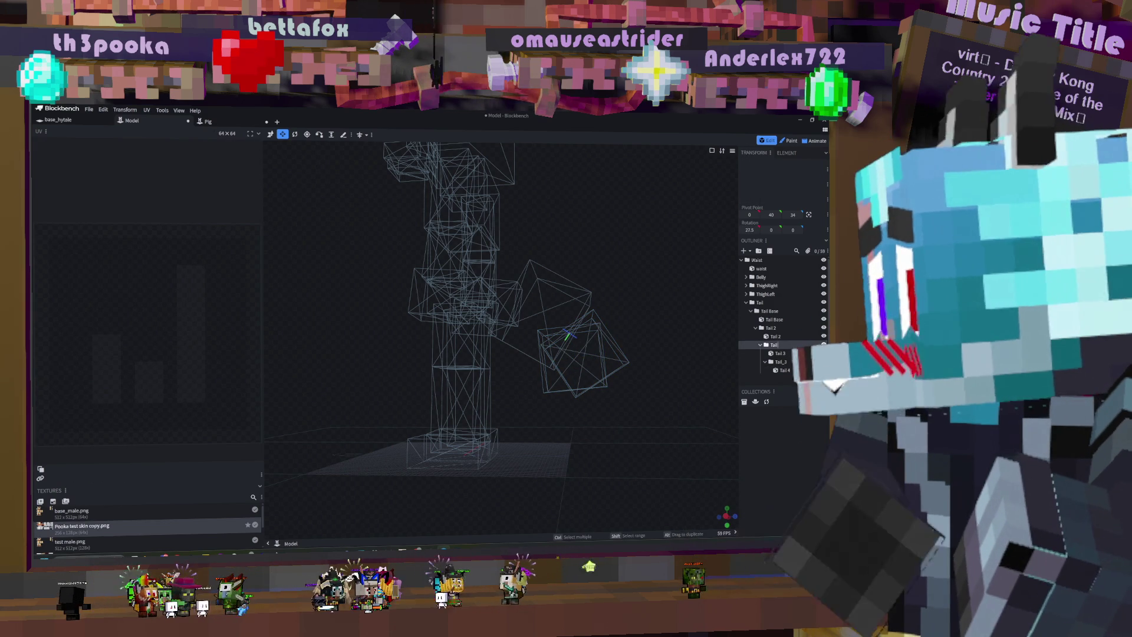
{"action": "left_click", "coordinate": [785, 356]}
{"action": "double_click", "coordinate": [788, 362]}
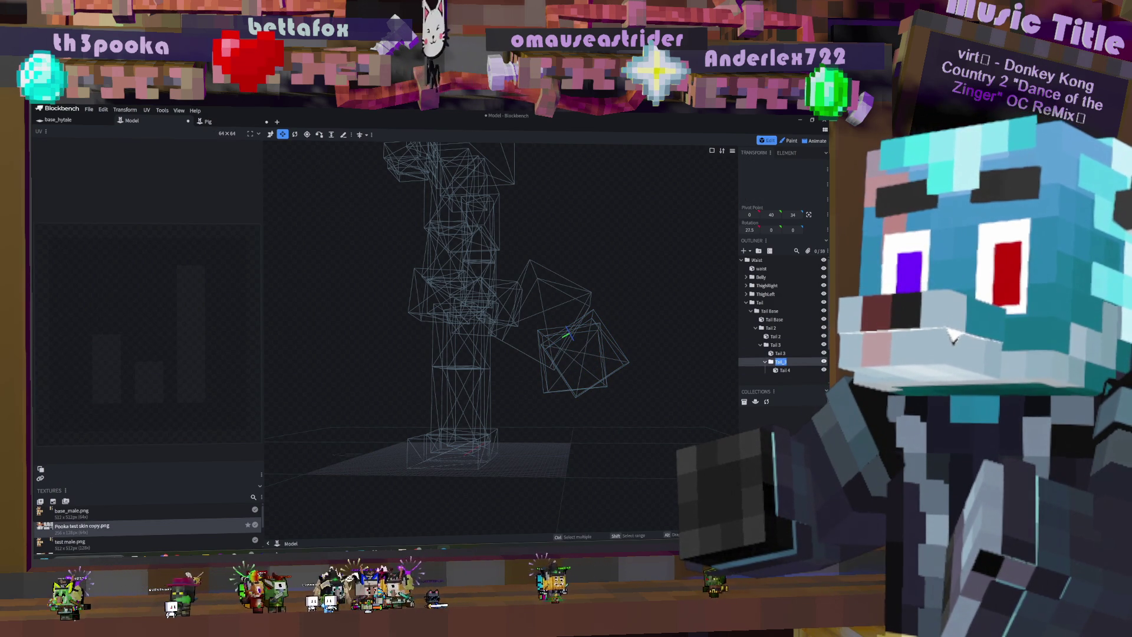
{"action": "type", "text": "Tail 4"}
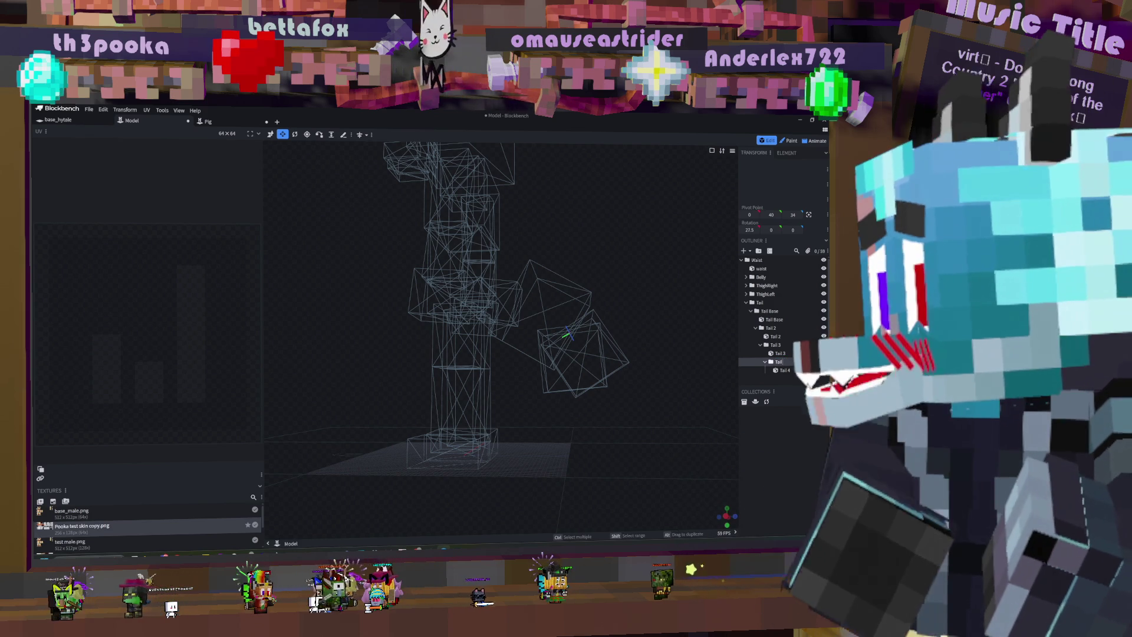
{"action": "left_click", "coordinate": [795, 371]}
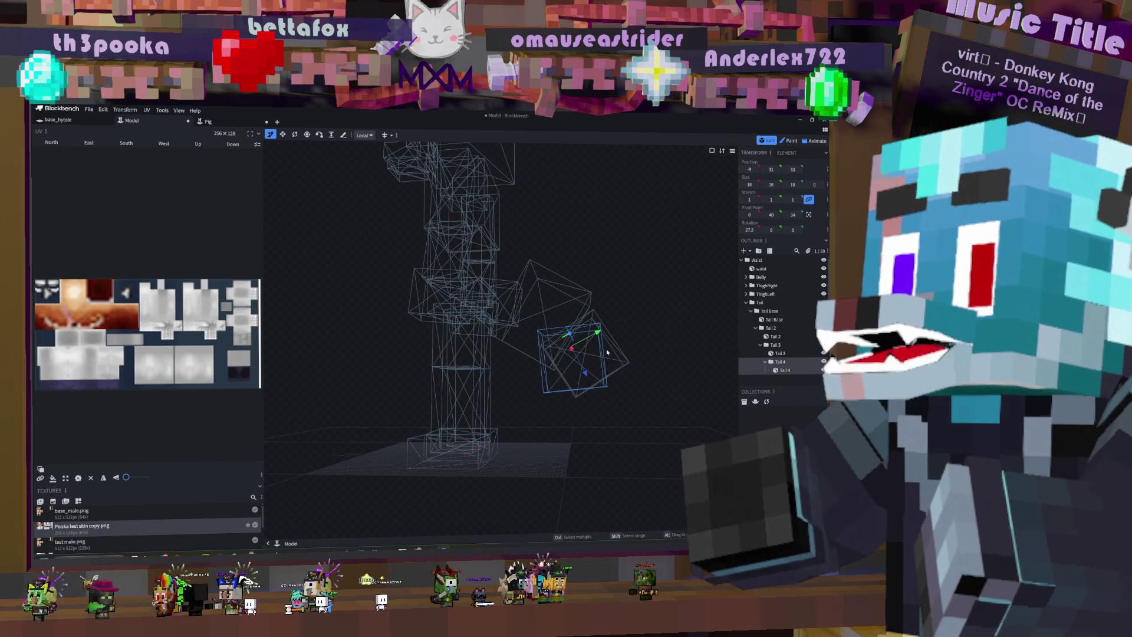
Step: Move Tail 4 further down the tail, tilt it 22.5° on X, and shrink Y to 15, Z to 16
{"action": "mouse_move", "coordinate": [592, 338]}
{"action": "left_mouse_down"}
{"action": "mouse_move", "coordinate": [603, 339]}
{"action": "mouse_move", "coordinate": [624, 411]}
{"action": "left_mouse_up"}
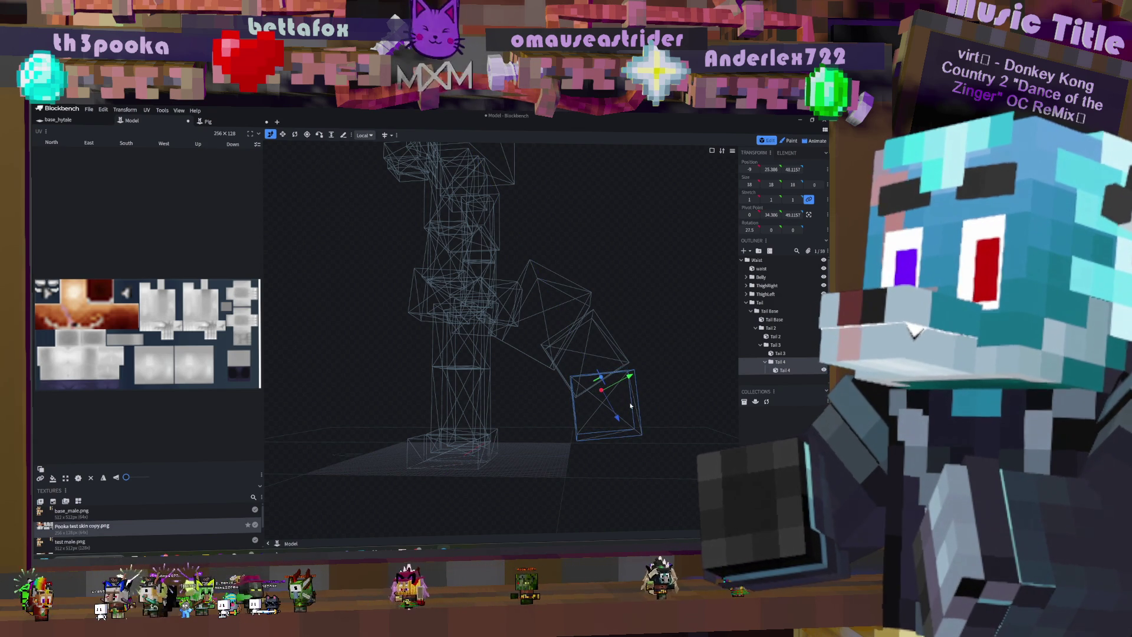
{"action": "key", "text": "v"}
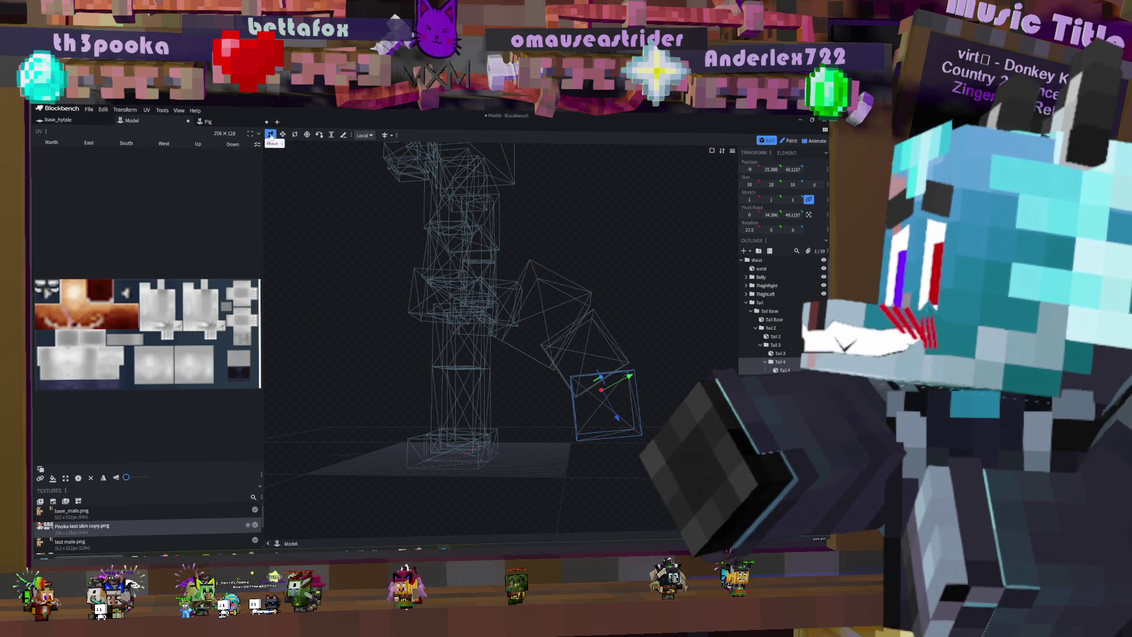
{"action": "key", "text": "ctrl+z"}
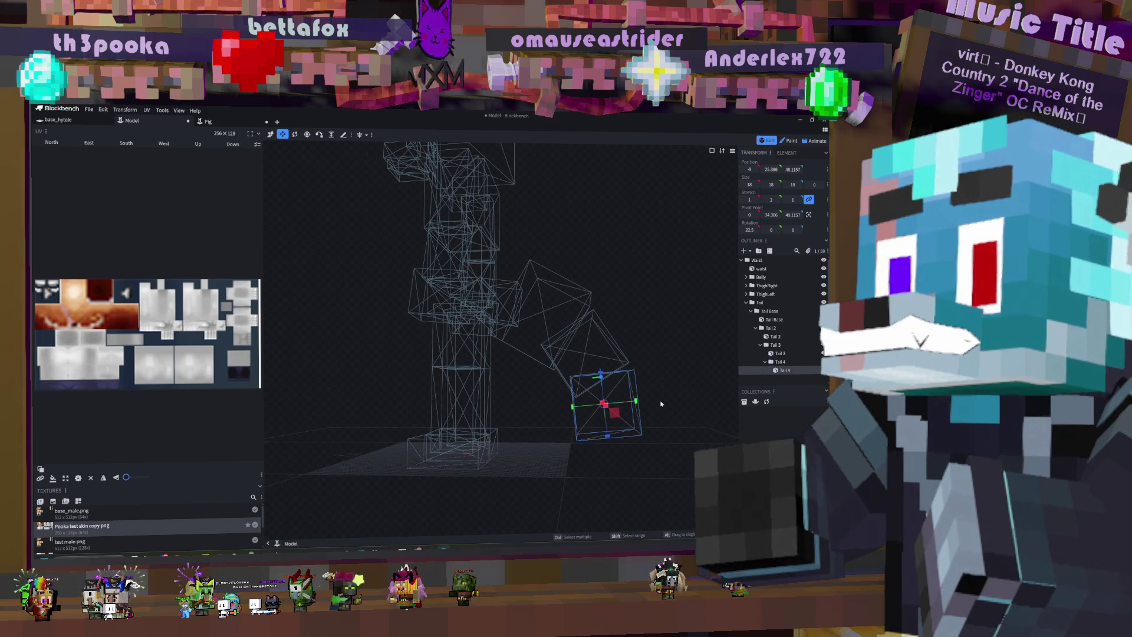
{"action": "mouse_move", "coordinate": [634, 403]}
{"action": "left_mouse_down"}
{"action": "mouse_move", "coordinate": [567, 408]}
{"action": "mouse_move", "coordinate": [585, 404]}
{"action": "left_mouse_up"}
{"action": "left_click_drag", "start_coordinate": [610, 441], "coordinate": [609, 430]}
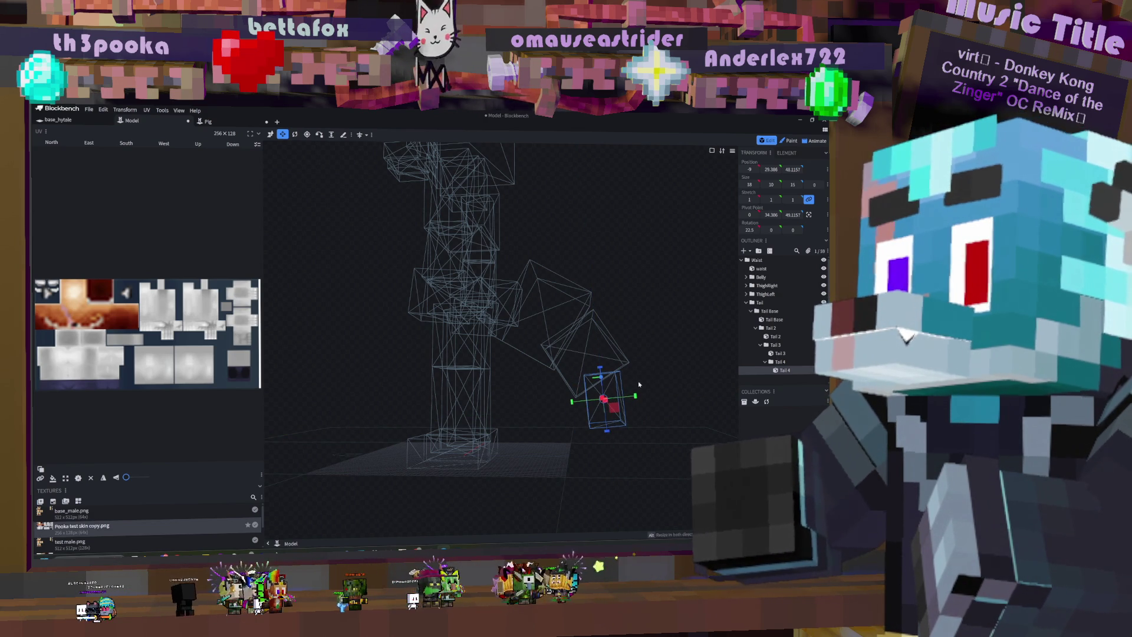
{"action": "key", "text": "KP_1"}
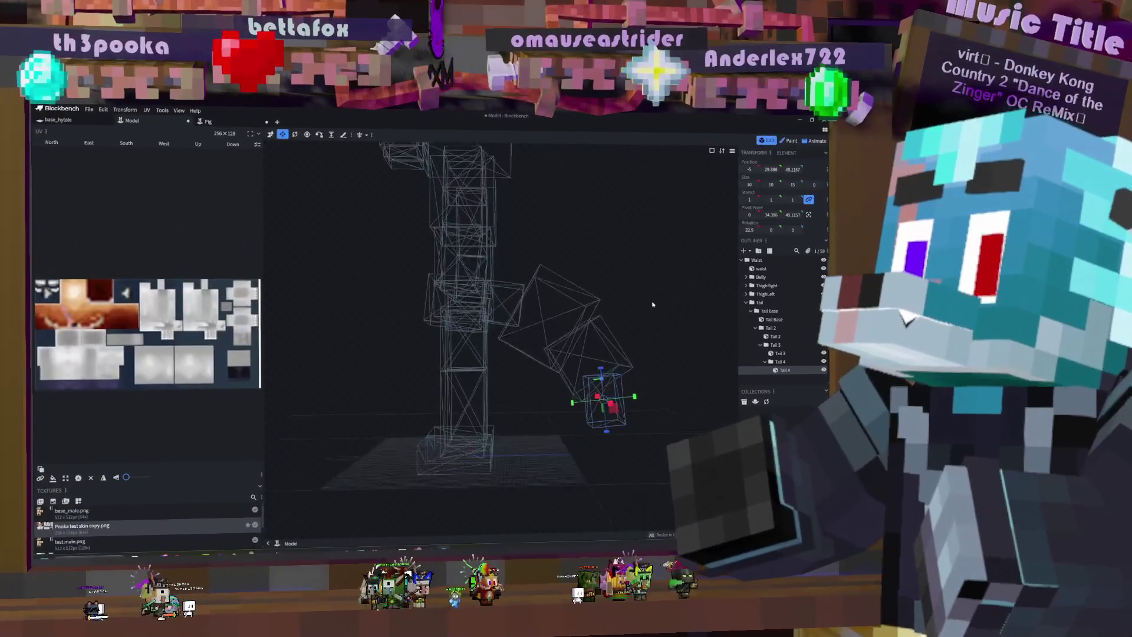
{"action": "mouse_move", "coordinate": [652, 304]}
{"action": "left_mouse_down"}
{"action": "mouse_move", "coordinate": [661, 299]}
{"action": "mouse_move", "coordinate": [674, 321]}
{"action": "mouse_move", "coordinate": [645, 316]}
{"action": "mouse_move", "coordinate": [652, 293]}
{"action": "mouse_move", "coordinate": [682, 328]}
{"action": "mouse_move", "coordinate": [639, 321]}
{"action": "left_mouse_up"}
{"action": "scroll", "coordinate": [645, 316], "scroll_direction": "down", "scroll_amount": 3}
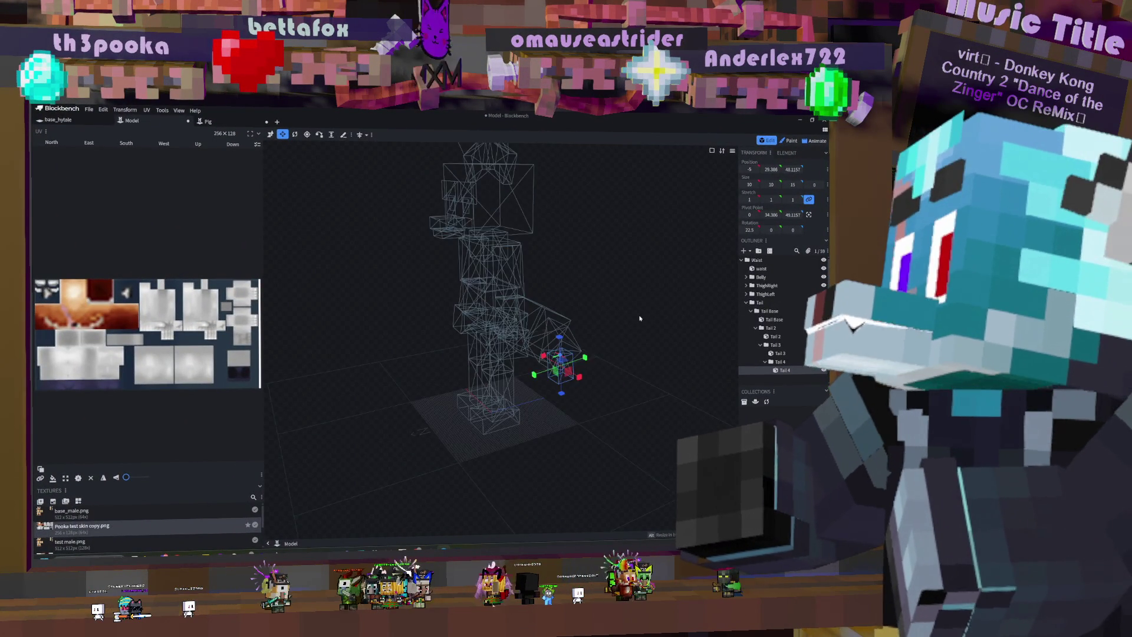
{"action": "mouse_move", "coordinate": [495, 308]}
{"action": "left_mouse_down"}
{"action": "mouse_move", "coordinate": [566, 270]}
{"action": "mouse_move", "coordinate": [540, 261]}
{"action": "mouse_move", "coordinate": [532, 272]}
{"action": "mouse_move", "coordinate": [576, 273]}
{"action": "mouse_move", "coordinate": [522, 271]}
{"action": "mouse_move", "coordinate": [549, 267]}
{"action": "left_mouse_up"}
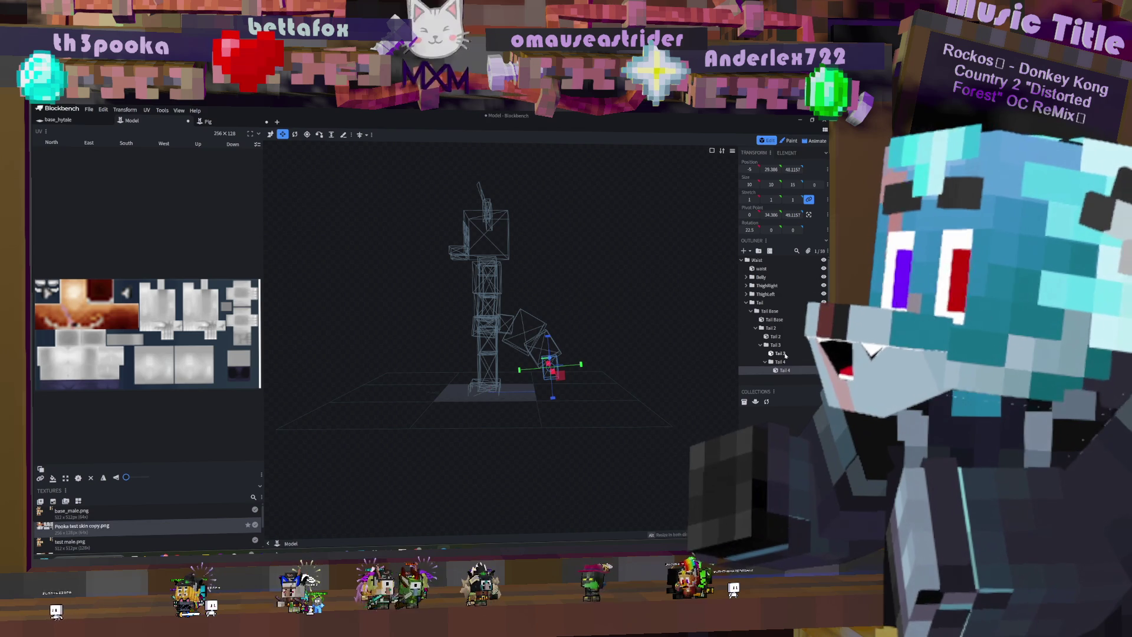
Step: Switch to Animate mode and test-rotate the Tail Base bone, then undo the rotation
{"action": "left_click_drag", "start_coordinate": [599, 290], "coordinate": [732, 290]}
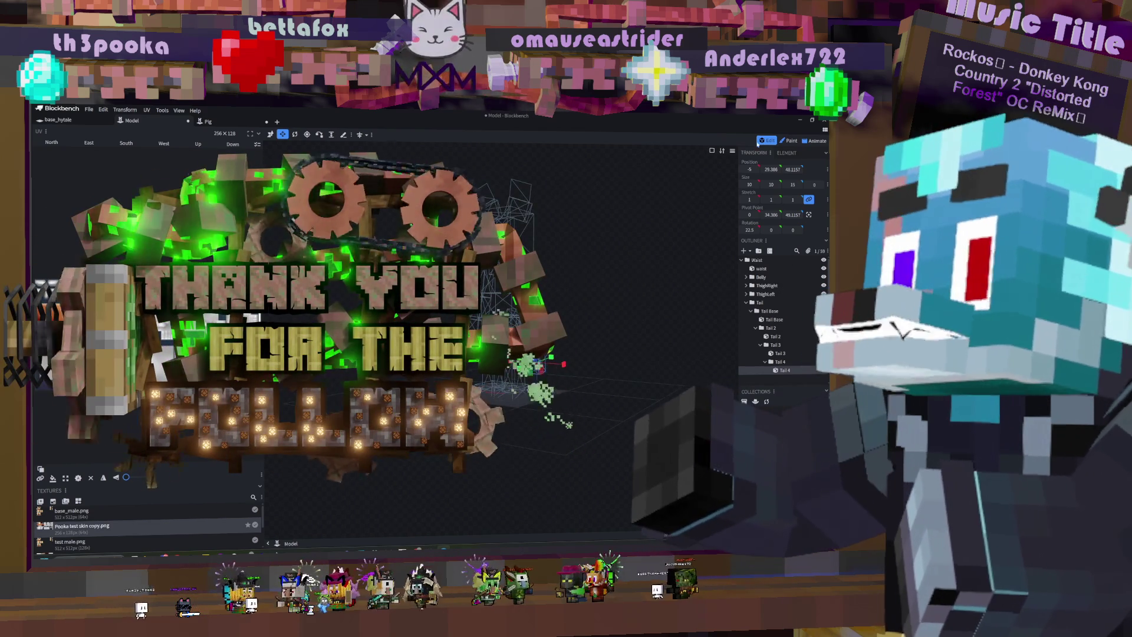
{"action": "left_click", "coordinate": [822, 140]}
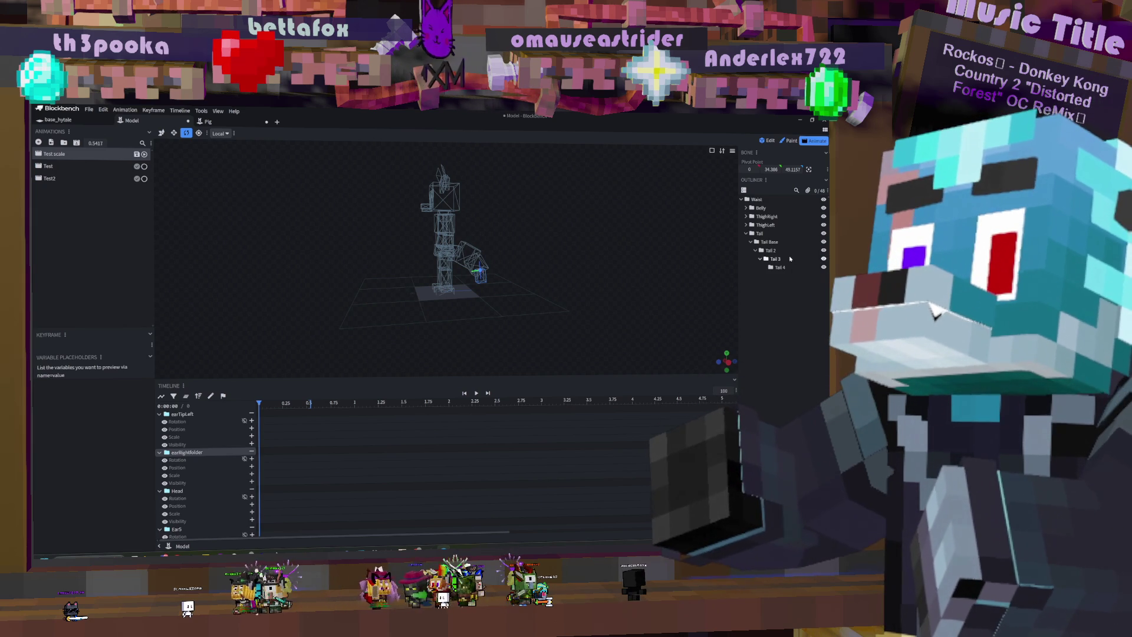
{"action": "left_click", "coordinate": [779, 243]}
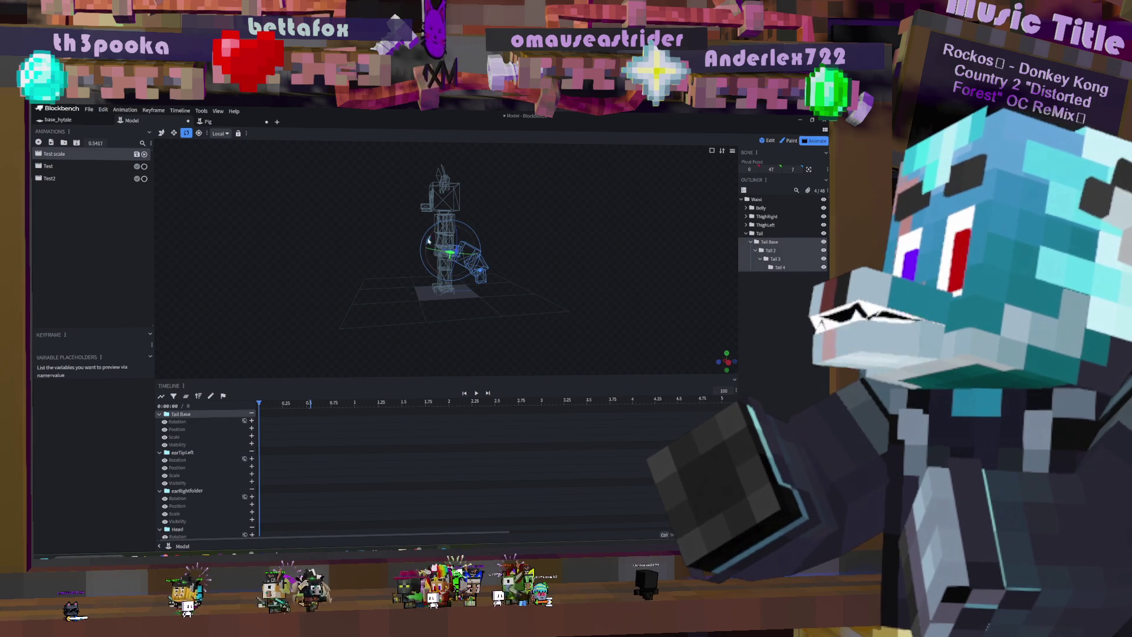
{"action": "left_click_drag", "start_coordinate": [429, 240], "coordinate": [425, 262]}
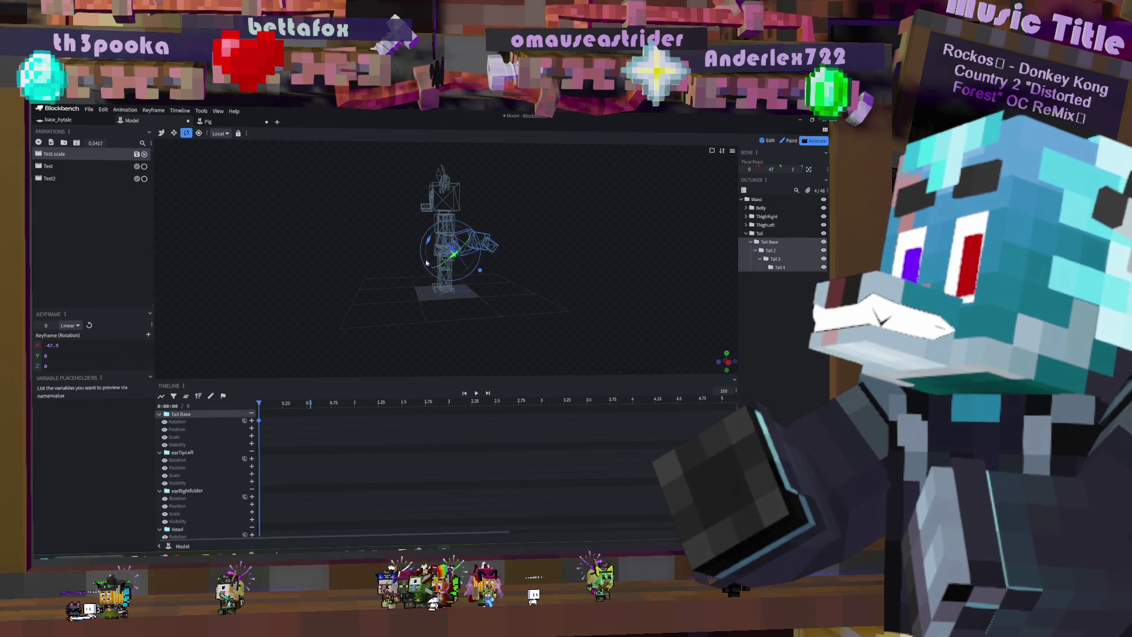
{"action": "key", "text": "ctrl+z"}
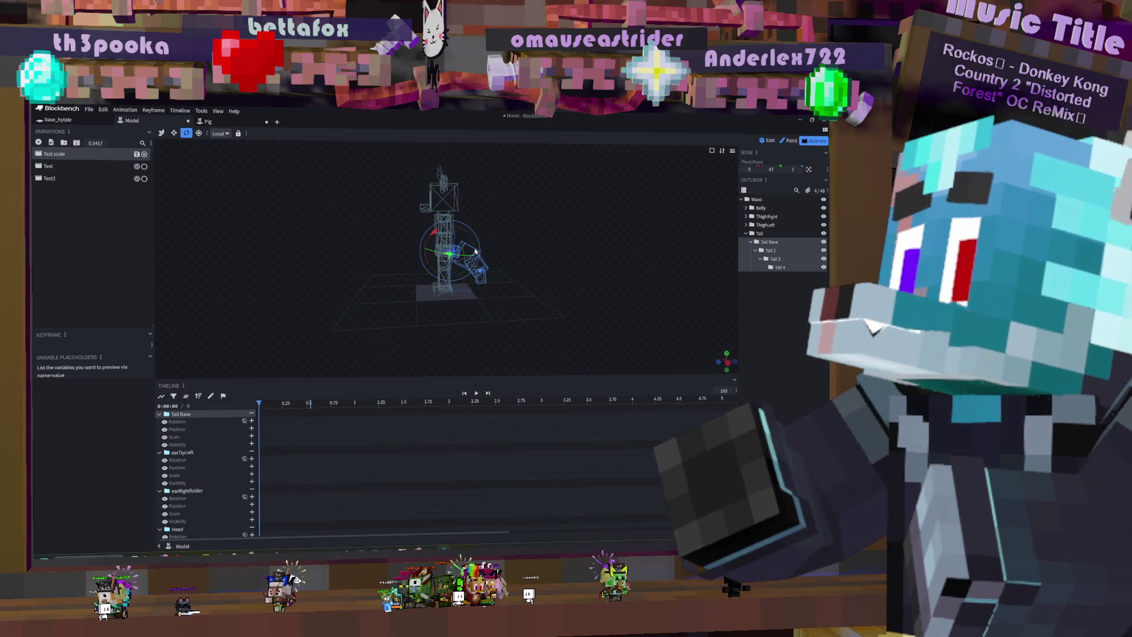
Step: Test-rotate the Tail 2 bone, undo it, and save the Test scale animation
{"action": "left_click", "coordinate": [771, 251]}
{"action": "mouse_move", "coordinate": [442, 235]}
{"action": "left_mouse_down"}
{"action": "mouse_move", "coordinate": [594, 366]}
{"action": "mouse_move", "coordinate": [505, 235]}
{"action": "left_mouse_up"}
{"action": "key", "text": "ctrl+z"}
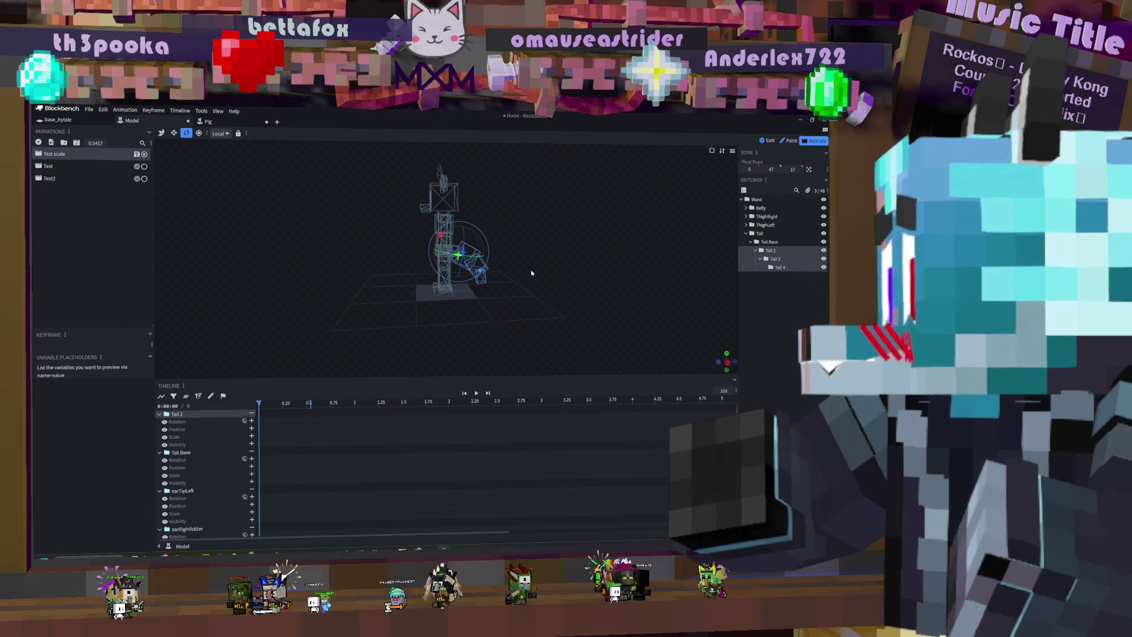
{"action": "key", "text": "ctrl+s"}
Step: Save Test scale.blockyanim, overwriting the existing file, then close the Model project
{"action": "left_click", "coordinate": [381, 325]}
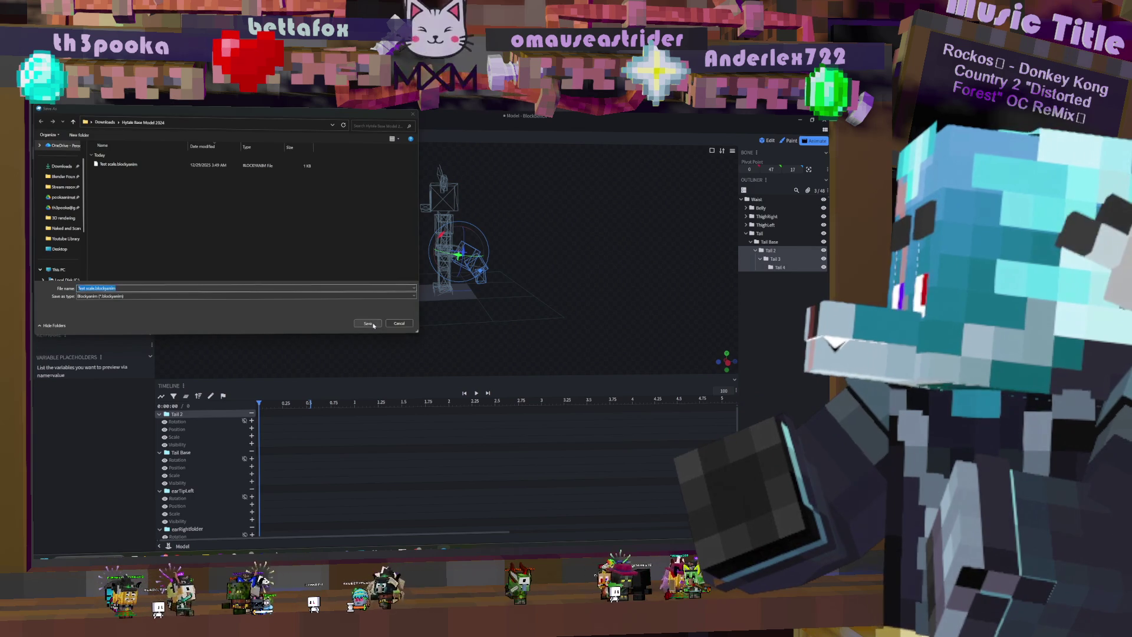
{"action": "left_click", "coordinate": [464, 332]}
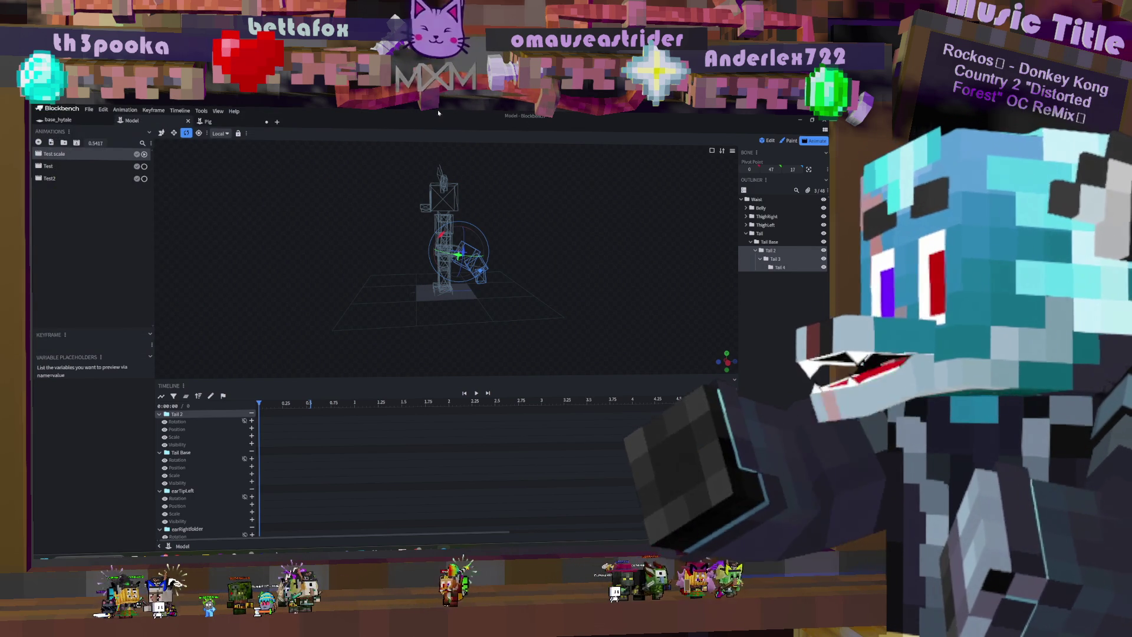
{"action": "mouse_move", "coordinate": [505, 215]}
{"action": "left_mouse_down"}
{"action": "mouse_move", "coordinate": [554, 230]}
{"action": "mouse_move", "coordinate": [606, 217]}
{"action": "mouse_move", "coordinate": [548, 213]}
{"action": "mouse_move", "coordinate": [599, 220]}
{"action": "left_mouse_up"}
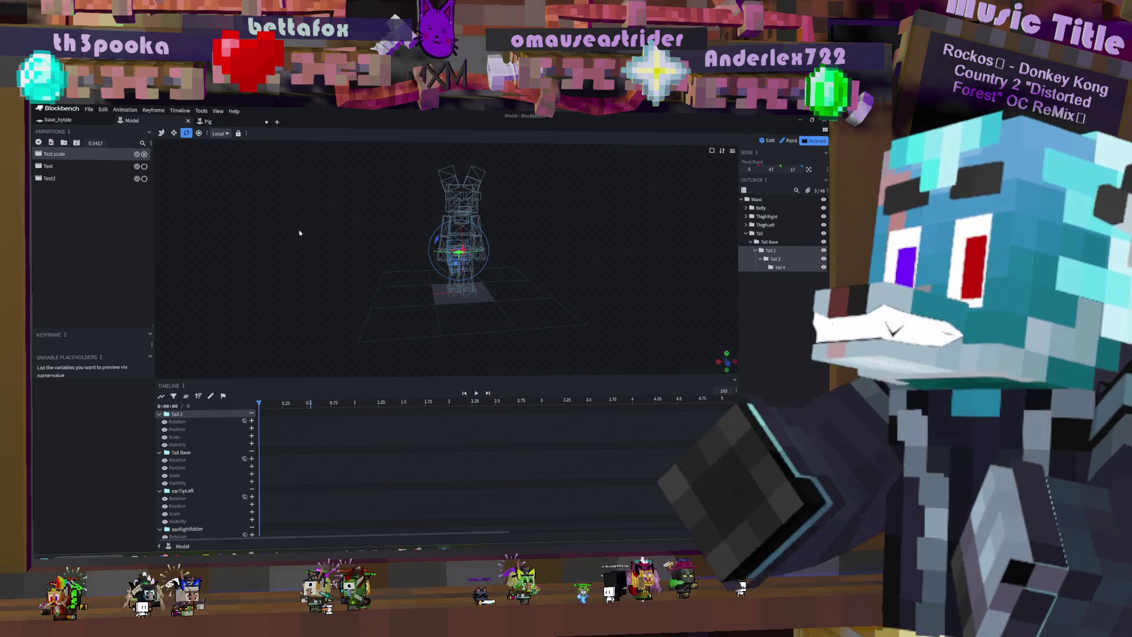
{"action": "mouse_move", "coordinate": [622, 263]}
{"action": "left_mouse_down"}
{"action": "mouse_move", "coordinate": [538, 263]}
{"action": "mouse_move", "coordinate": [621, 259]}
{"action": "left_mouse_up"}
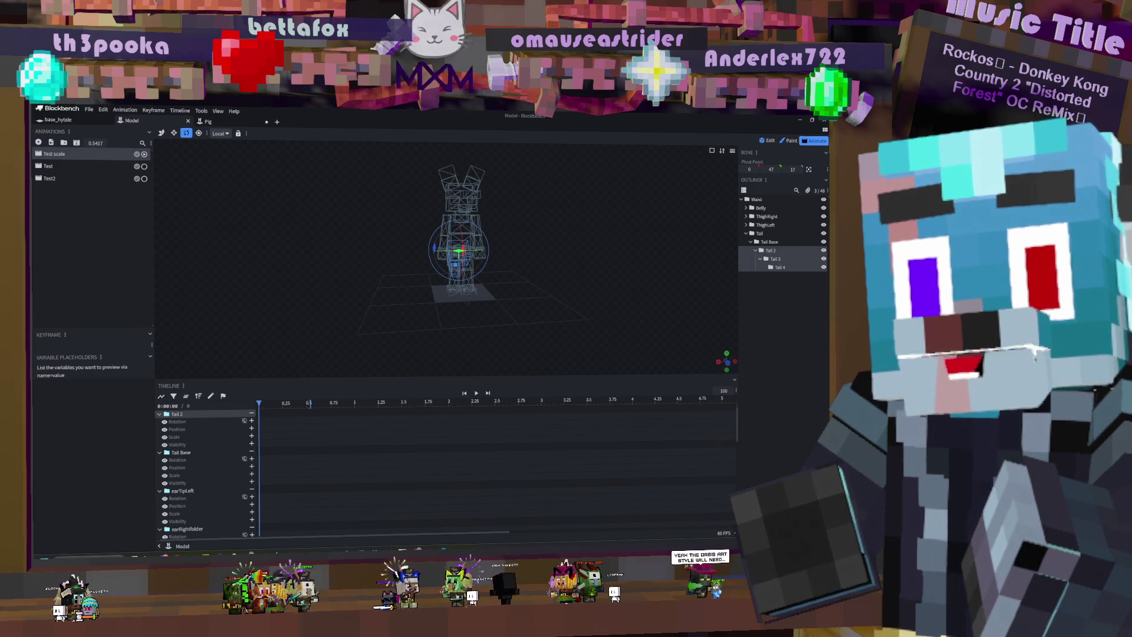
{"action": "key", "text": "super+d"}
{"action": "key", "text": "super+d"}
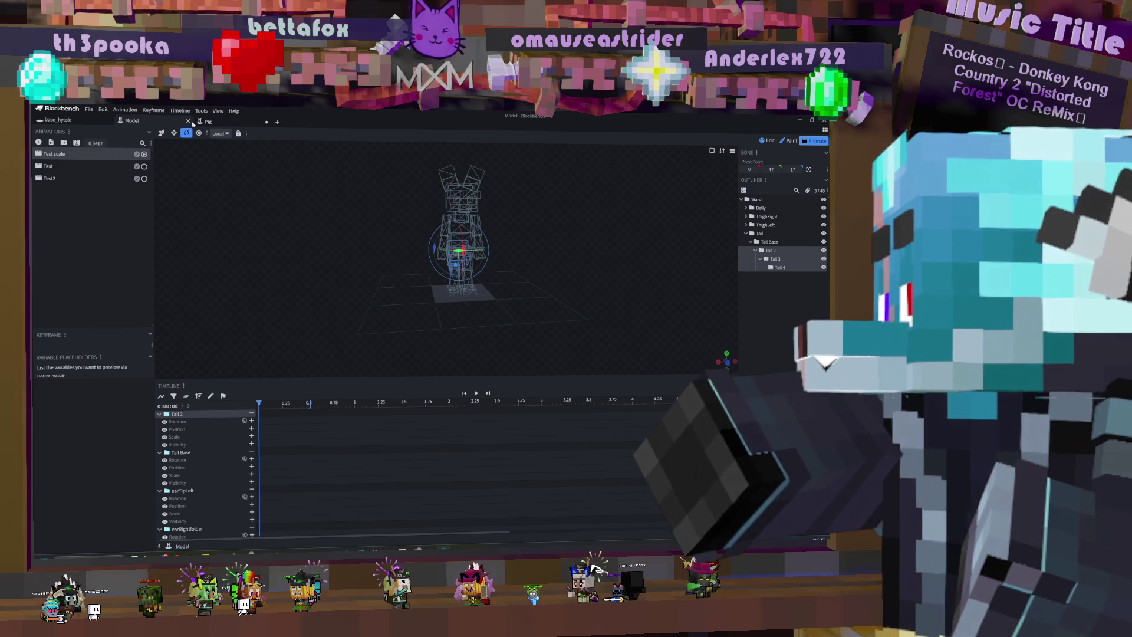
{"action": "left_click", "coordinate": [189, 121]}
Step: Close the Pig project without saving and close base_hytale
{"action": "left_click", "coordinate": [187, 121]}
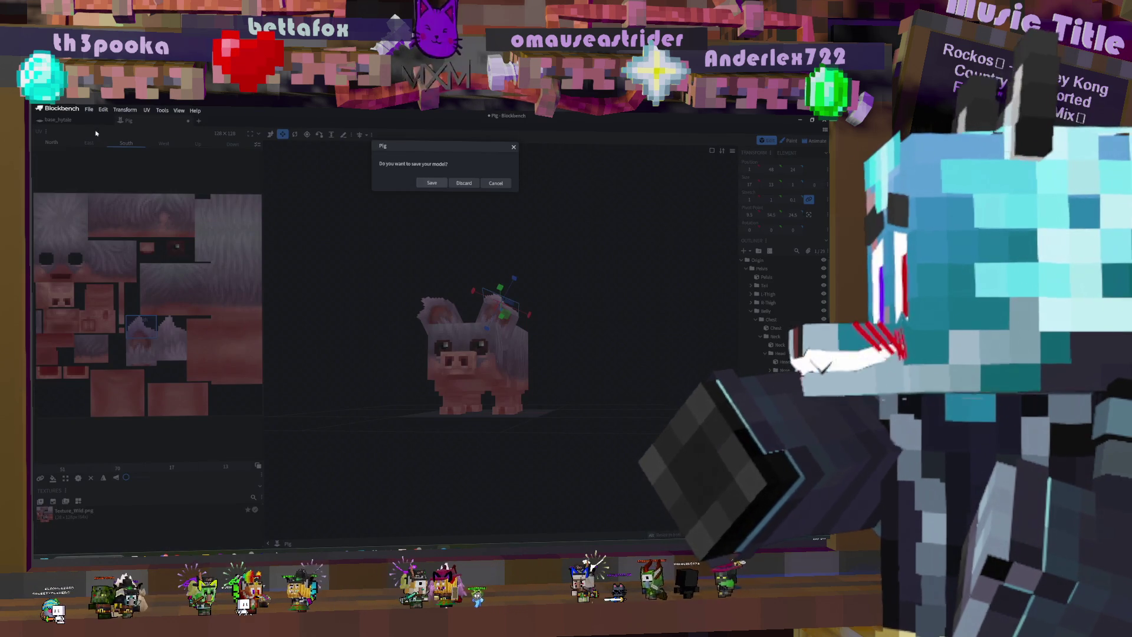
{"action": "left_click", "coordinate": [472, 184]}
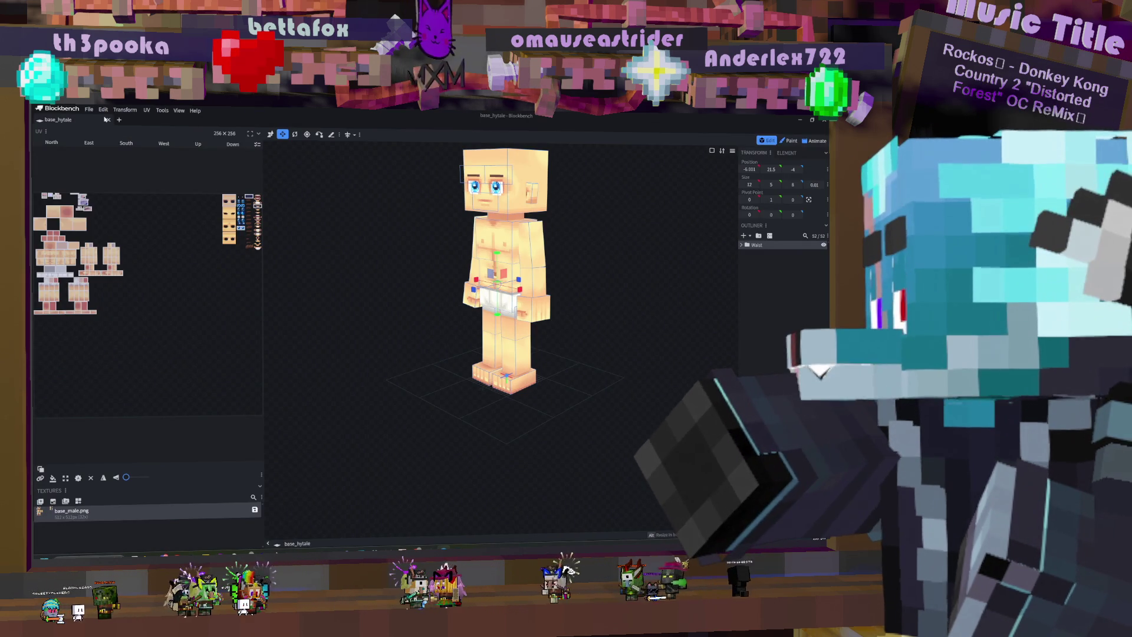
{"action": "left_click", "coordinate": [108, 120]}
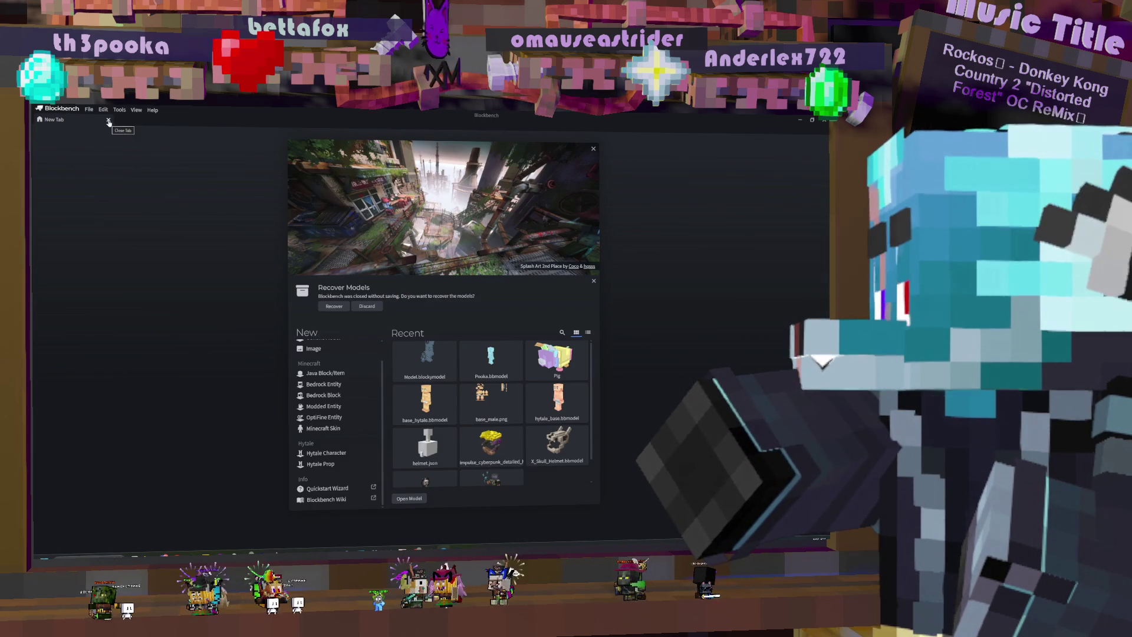
Step: Open Golem_Firesteel from recent files, close it, then open the Pooka model
{"action": "left_click", "coordinate": [433, 354]}
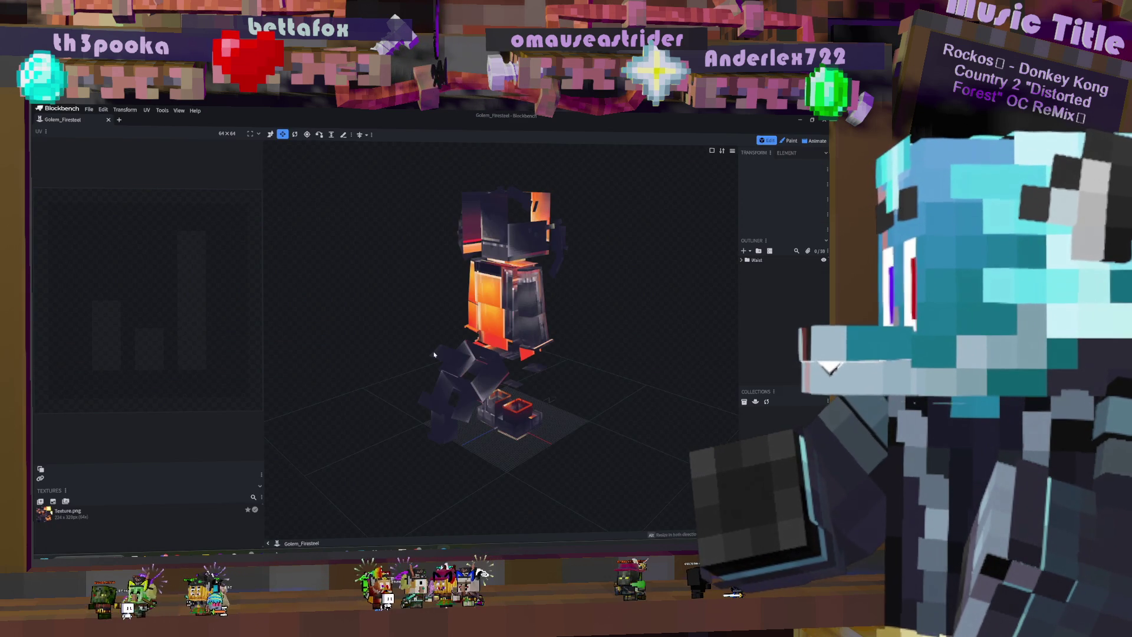
{"action": "left_click_drag", "start_coordinate": [620, 308], "coordinate": [489, 286]}
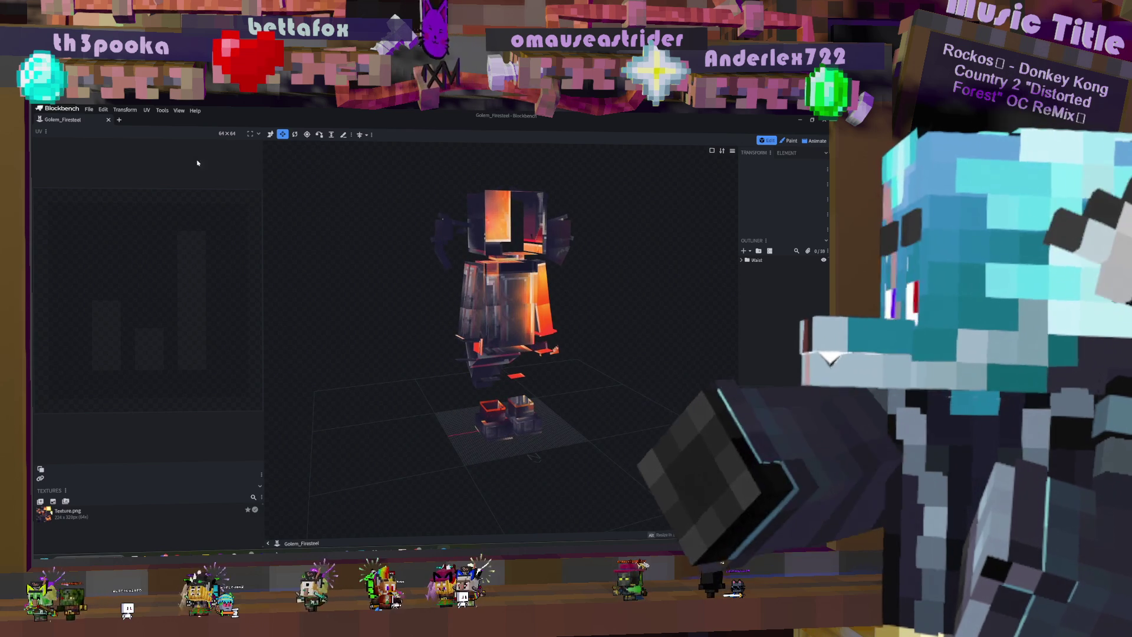
{"action": "left_click", "coordinate": [107, 120]}
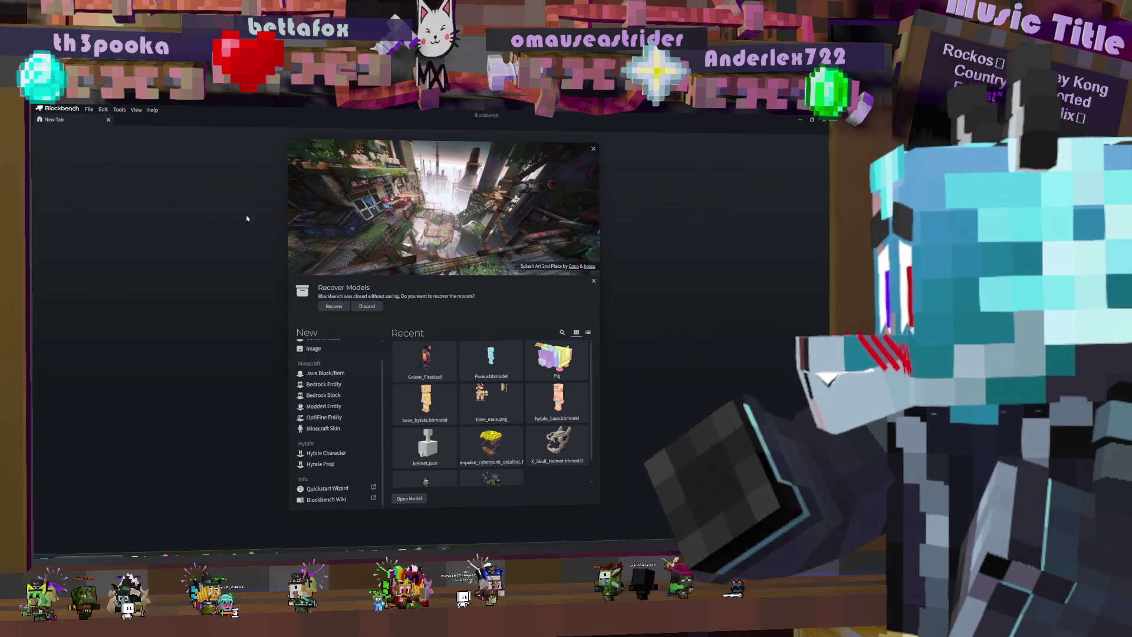
{"action": "left_click", "coordinate": [498, 357]}
{"action": "mouse_move", "coordinate": [645, 307]}
{"action": "left_mouse_down"}
{"action": "mouse_move", "coordinate": [423, 303]}
{"action": "mouse_move", "coordinate": [654, 309]}
{"action": "mouse_move", "coordinate": [425, 303]}
{"action": "mouse_move", "coordinate": [651, 299]}
{"action": "mouse_move", "coordinate": [360, 299]}
{"action": "mouse_move", "coordinate": [642, 303]}
{"action": "mouse_move", "coordinate": [601, 306]}
{"action": "mouse_move", "coordinate": [643, 298]}
{"action": "mouse_move", "coordinate": [665, 225]}
{"action": "left_mouse_up"}
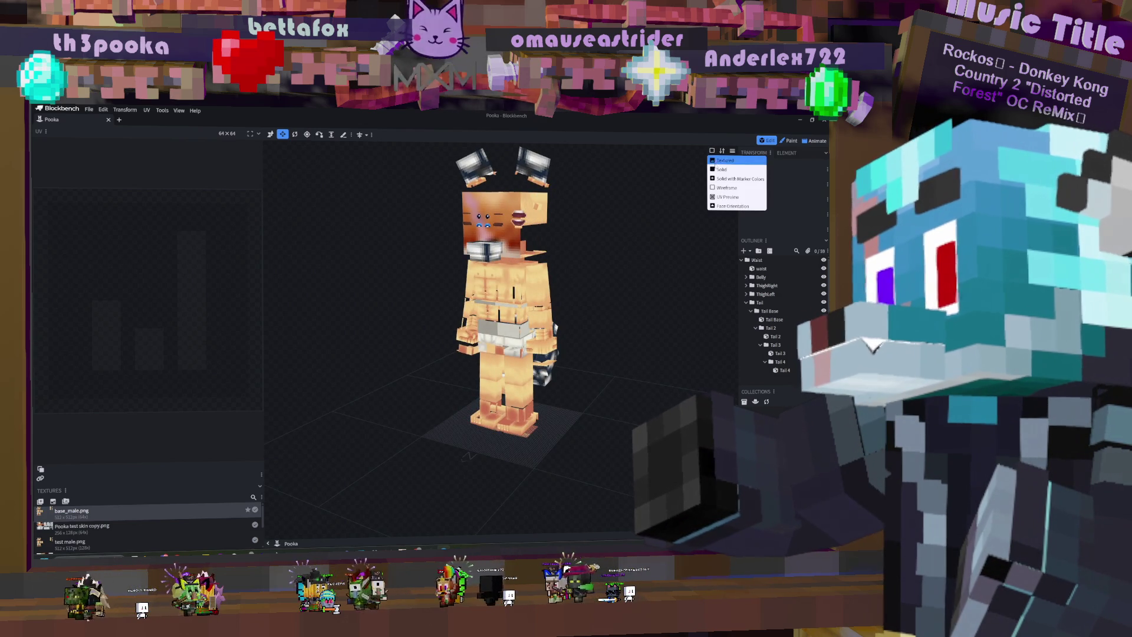